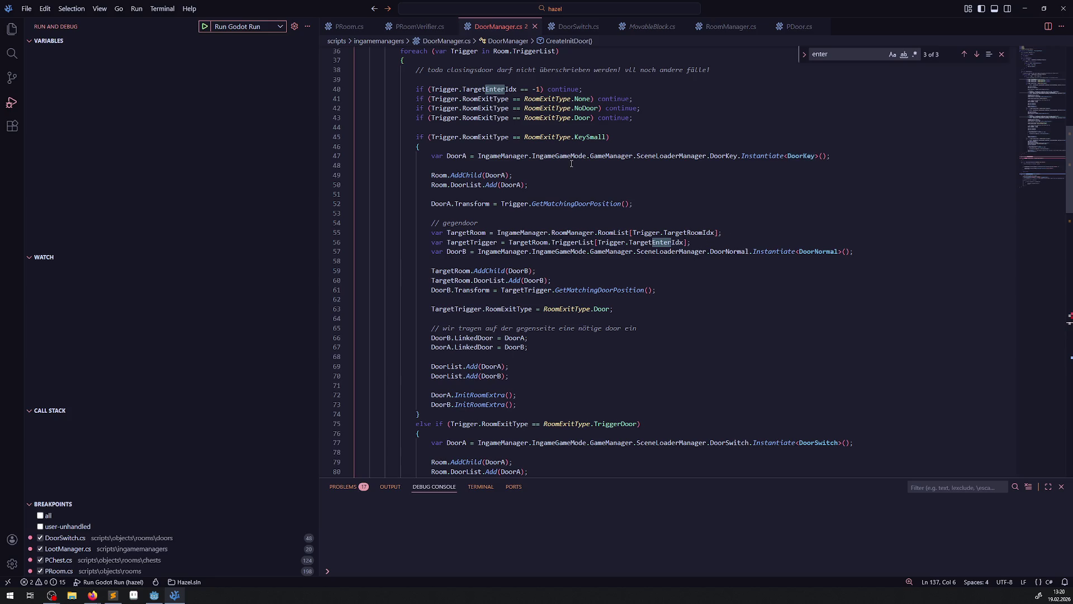
Step: Type 'PRoom Room,' into CreateInitDoor's parameter list on line 132
key("alt+Tab")
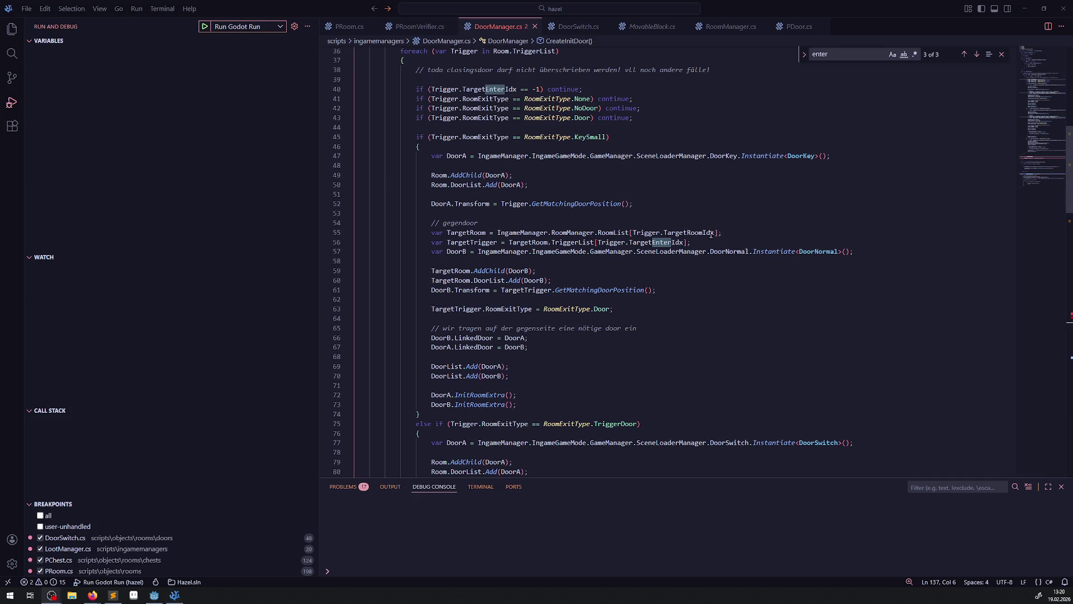
scroll(614, 251, "down", 4)
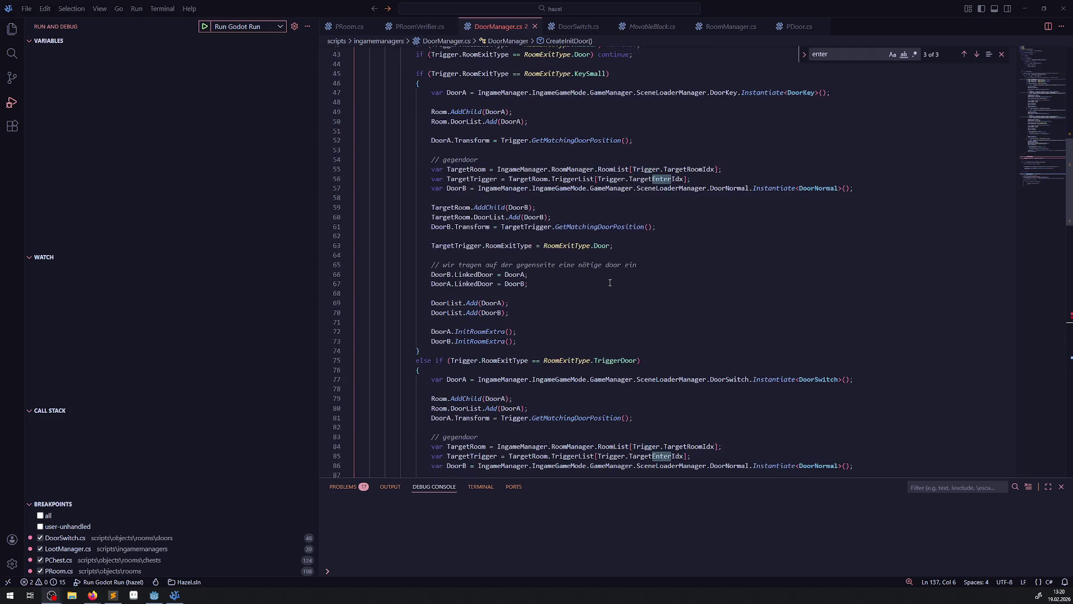
scroll(602, 280, "down", 4)
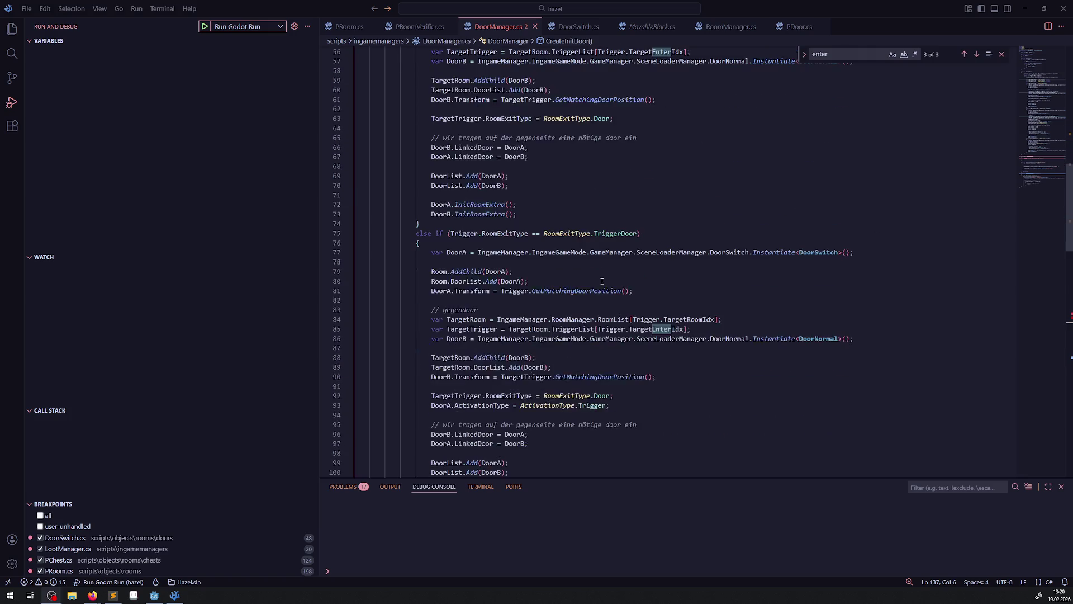
scroll(670, 319, "down", 4)
scroll(675, 322, "down", 3)
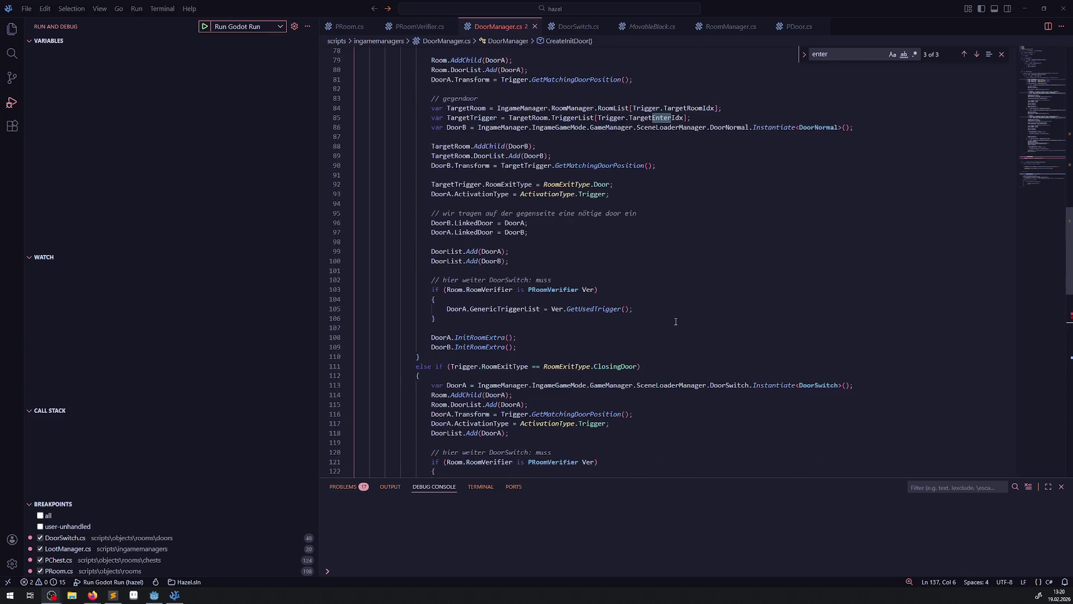
scroll(675, 321, "down", 8)
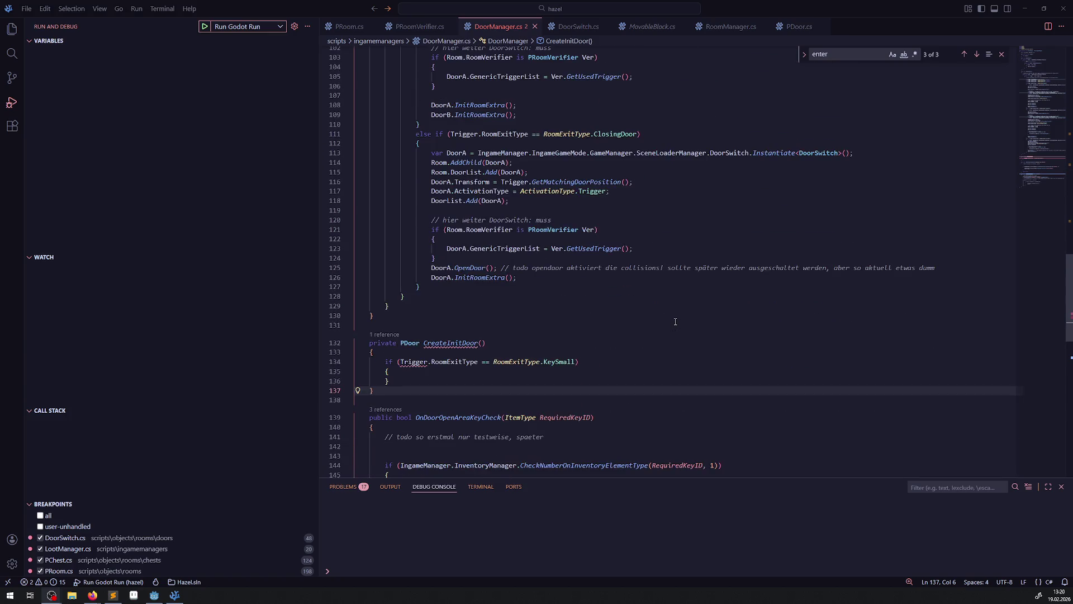
scroll(631, 305, "up", 17)
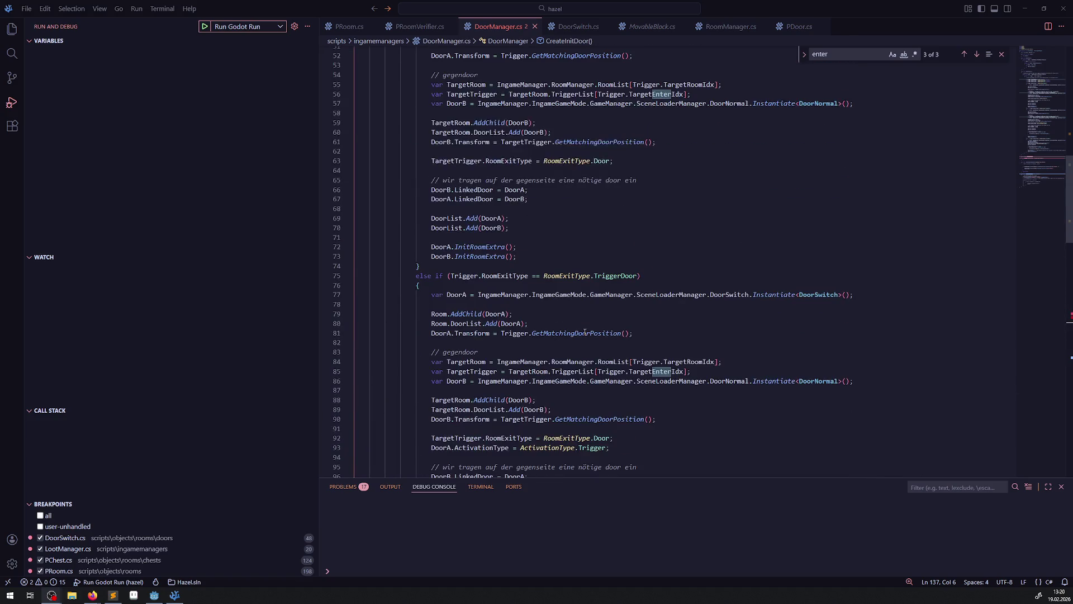
scroll(630, 205, "up", 6)
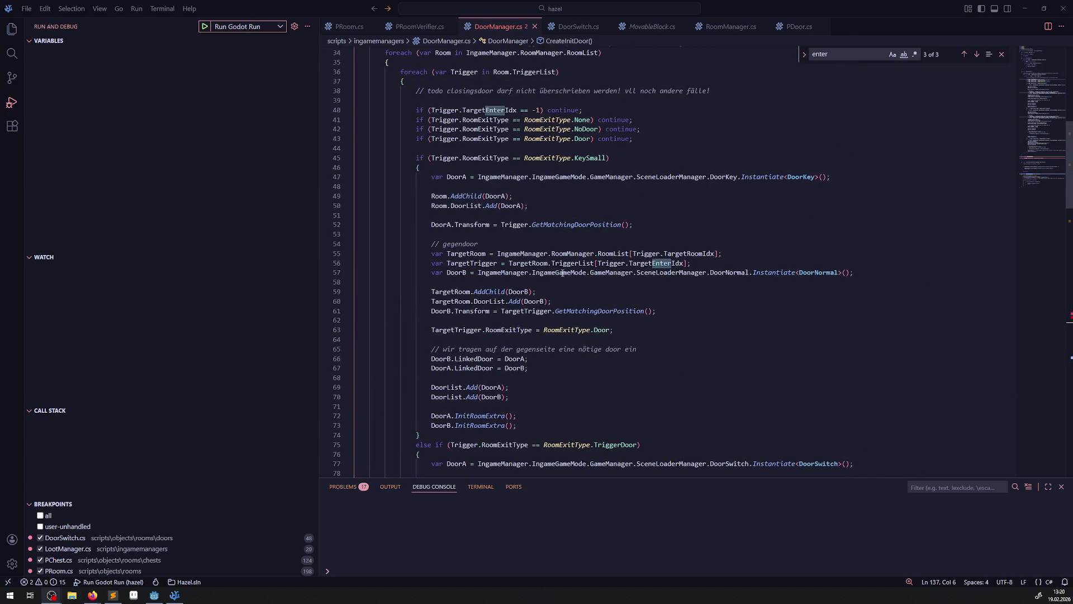
scroll(502, 183, "down", 19)
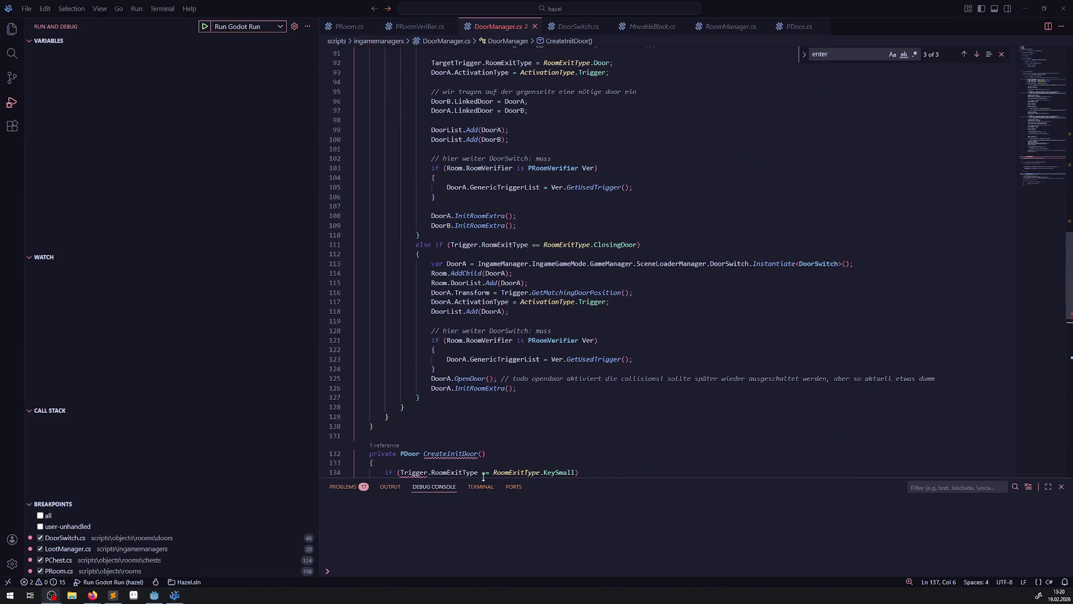
scroll(484, 452, "down", 4)
left_click(481, 327)
type("PRoom ")
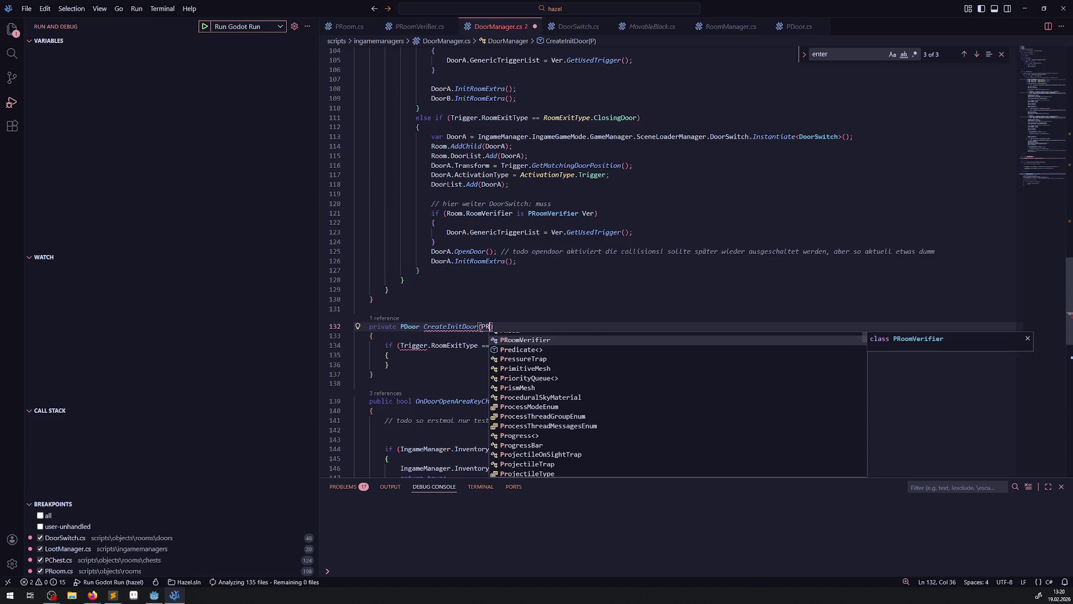
type("Room")
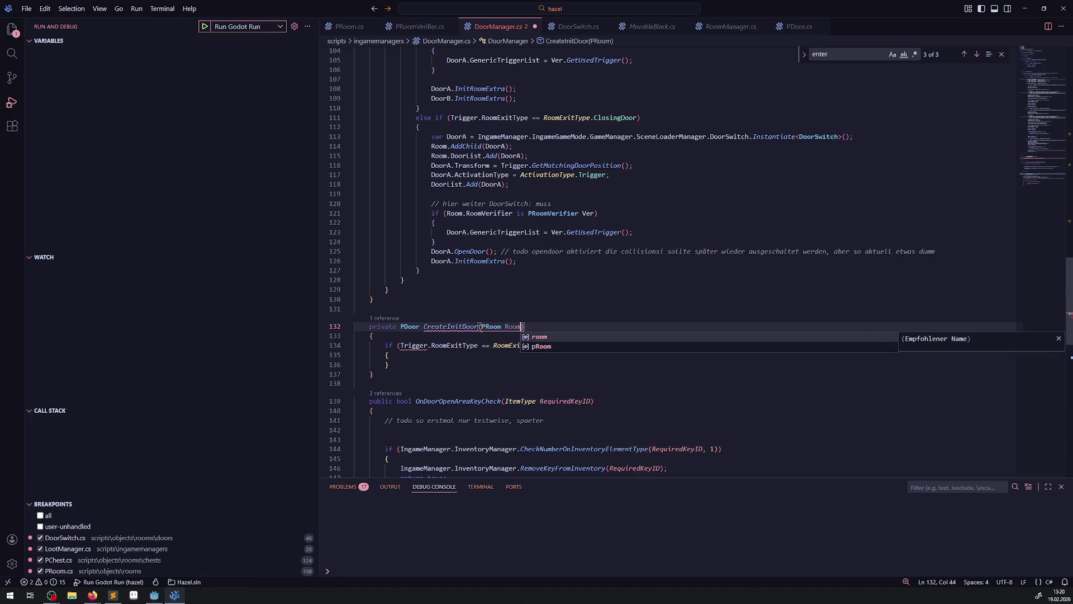
type(",")
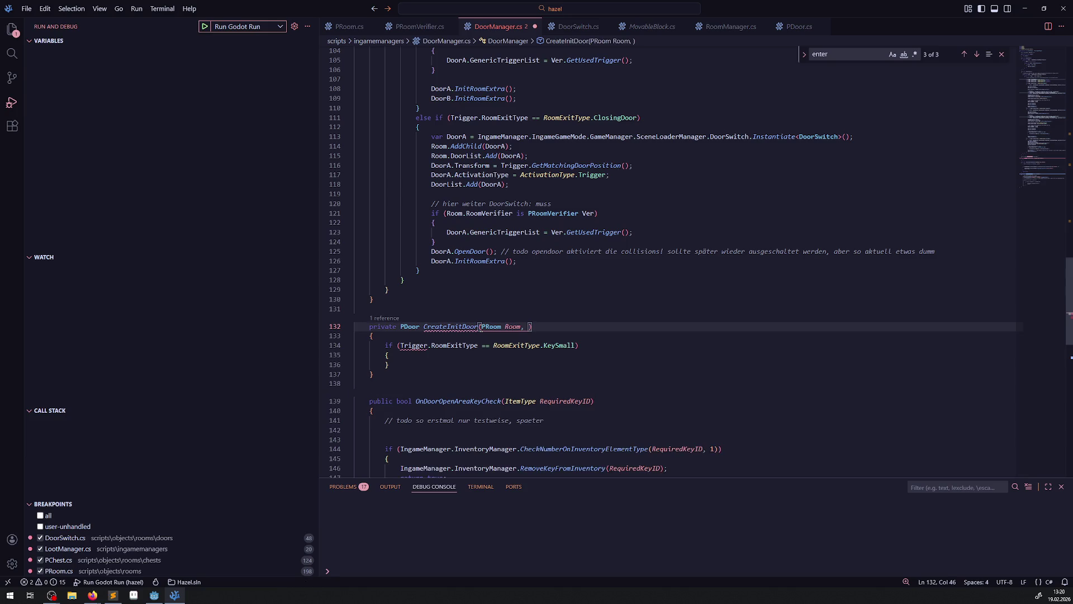
Step: Check where the Trigger loop variable is used in SpawnAllDoors, then return to the parameter list
scroll(592, 297, "up", 3)
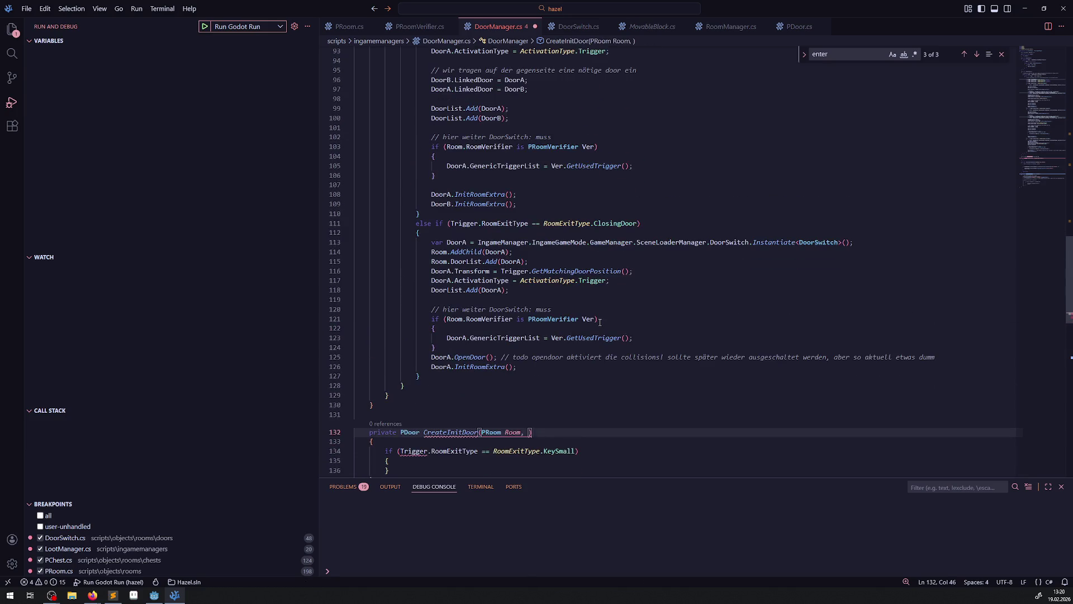
scroll(599, 322, "up", 10)
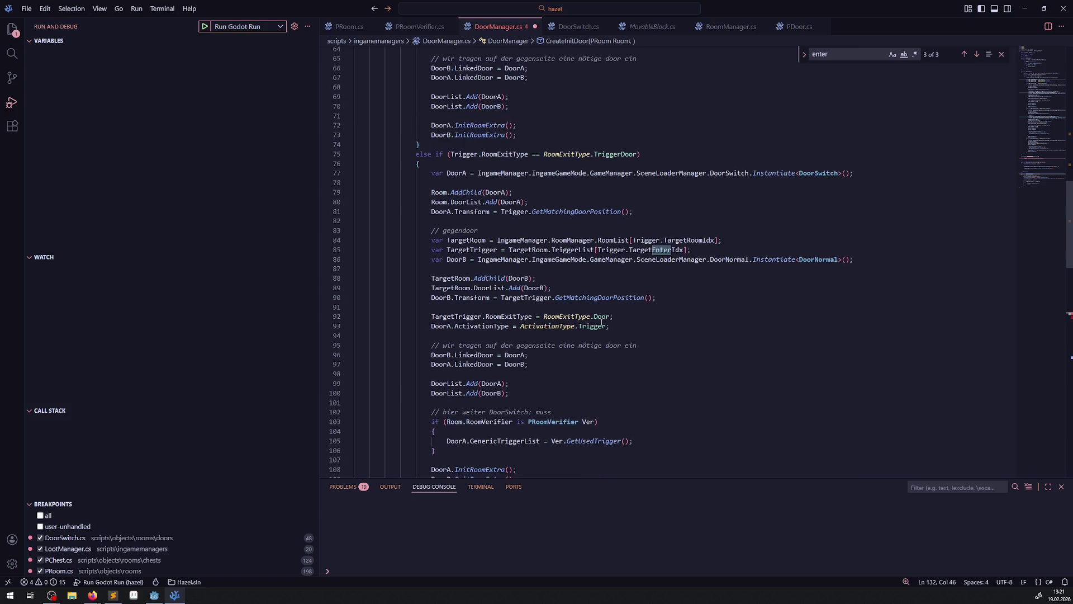
scroll(602, 321, "up", 3)
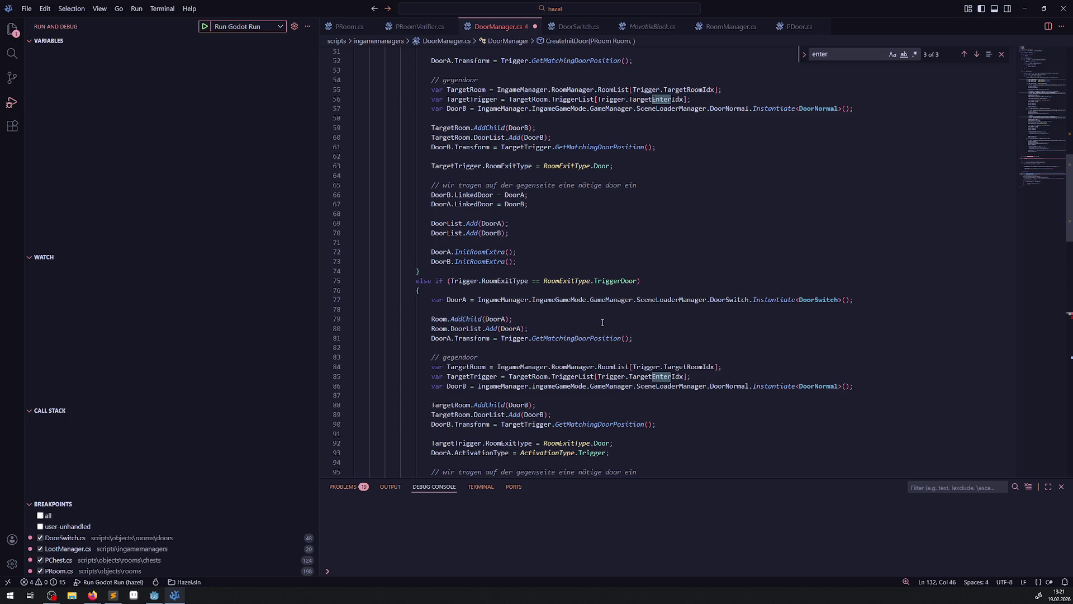
scroll(602, 322, "up", 4)
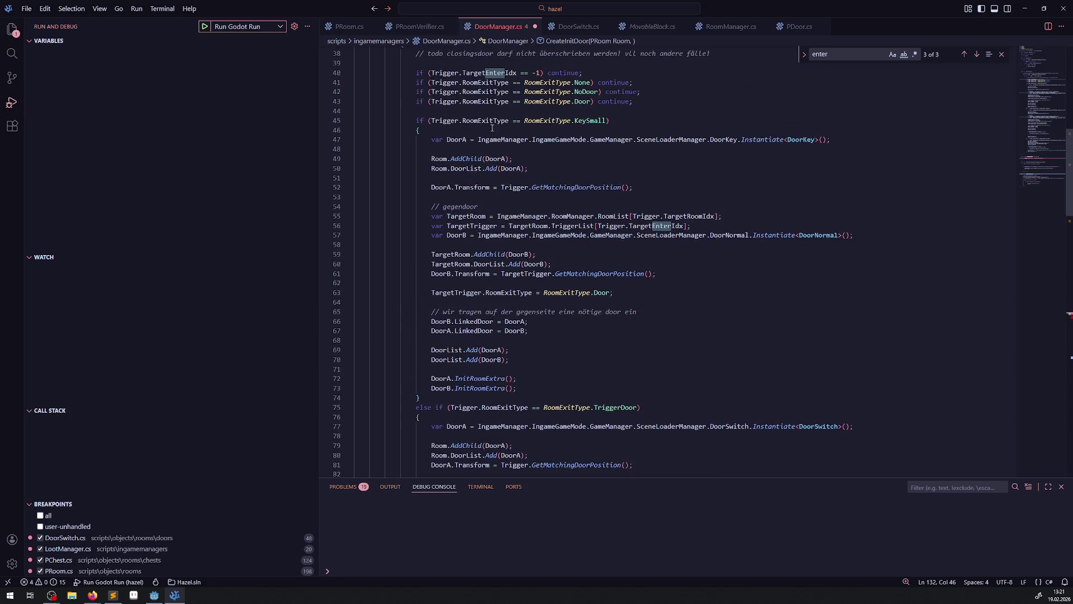
scroll(491, 163, "up", 3)
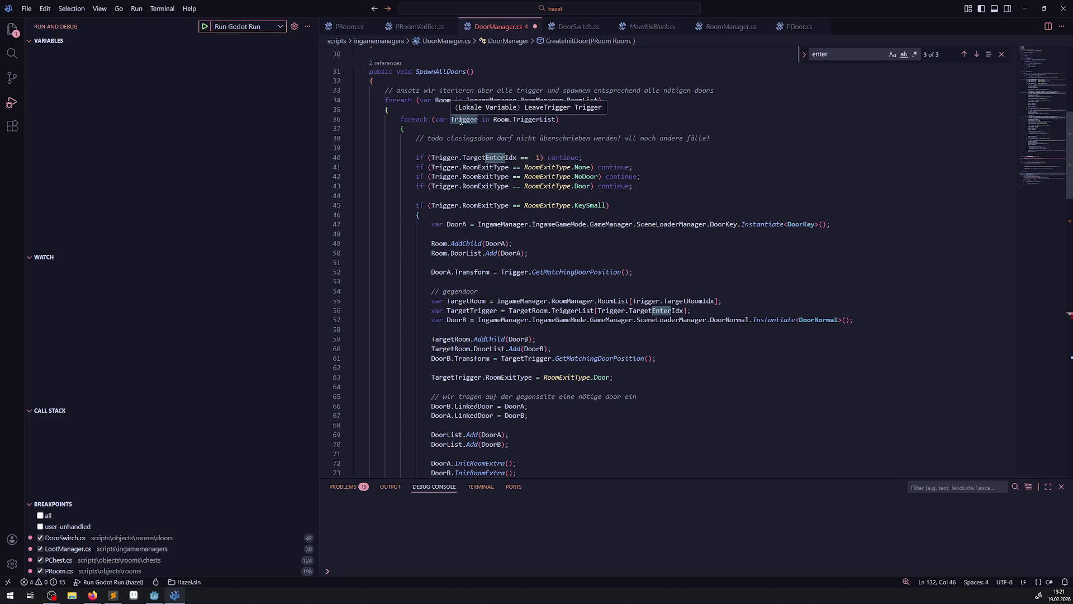
double_click(461, 121)
scroll(517, 331, "down", 15)
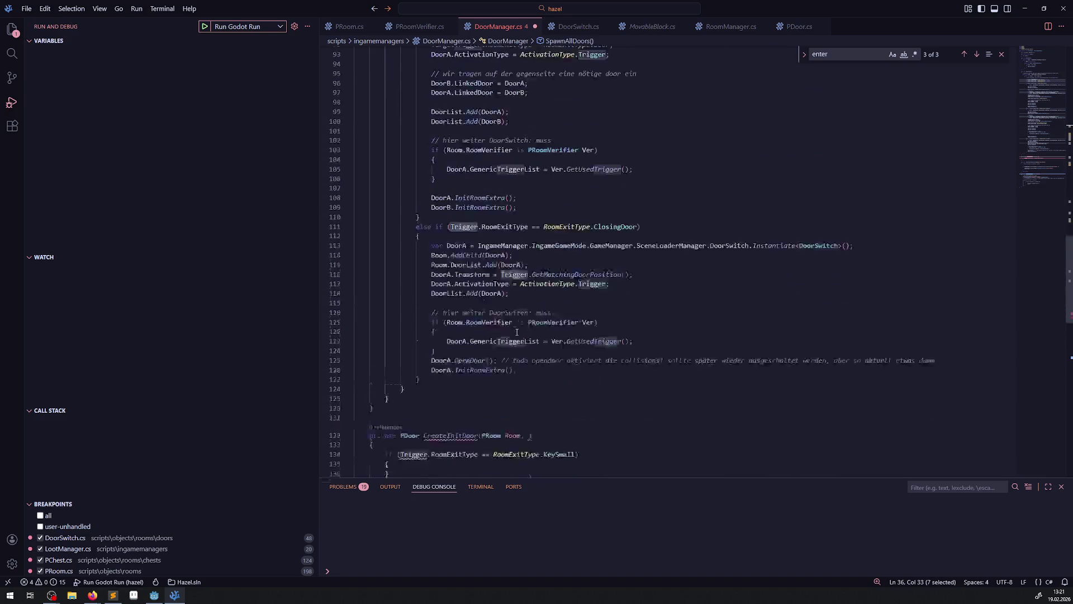
left_click(528, 311)
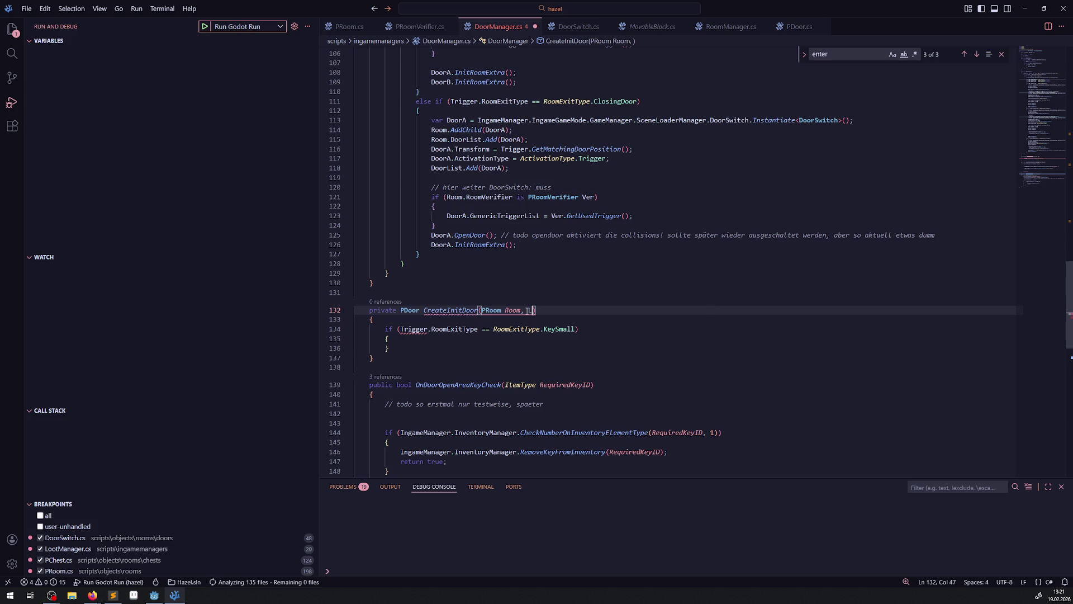
Step: Add 'LeaveTrigger Trigger,' to CreateInitDoor's parameters and review Trigger's uses in SpawnAllDoors
type("LeaveTrigger Trigger,")
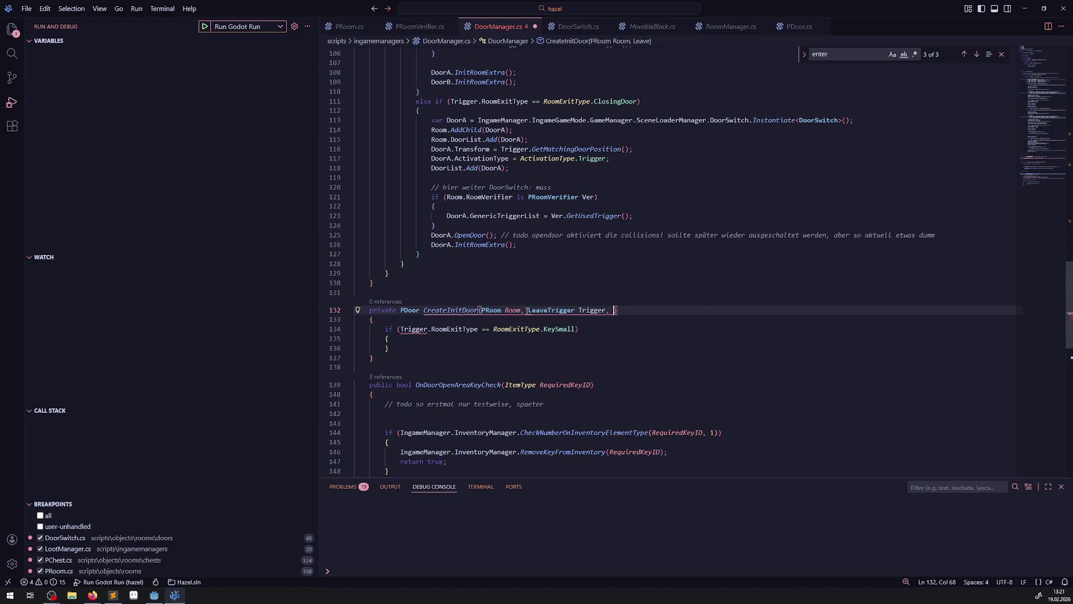
scroll(542, 307, "up", 20)
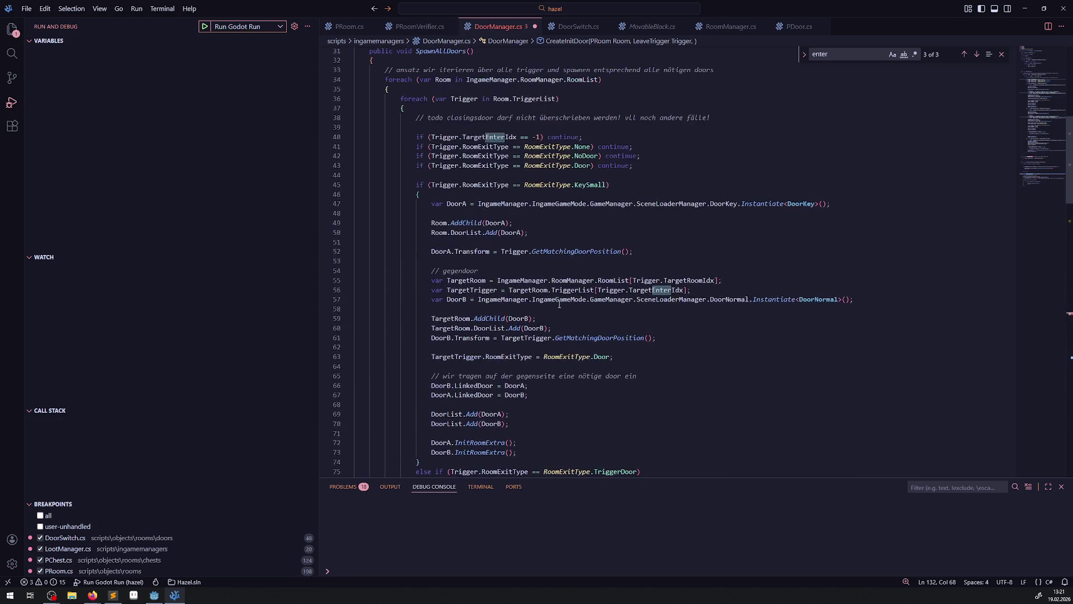
scroll(559, 305, "up", 1)
double_click(460, 168)
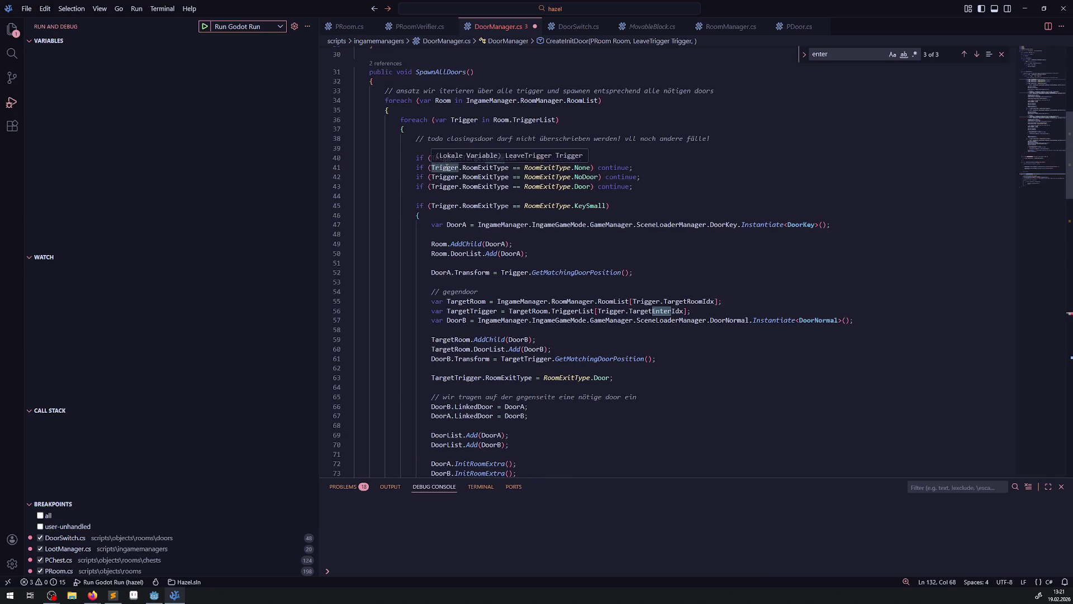
scroll(538, 238, "down", 5)
scroll(528, 265, "up", 6)
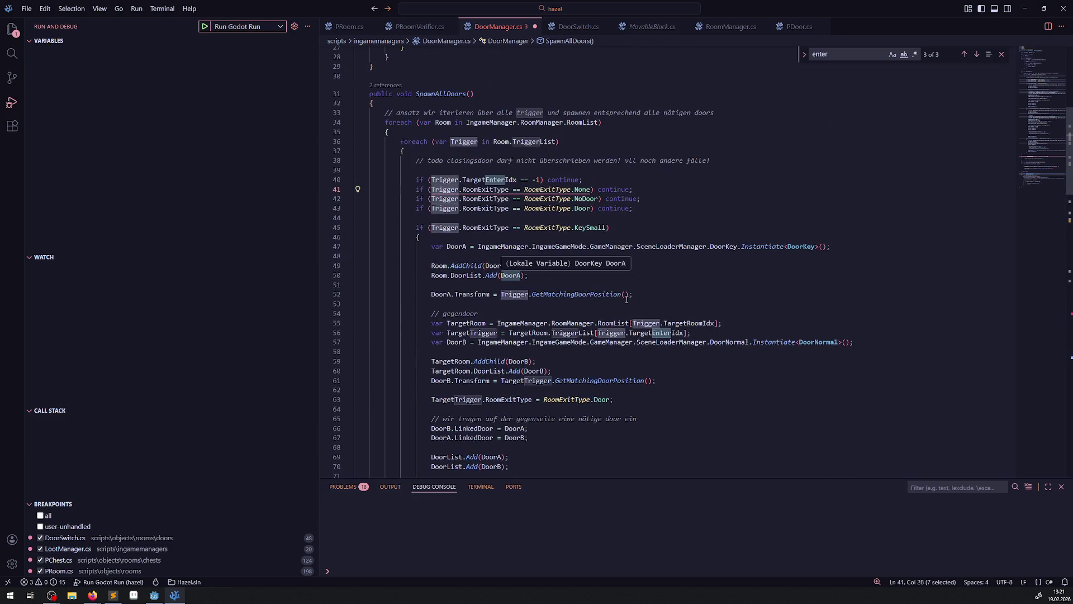
left_click(564, 272)
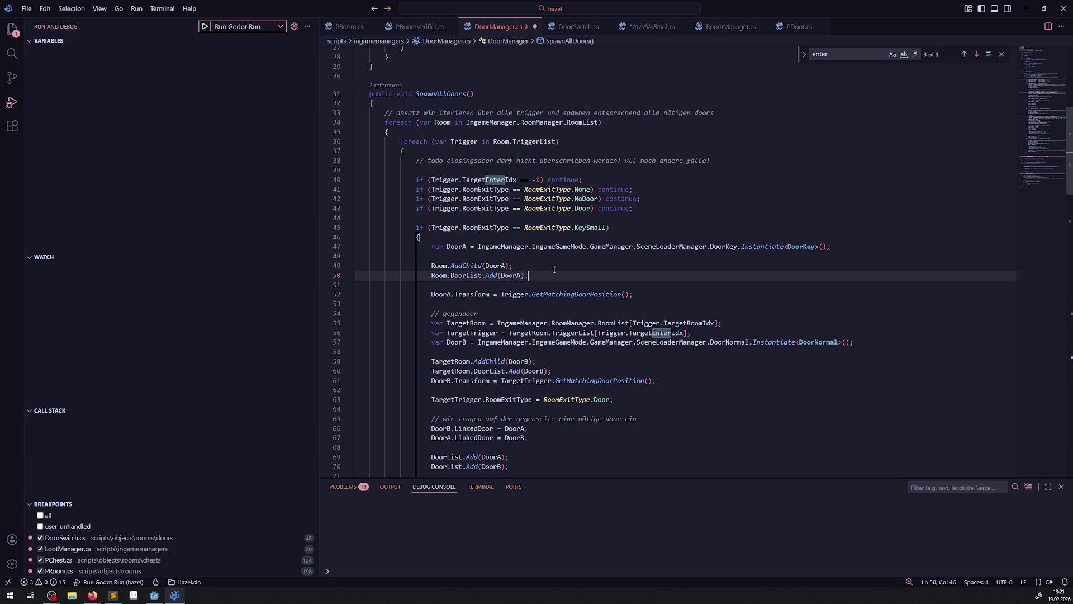
Step: Highlight every use of DoorA in SpawnAllDoors
double_click(450, 249)
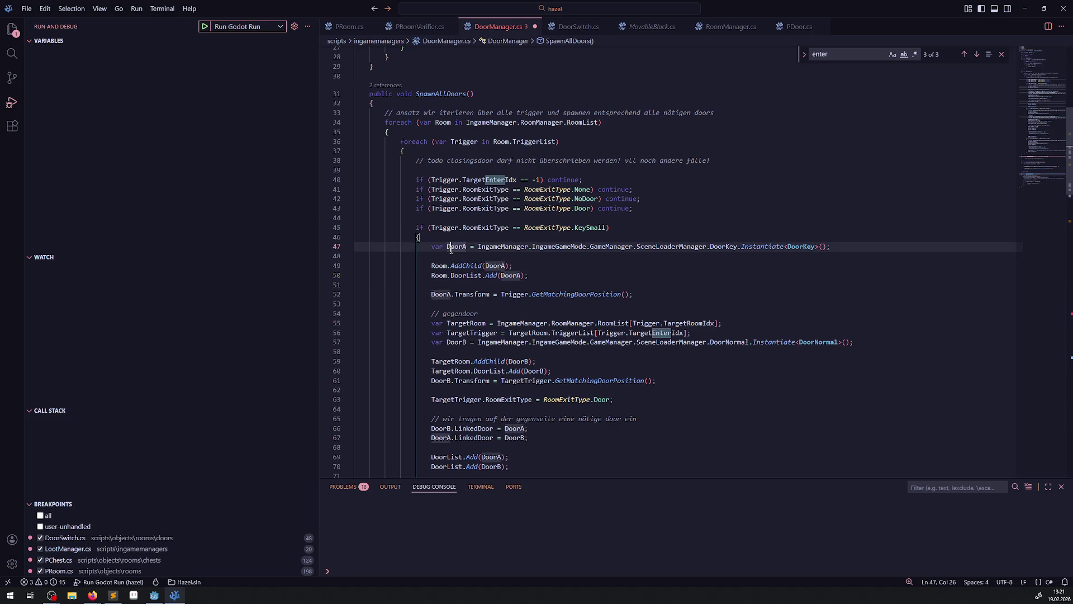
left_click_drag(418, 229, 358, 256)
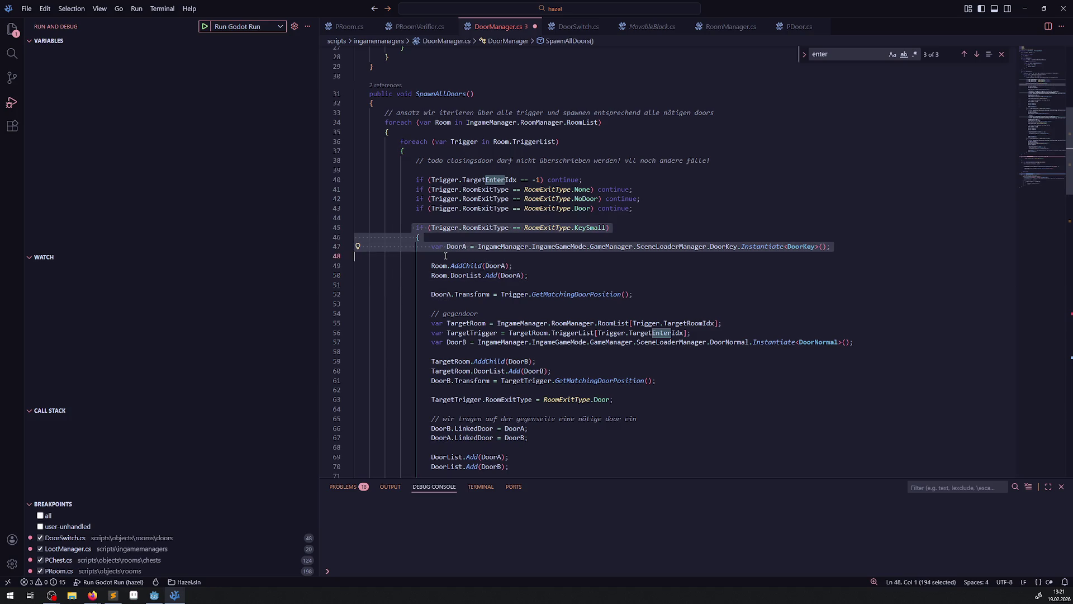
scroll(474, 294, "down", 20)
scroll(474, 294, "up", 6)
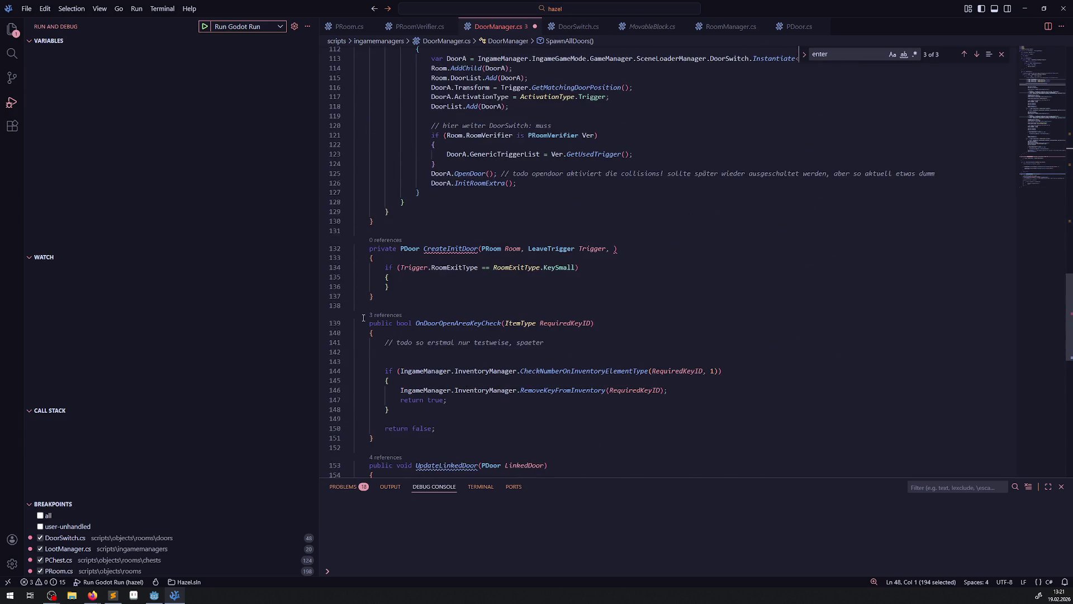
Step: Collapse OnDoorOpenAreaKeyCheck and UpdateLinkedDoor, then declare 'PDoor NewDoor = null;' in CreateInitDoor
left_click(348, 323)
left_click(348, 350)
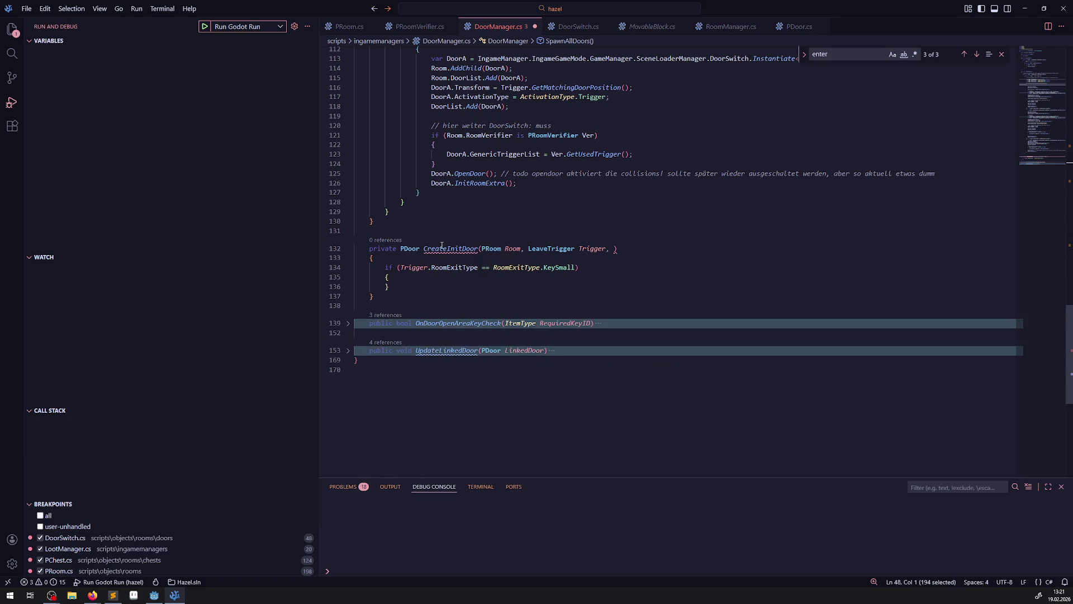
left_click(407, 249)
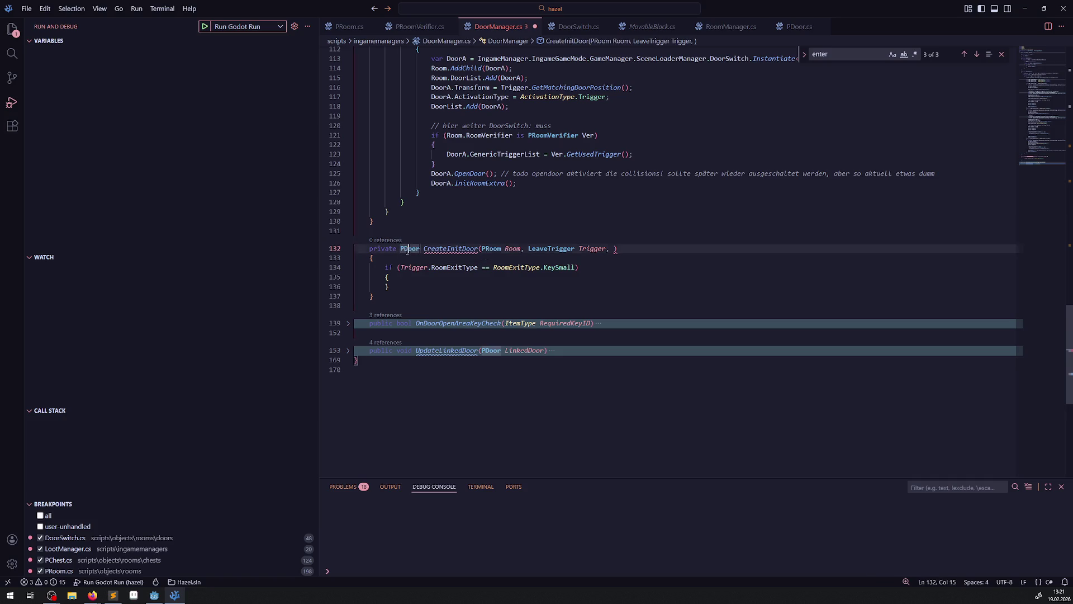
left_click(403, 260)
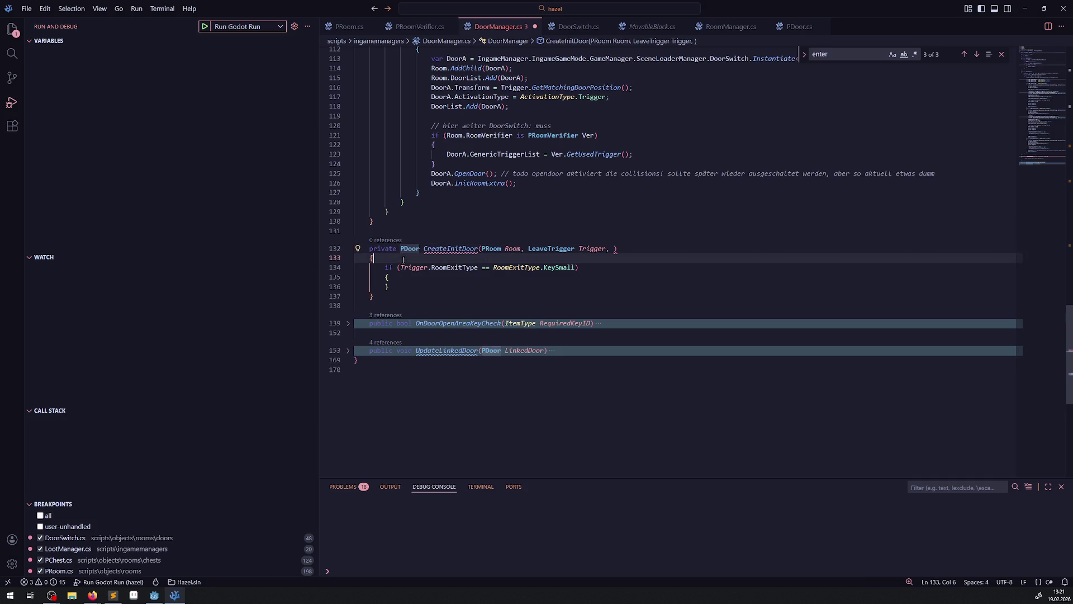
key("Return")
type("PDoor NewDoor = null;")
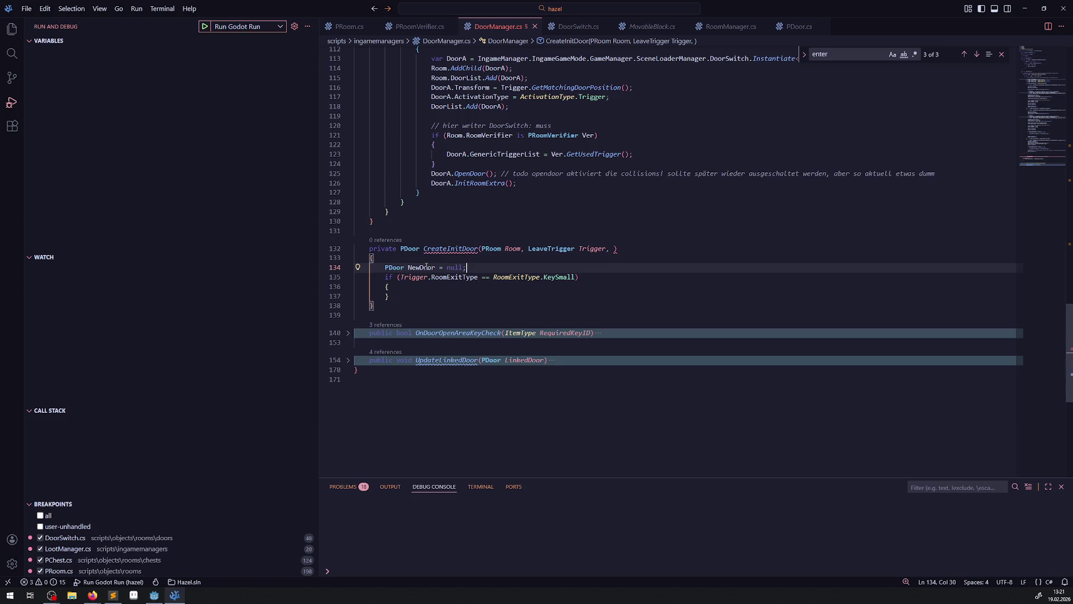
Step: Add 'return NewDoor;' after the KeySmall block and save DoorManager.cs
left_click(403, 294)
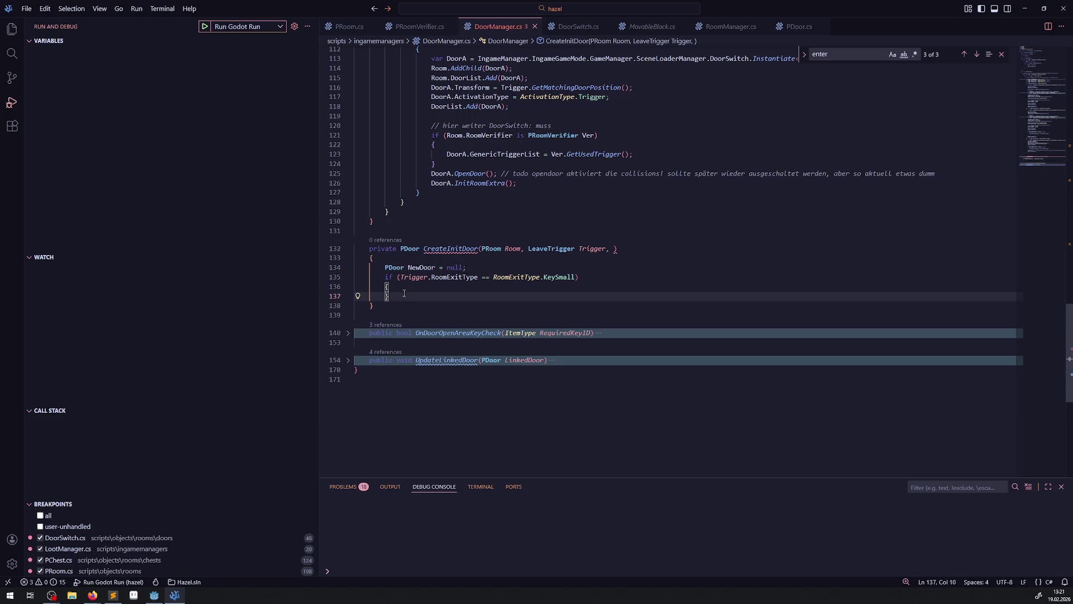
key("Return")
key("Return")
type("return NewDoor;")
key("ctrl+s")
Step: Select the var DoorA DoorKey Instantiate line on line 47
scroll(531, 229, "up", 20)
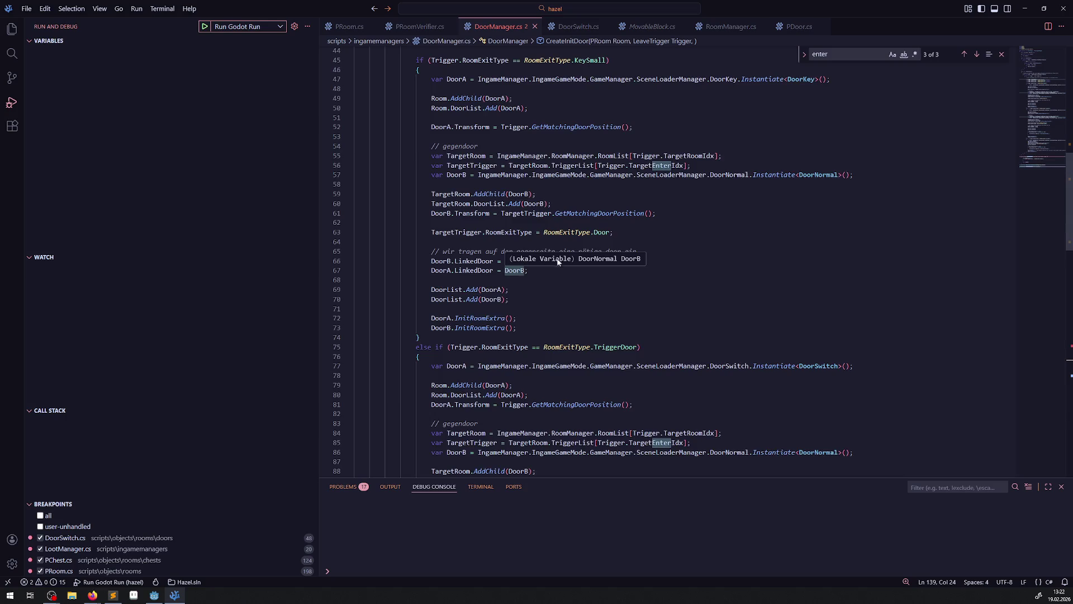
scroll(525, 267, "up", 4)
left_click_drag(429, 206, 846, 206)
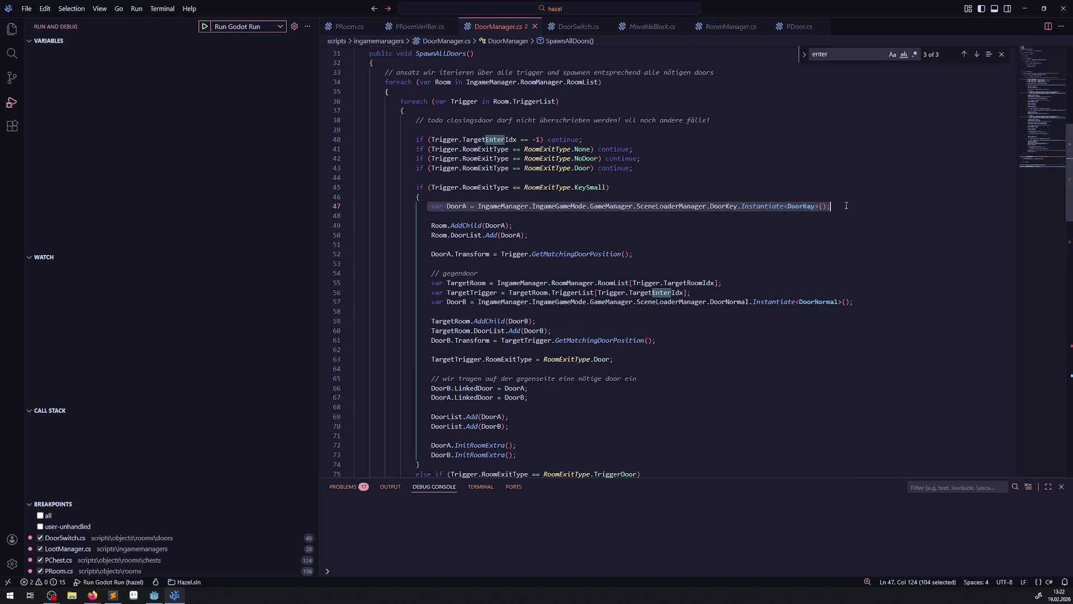
Step: Move the DoorKey spawn line into CreateInitDoor's empty KeySmall block
key("ctrl+x")
scroll(547, 315, "down", 20)
left_click(421, 380)
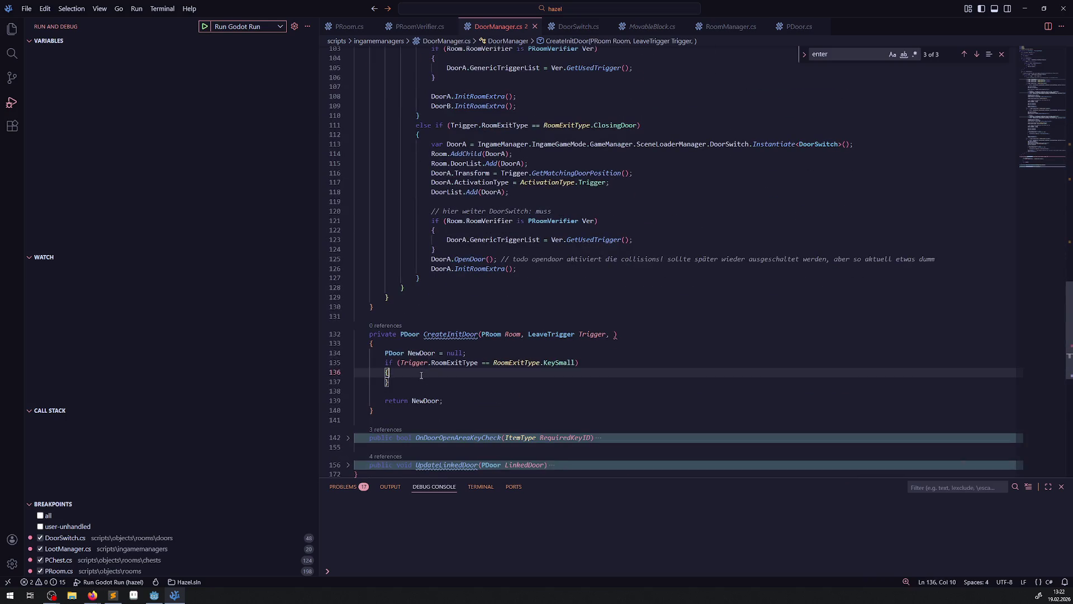
key("ctrl+v")
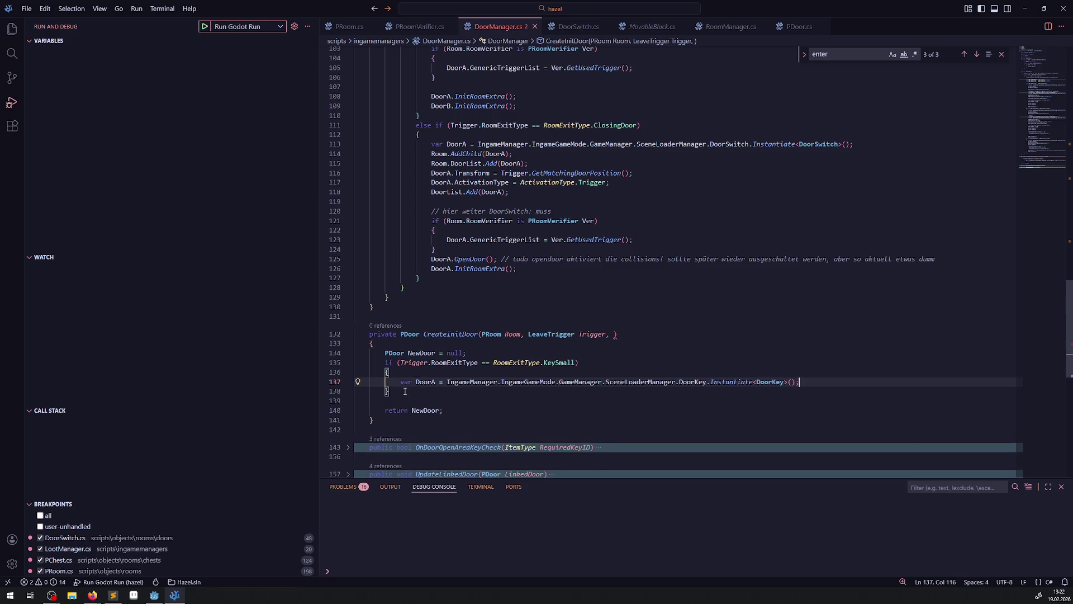
left_click_drag(406, 391, 385, 362)
Step: Add an empty TriggerDoor else-if branch with its closing brace after the KeySmall block
scroll(458, 289, "up", 9)
scroll(458, 289, "up", 10)
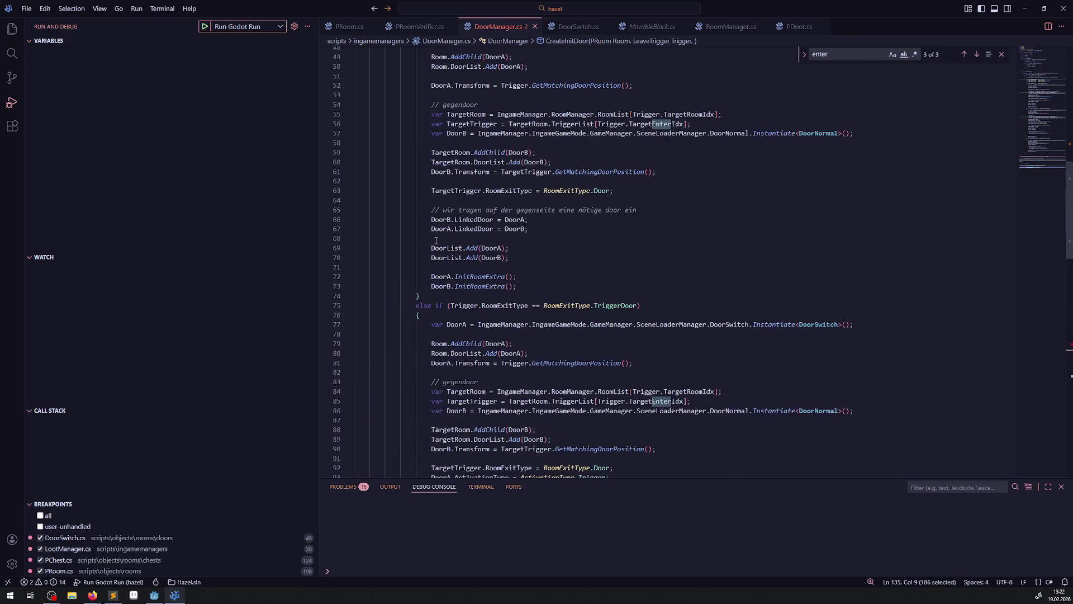
left_click_drag(415, 305, 426, 314)
scroll(426, 314, "down", 15)
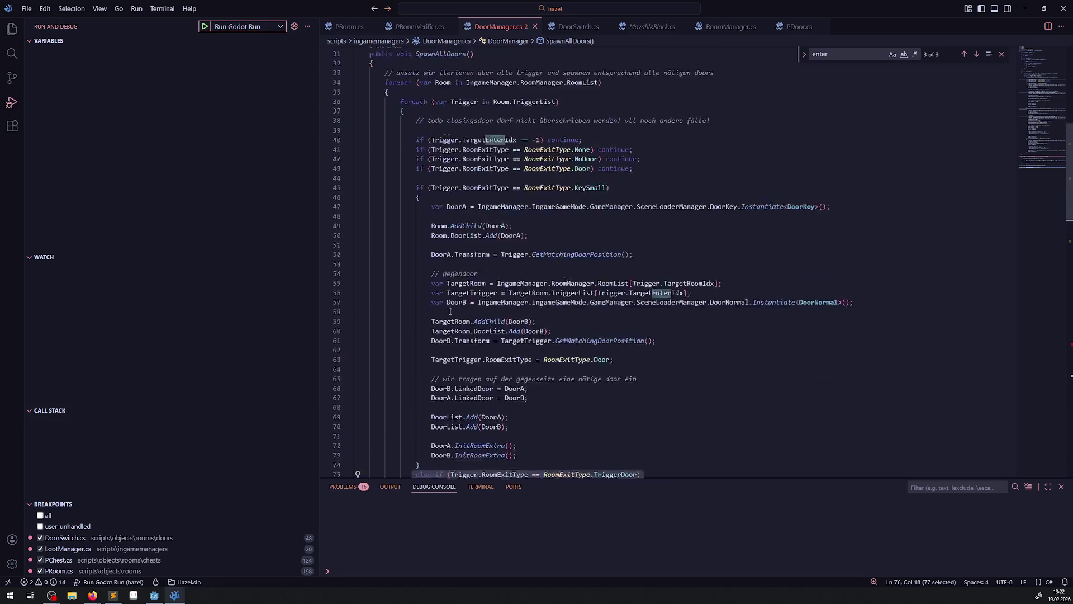
left_click(410, 206)
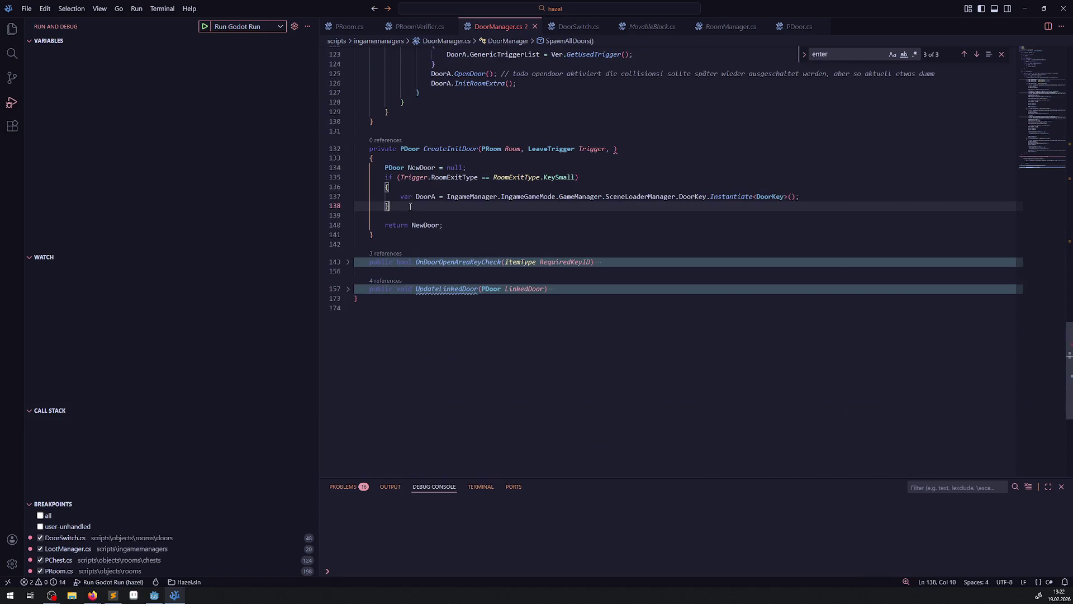
key("Return")
key("ctrl+v")
key("Return")
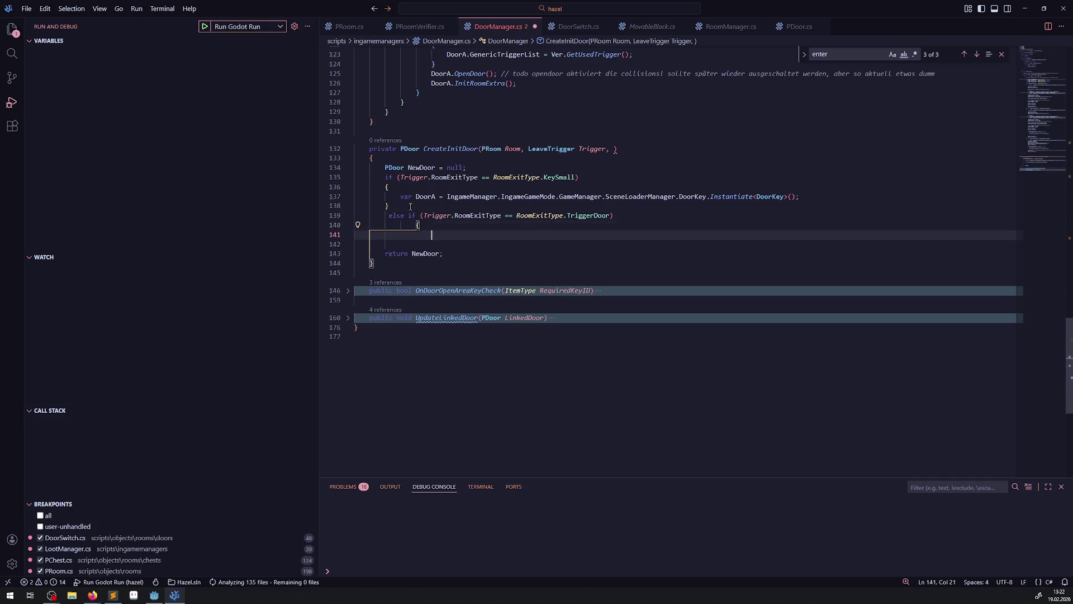
type("}")
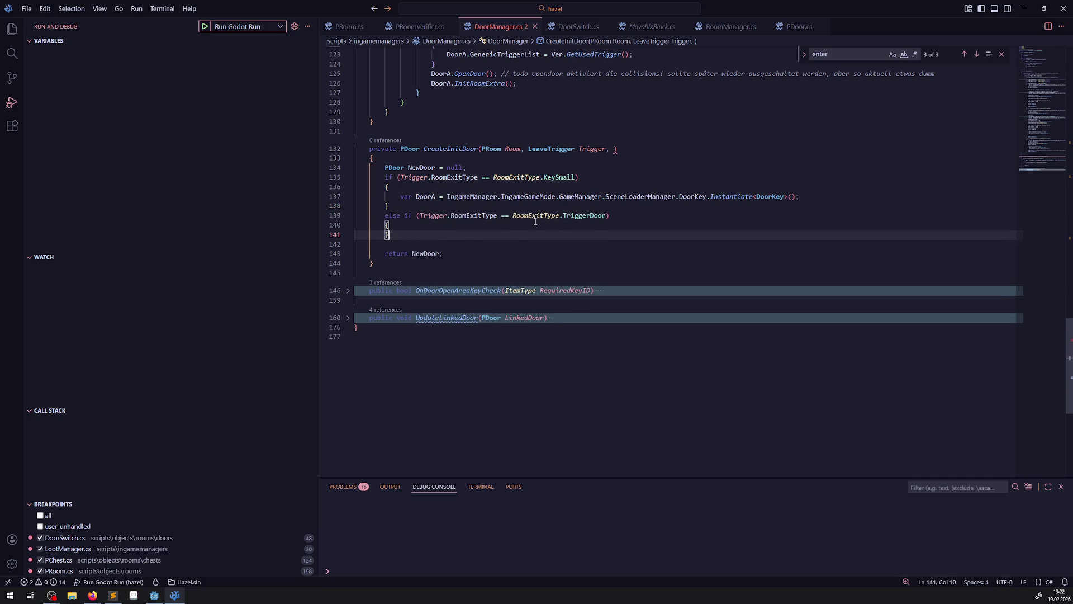
scroll(577, 260, "up", 9)
left_click_drag(442, 385, 408, 381)
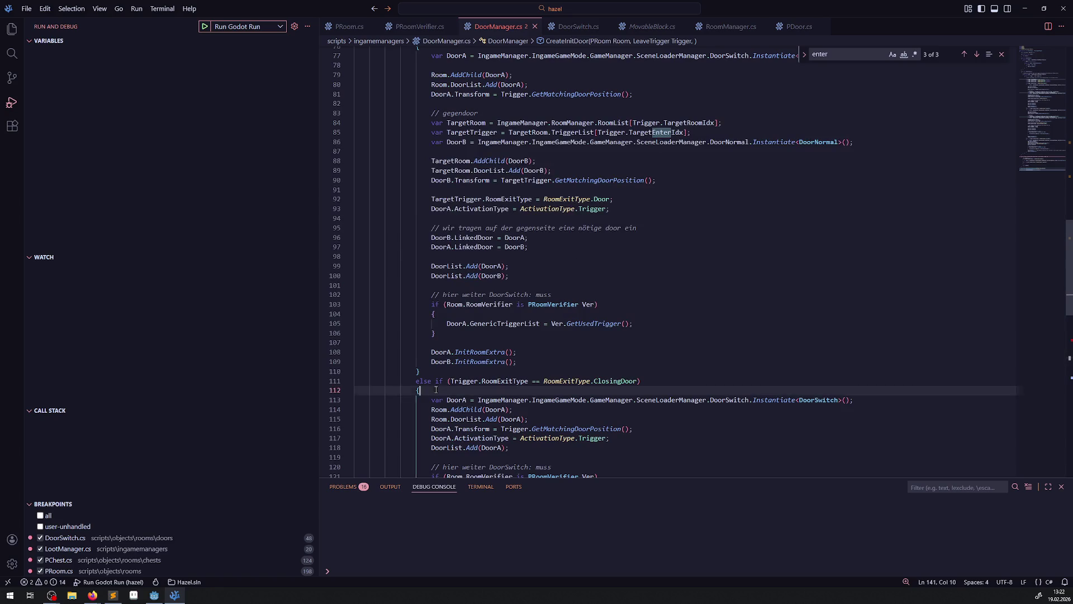
Step: Add an empty ClosingDoor else-if branch after the TriggerDoor branch
scroll(478, 276, "down", 9)
left_click(403, 232)
key("Return")
key("ctrl+v")
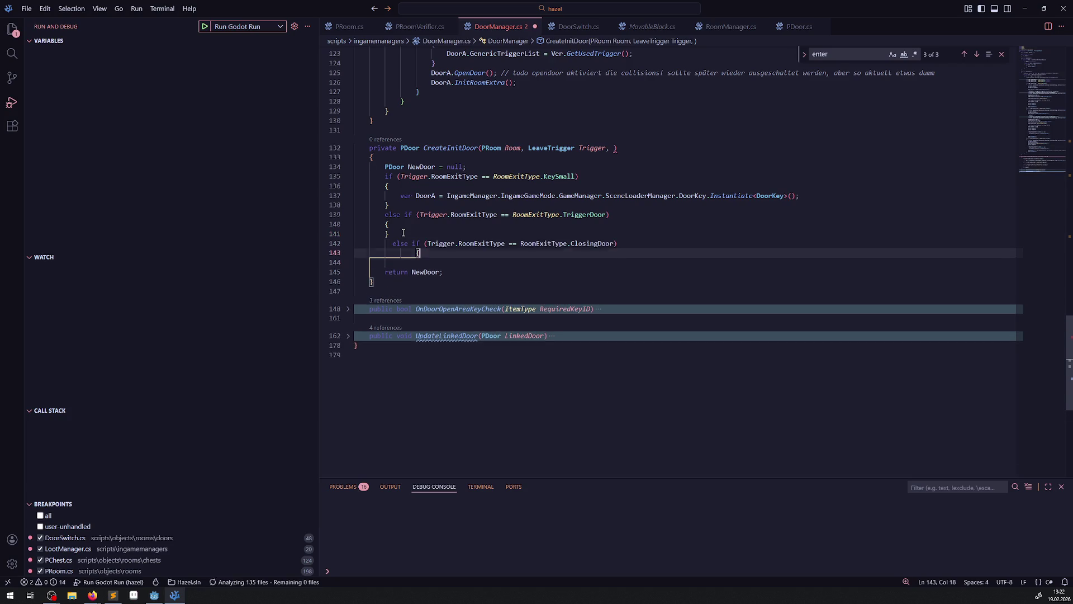
key("Return")
type("}")
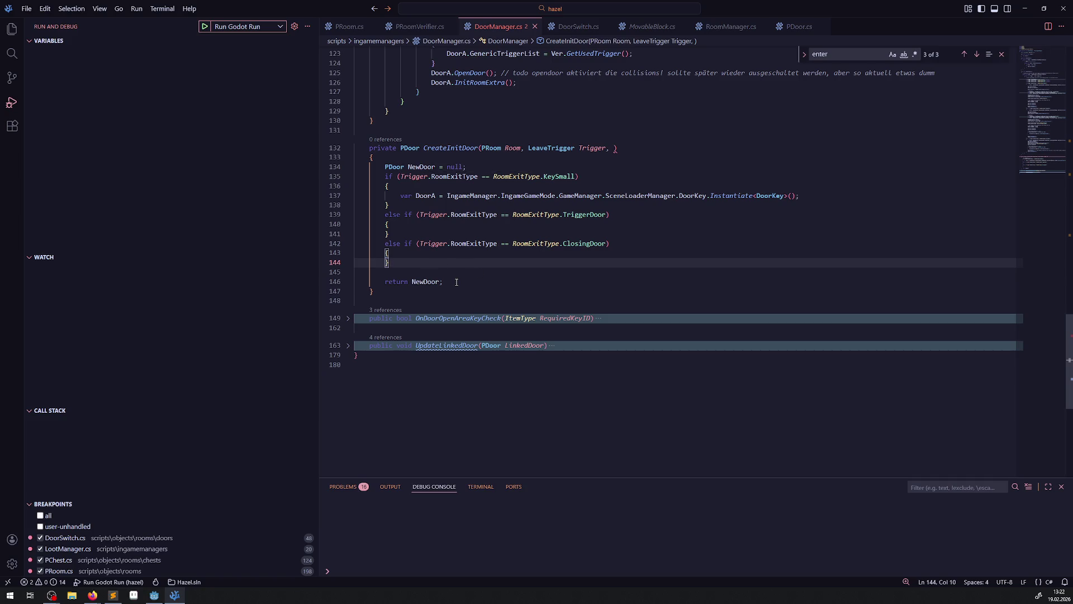
Step: Copy the DoorSwitch spawn line into the ClosingDoor and TriggerDoor blocks and save
scroll(458, 226, "up", 10)
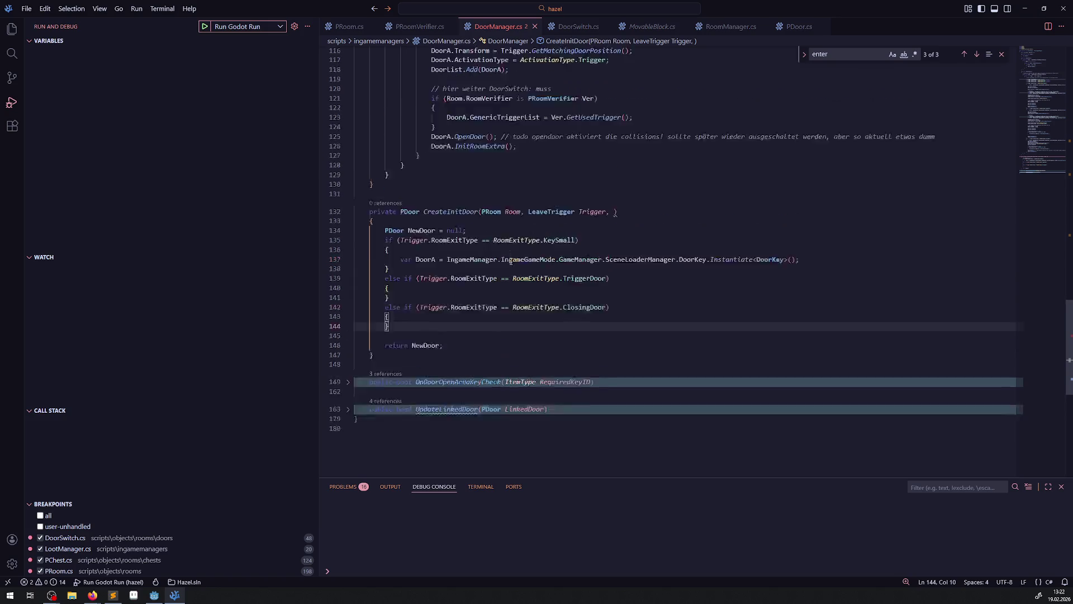
left_click(426, 233)
left_click_drag(427, 234, 878, 237)
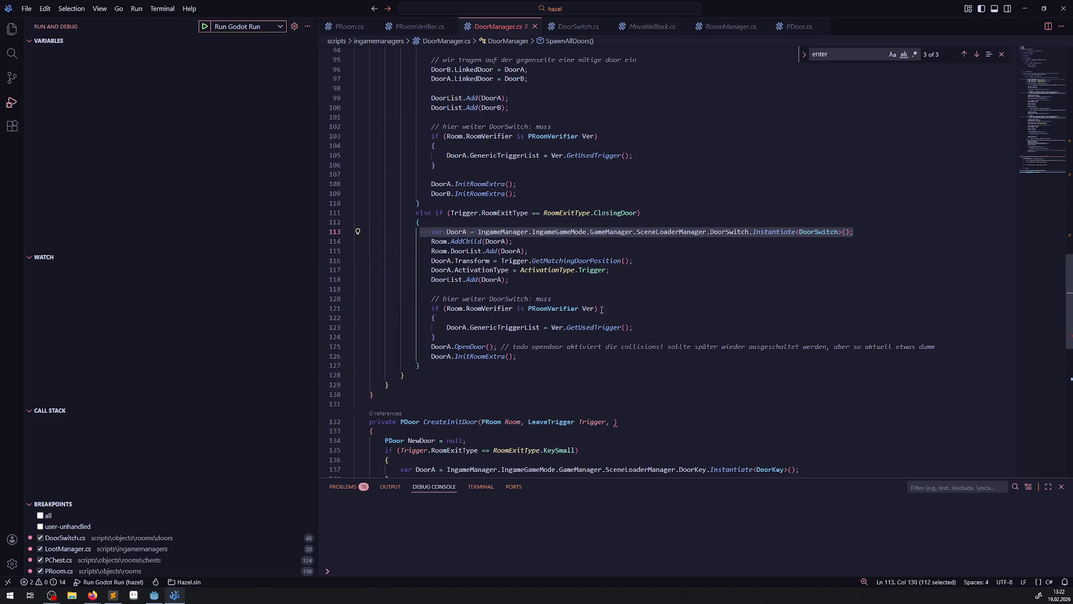
key("ctrl+c")
scroll(601, 309, "down", 5)
left_click(397, 319)
key("ctrl+v")
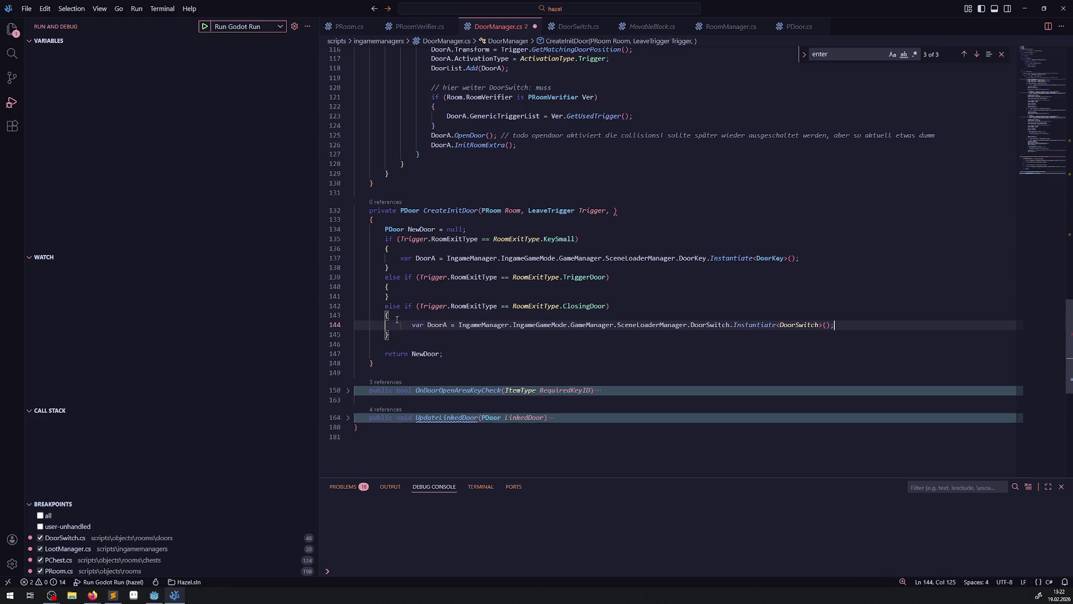
left_click(419, 290)
key("Return")
key("ctrl+v")
key("ctrl+s")
Step: Replace 'var DoorA' with NewDoor in the KeySmall, TriggerDoor and ClosingDoor branches, saving
double_click(421, 230)
key("ctrl+c")
left_click_drag(400, 257, 435, 258)
key("ctrl+v")
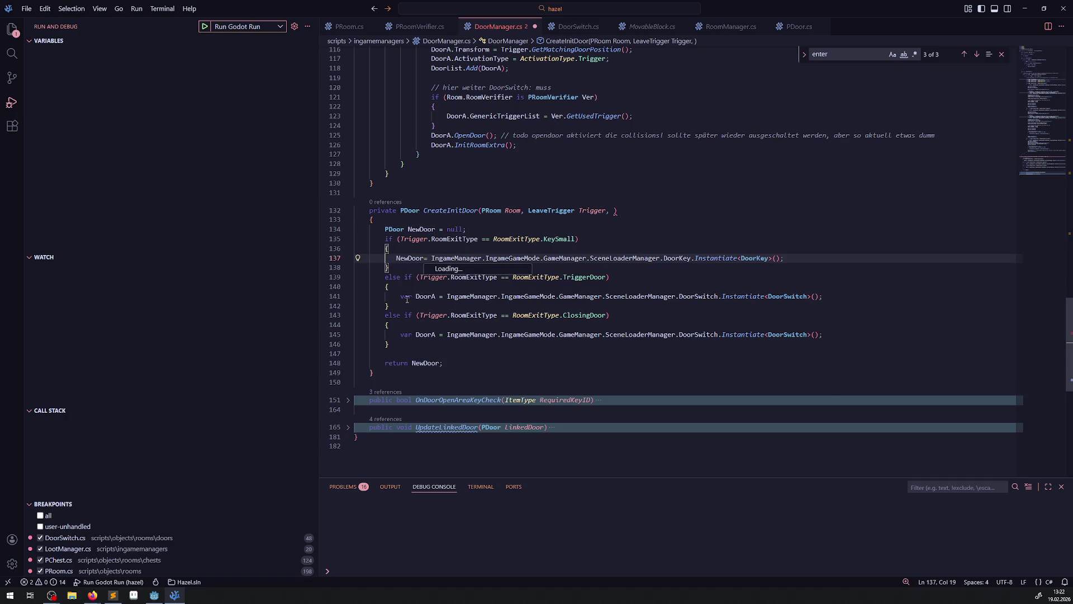
key("ctrl+s")
left_click_drag(404, 297, 437, 296)
key("ctrl+v")
left_click_drag(394, 335, 436, 334)
key("ctrl+v")
key("ctrl+s")
left_click(509, 353)
scroll(511, 352, "up", 10)
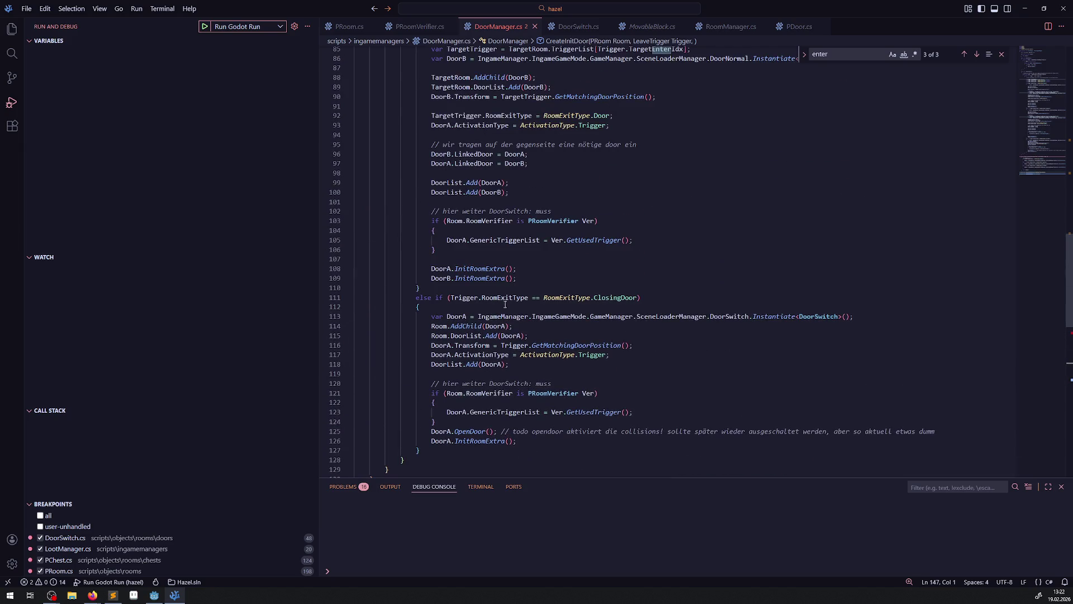
Step: Copy the AddChild, DoorList and Transform lines from SpawnAllDoors below the ClosingDoor branch
scroll(528, 290, "up", 7)
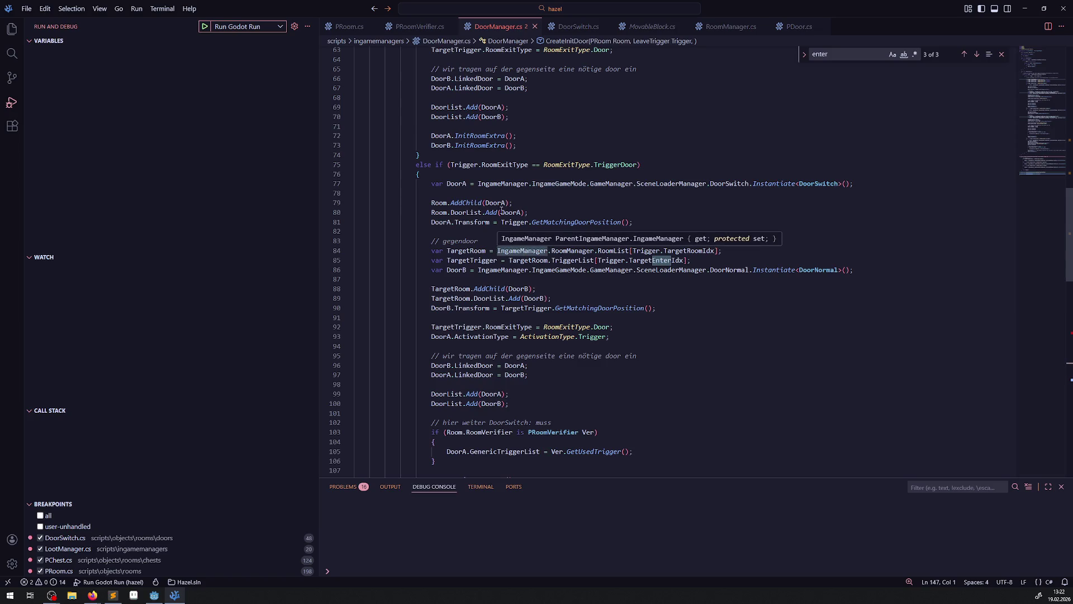
scroll(455, 252, "up", 6)
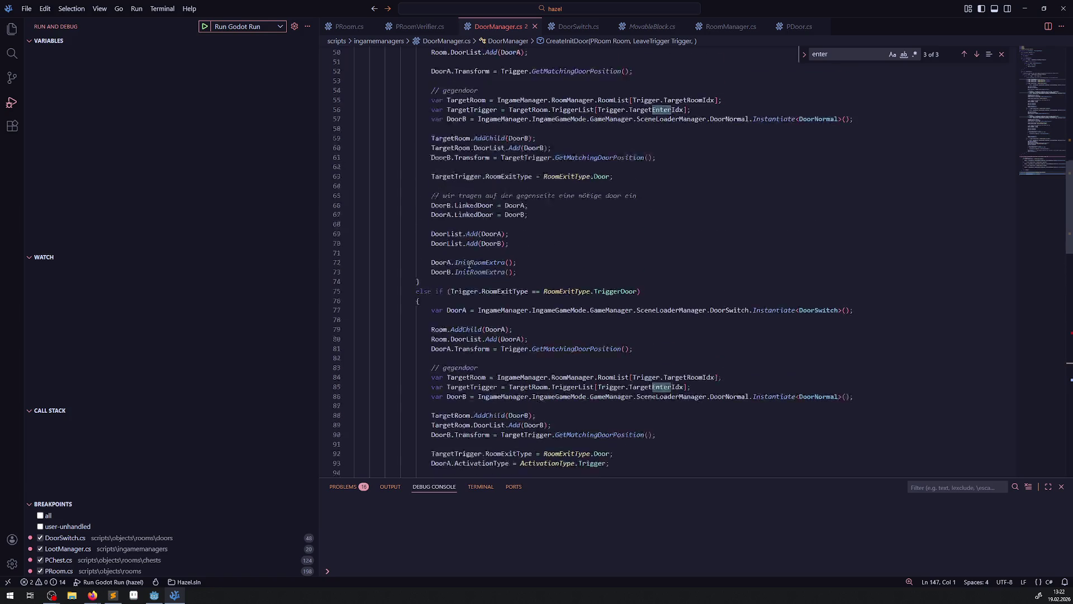
scroll(434, 225, "up", 1)
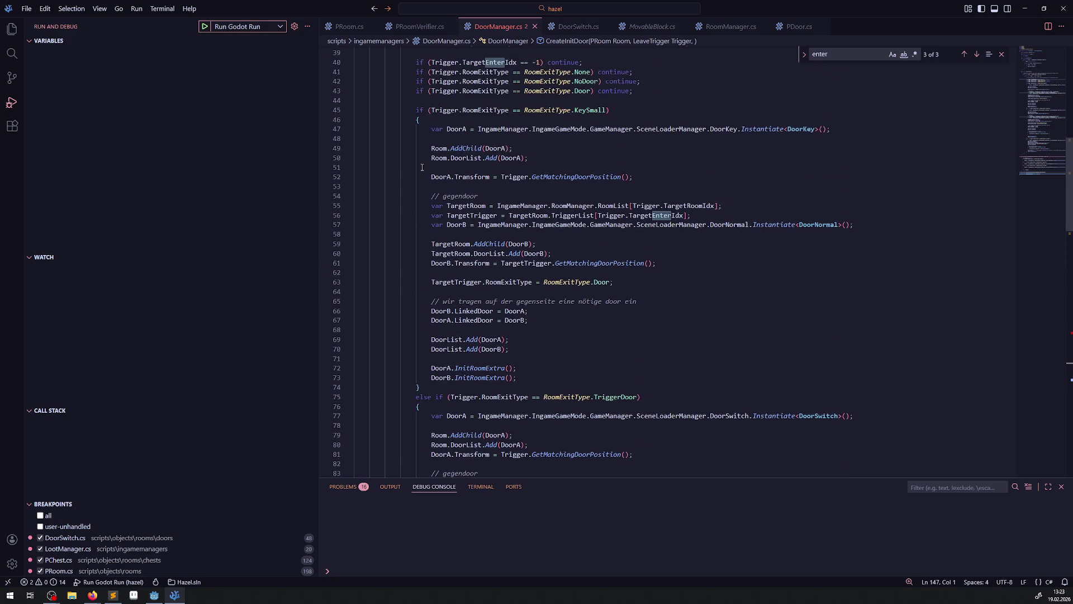
left_click_drag(430, 147, 647, 177)
scroll(492, 322, "down", 15)
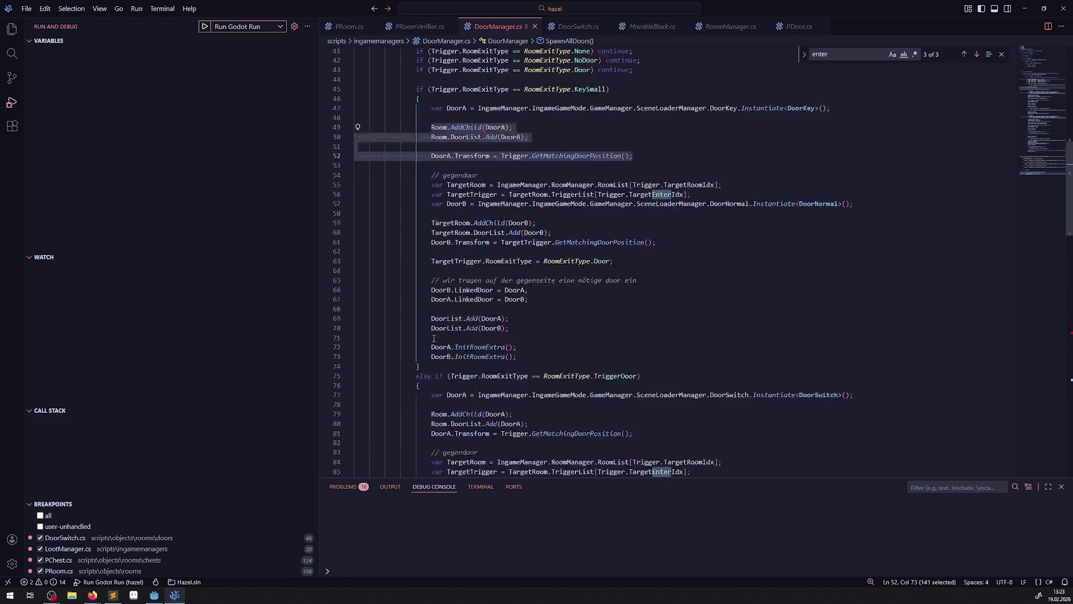
left_click(415, 394)
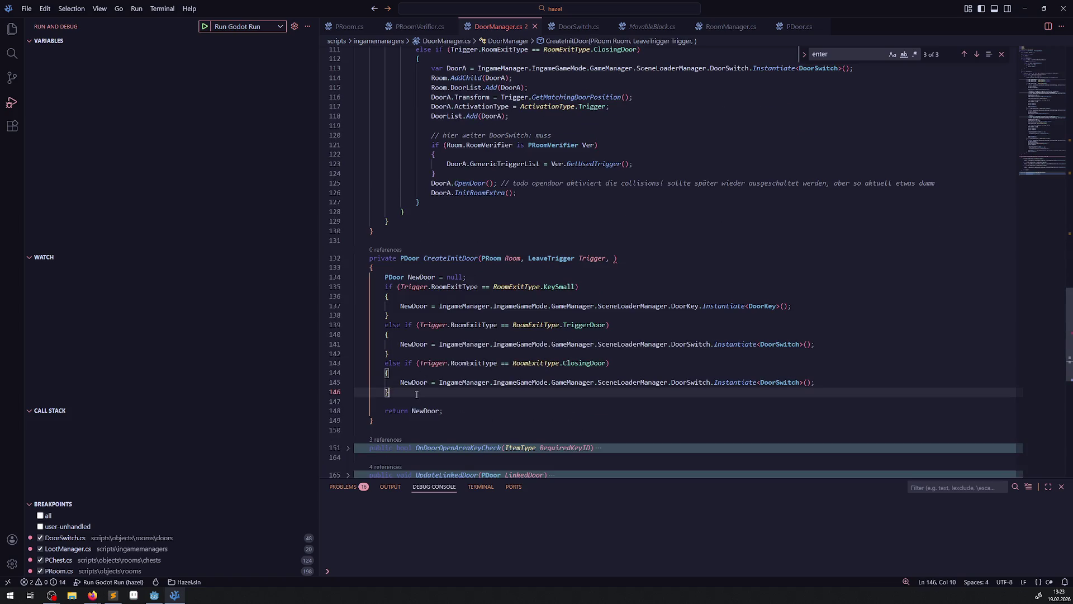
key("Return")
key("Return")
key("ctrl+v")
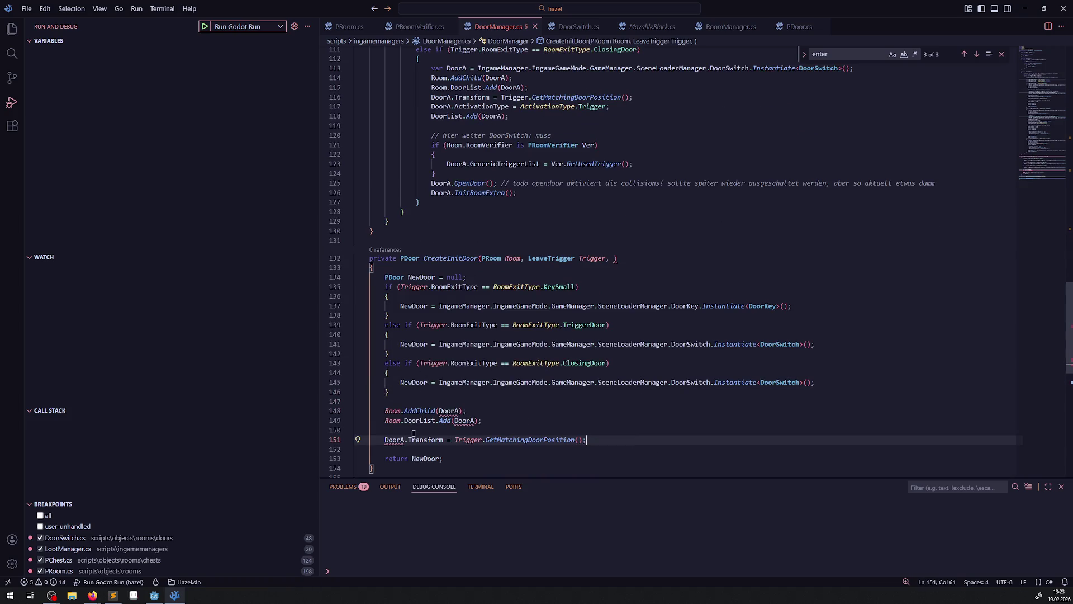
Step: Replace DoorA with NewDoor in the pasted AddChild, DoorList.Add and Transform lines
double_click(421, 276)
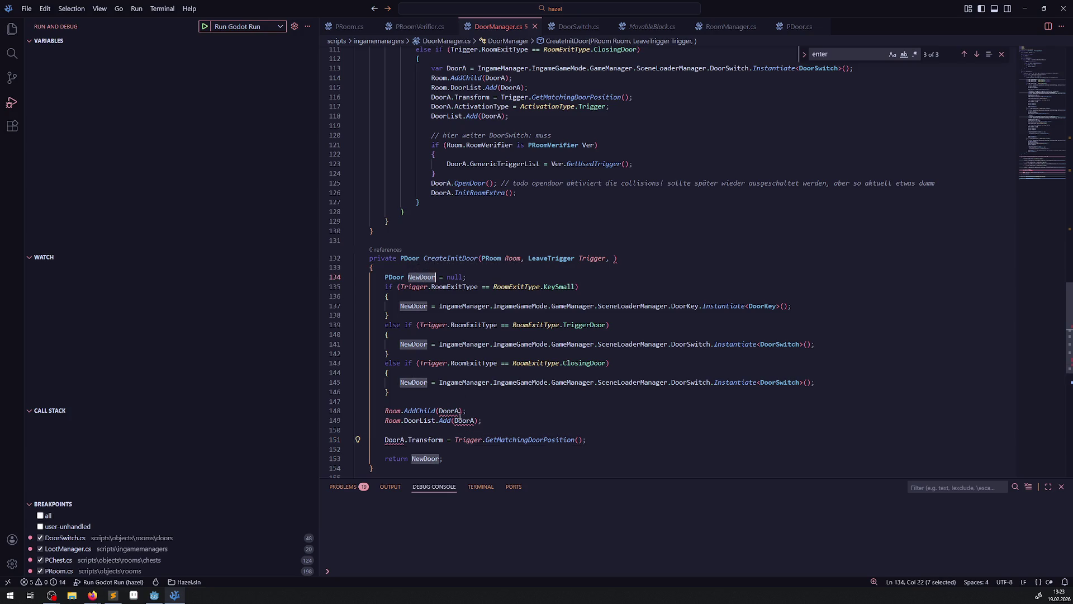
key("ctrl+c")
double_click(449, 411)
key("ctrl+v")
double_click(463, 420)
key("ctrl+v")
double_click(394, 440)
key("ctrl+v")
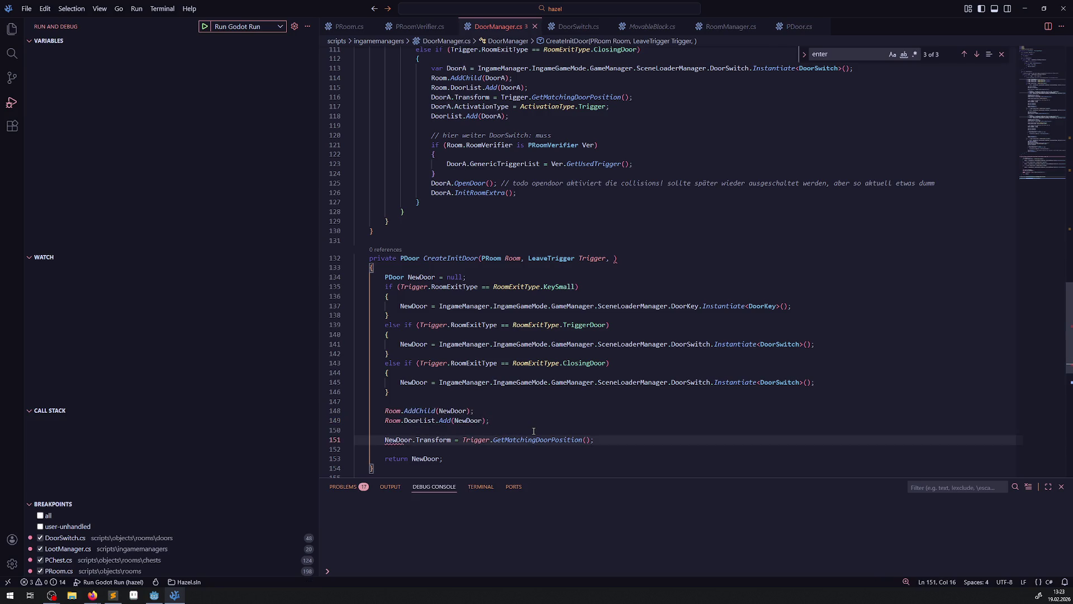
scroll(541, 400, "up", 20)
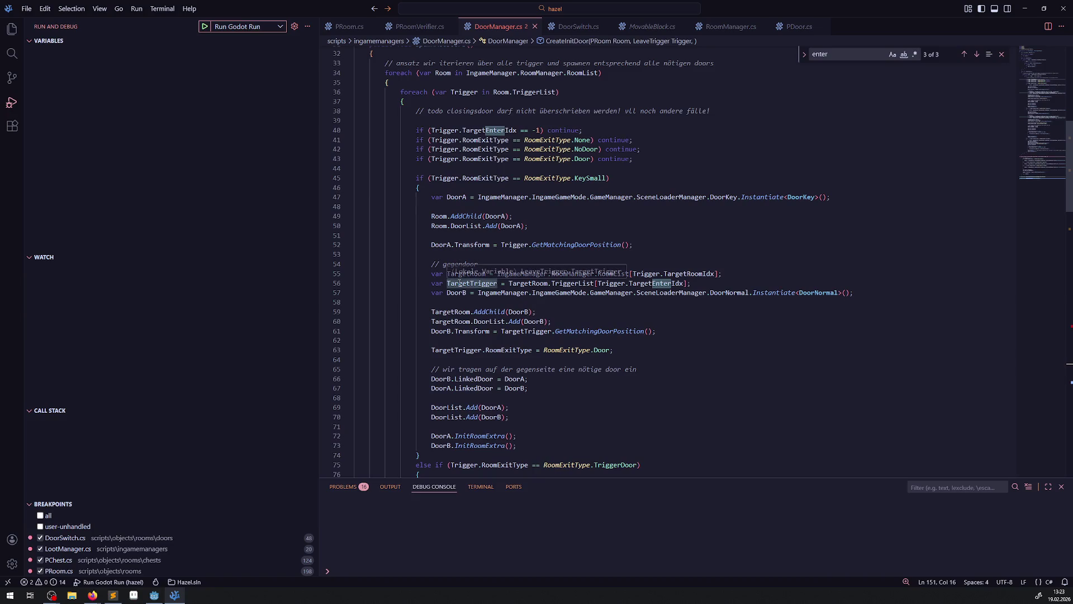
Step: Copy the DoorList and InitRoomExtra lines into CreateInitDoor after its DoorList.Add line
scroll(507, 300, "down", 8)
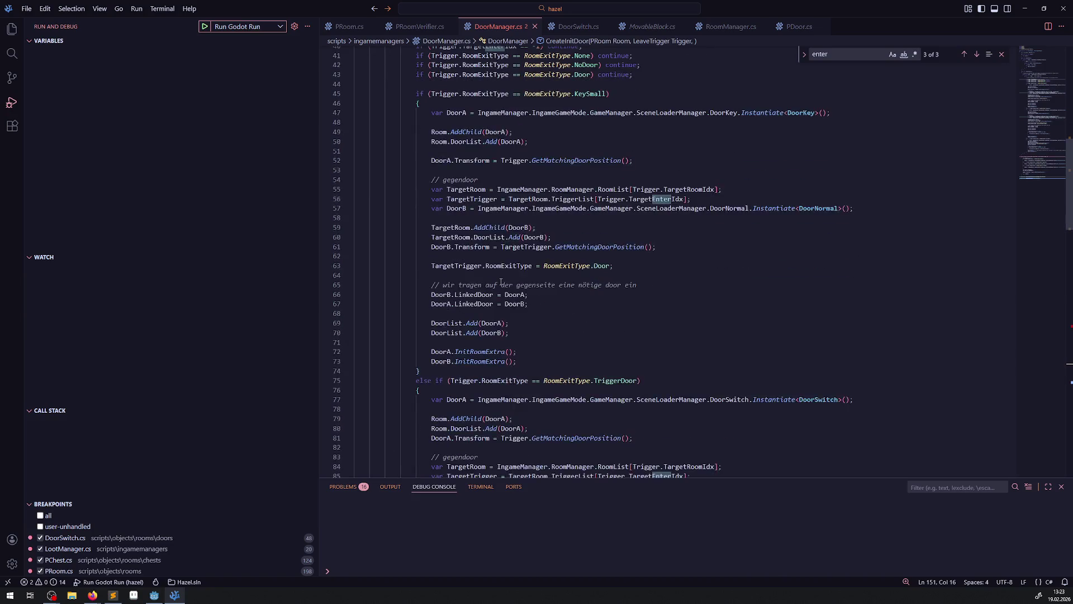
scroll(519, 280, "up", 4)
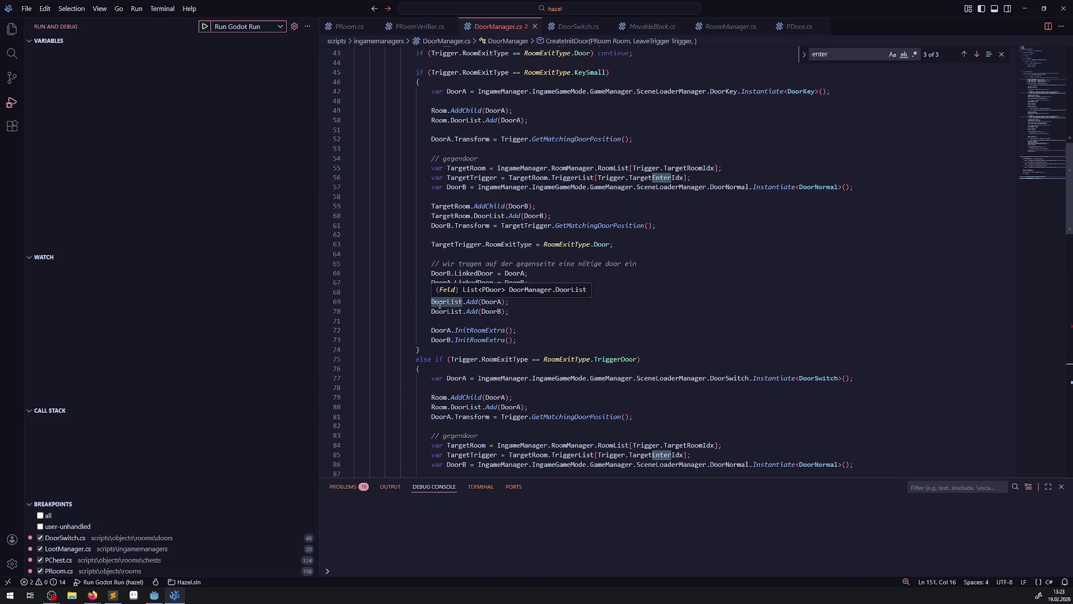
mouse_move(426, 301)
left_mouse_down()
mouse_move(523, 304)
mouse_move(529, 329)
left_mouse_up()
scroll(504, 306, "down", 15)
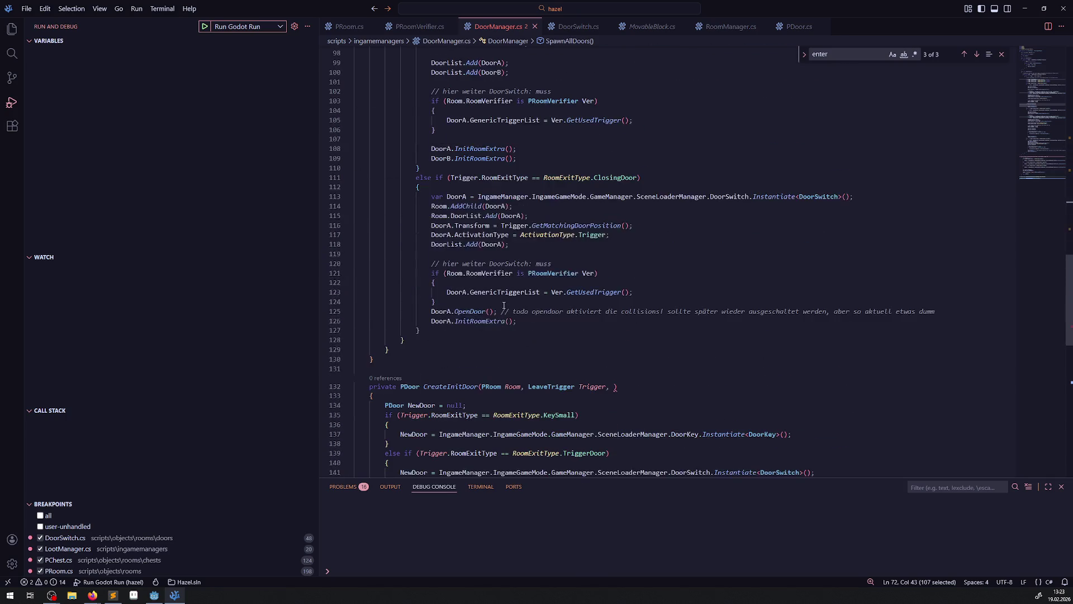
scroll(518, 342, "down", 3)
scroll(518, 336, "down", 2)
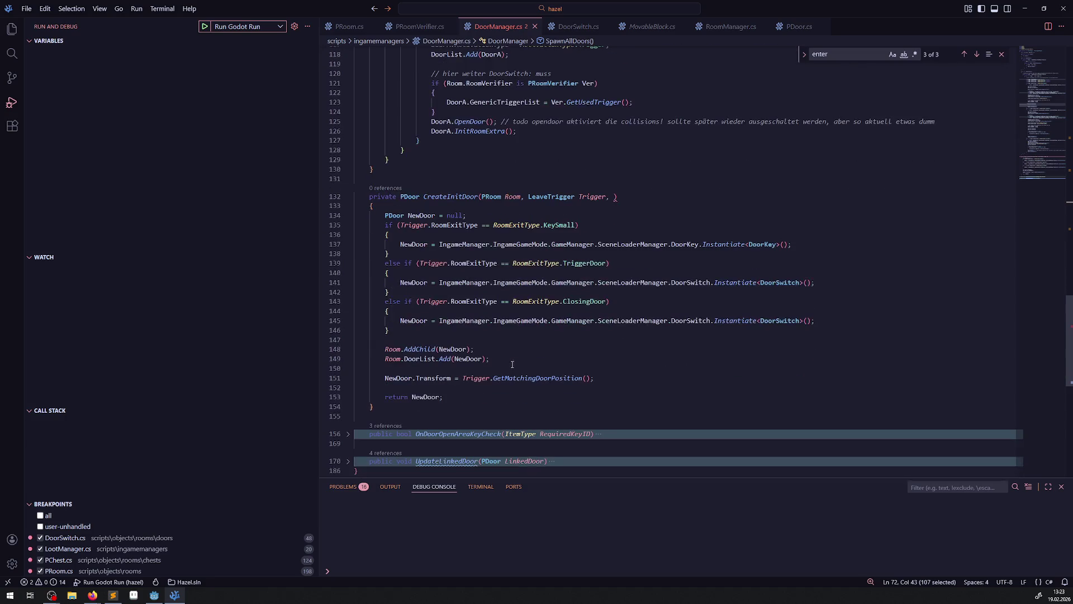
left_click(514, 371)
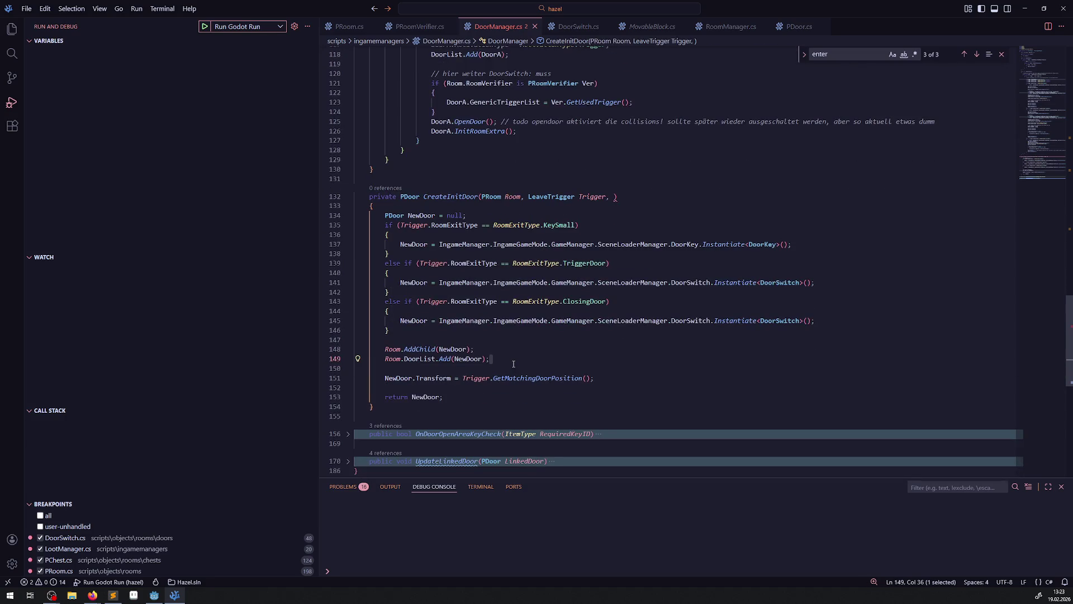
key("ctrl+v")
Step: Delete the DoorList.Add(DoorB) line and leftover blank lines, keeping a gap after InitRoomExtra
left_click_drag(463, 378, 385, 378)
key("BackSpace")
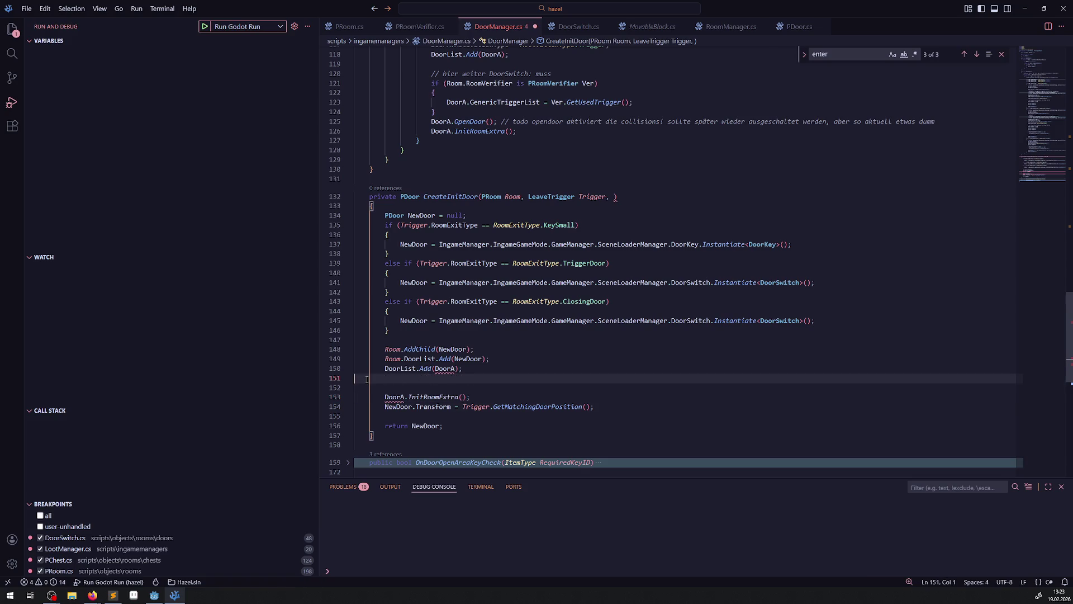
key("BackSpace")
key("BackSpace")
key("Delete")
left_click(484, 379)
key("Return")
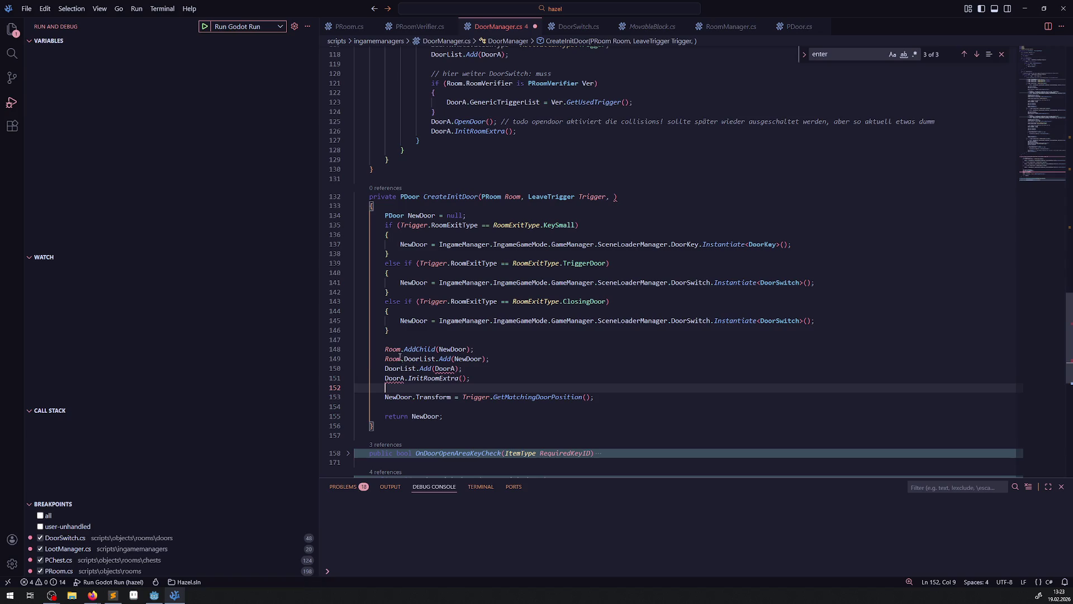
Step: Replace DoorA with NewDoor in the DoorList.Add and InitRoomExtra lines, fixing the garbled name
double_click(450, 350)
key("ctrl+c")
double_click(445, 368)
key("ctrl+v")
left_click(400, 378)
key("ctrl+v")
key("End")
double_click(408, 379)
key("ctrl+v")
left_click(575, 357)
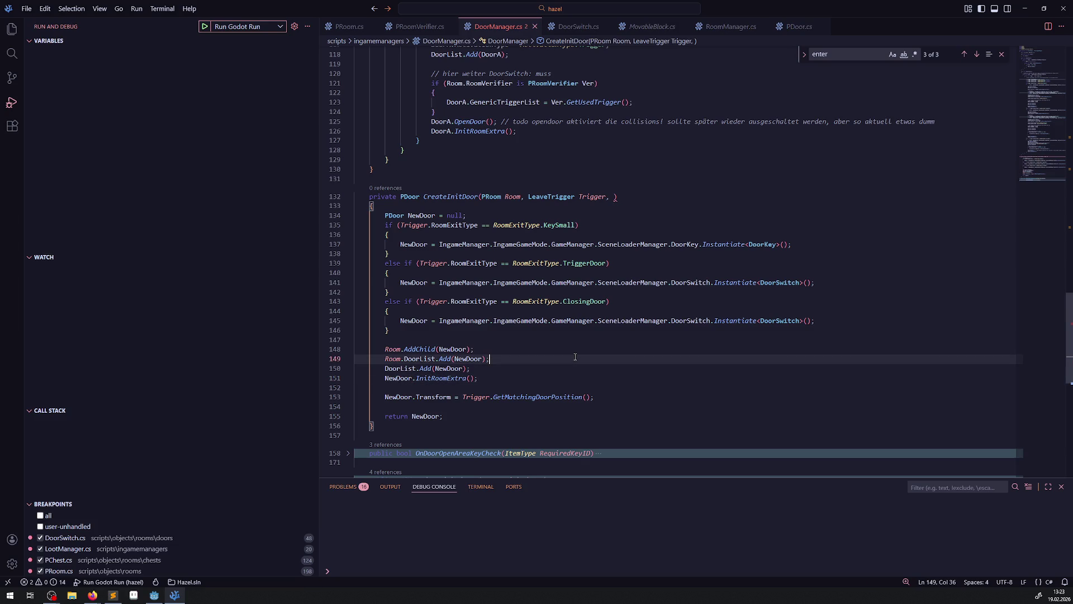
left_click_drag(598, 396, 358, 396)
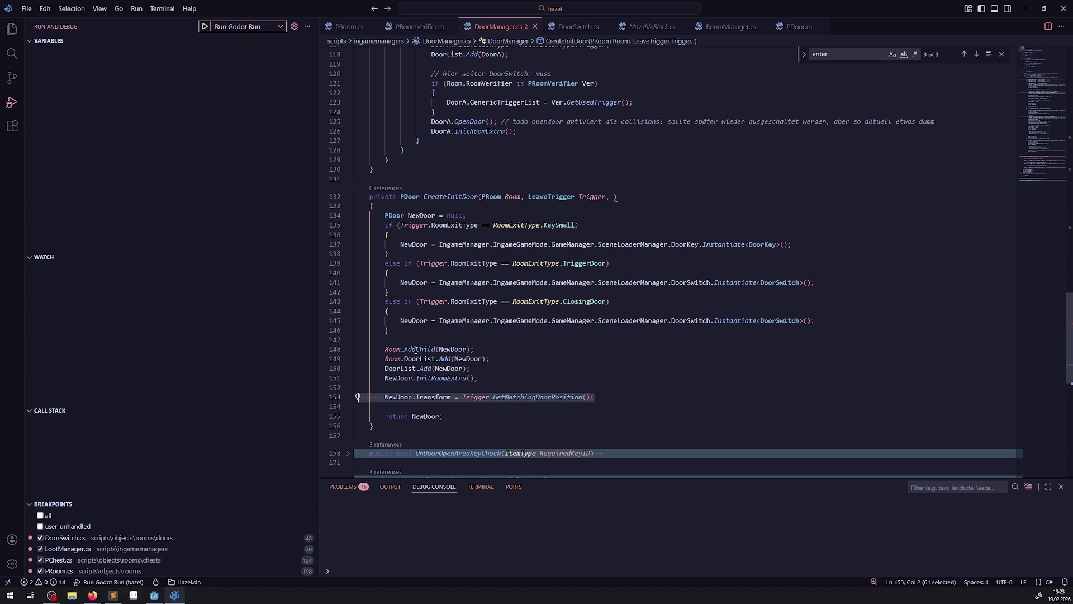
scroll(475, 363, "up", 12)
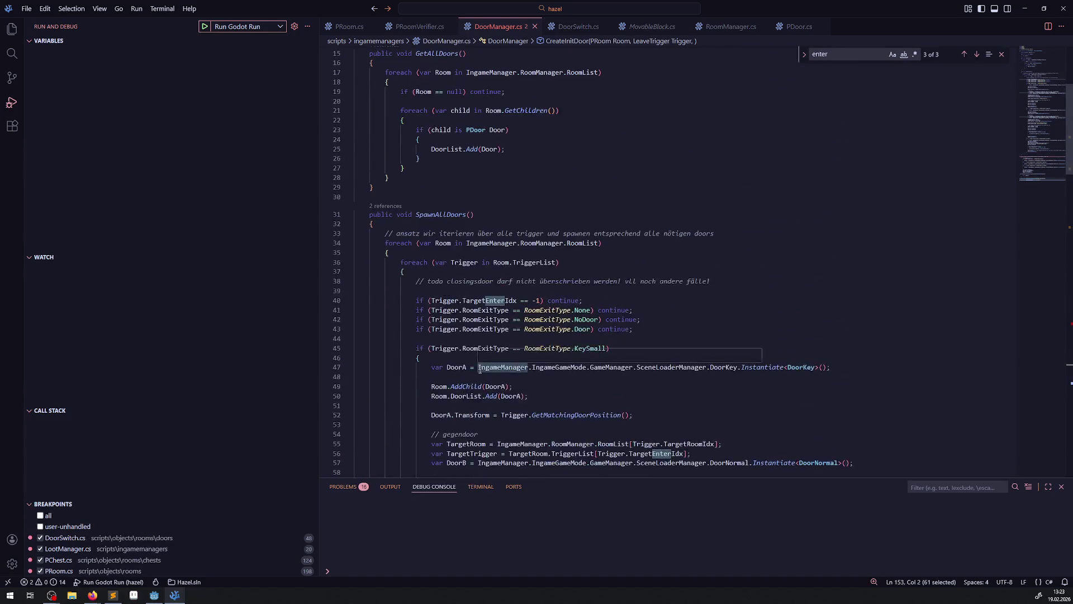
scroll(480, 371, "down", 4)
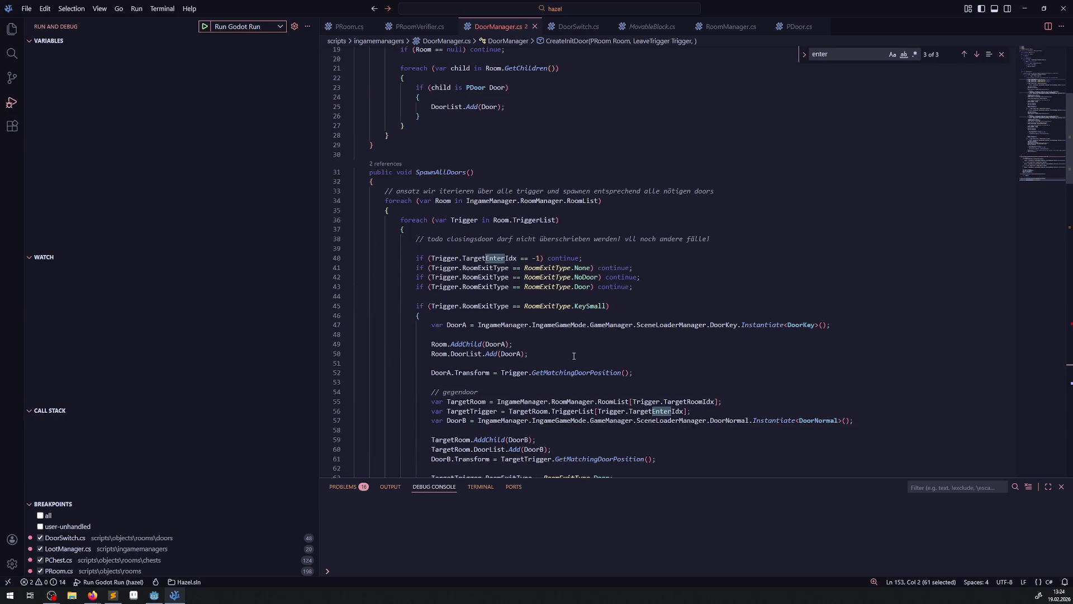
scroll(573, 355, "down", 3)
scroll(599, 285, "down", 3)
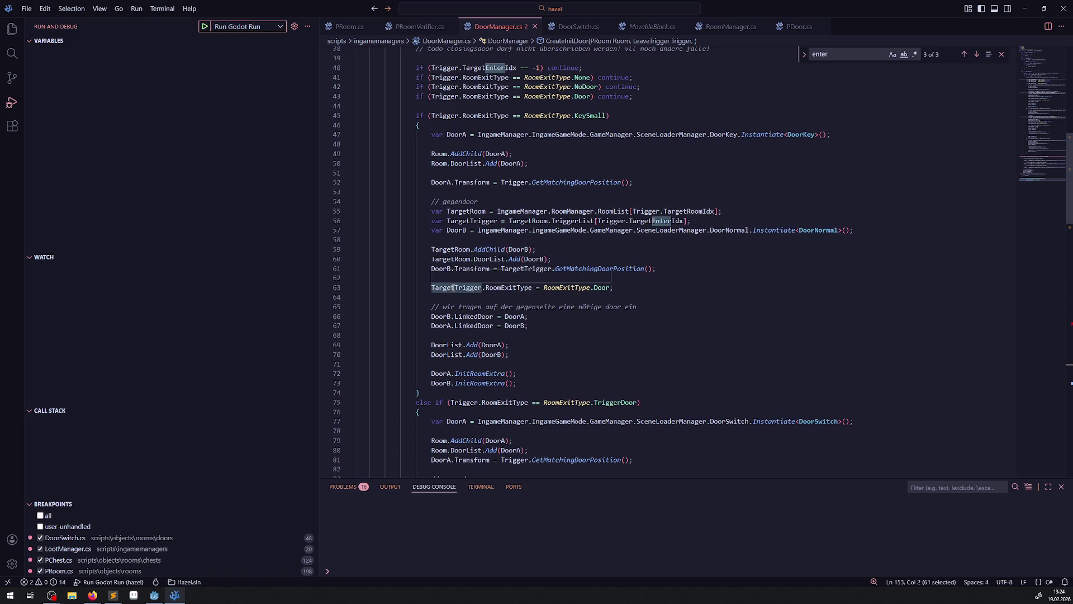
scroll(625, 327, "down", 20)
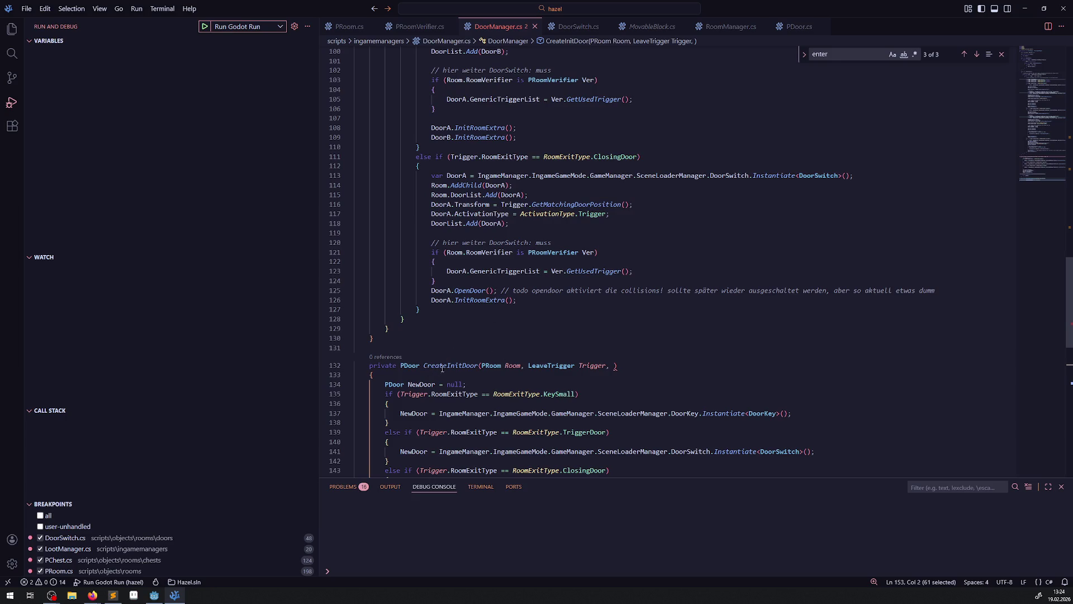
scroll(442, 368, "down", 4)
scroll(444, 370, "up", 8)
scroll(444, 371, "up", 2)
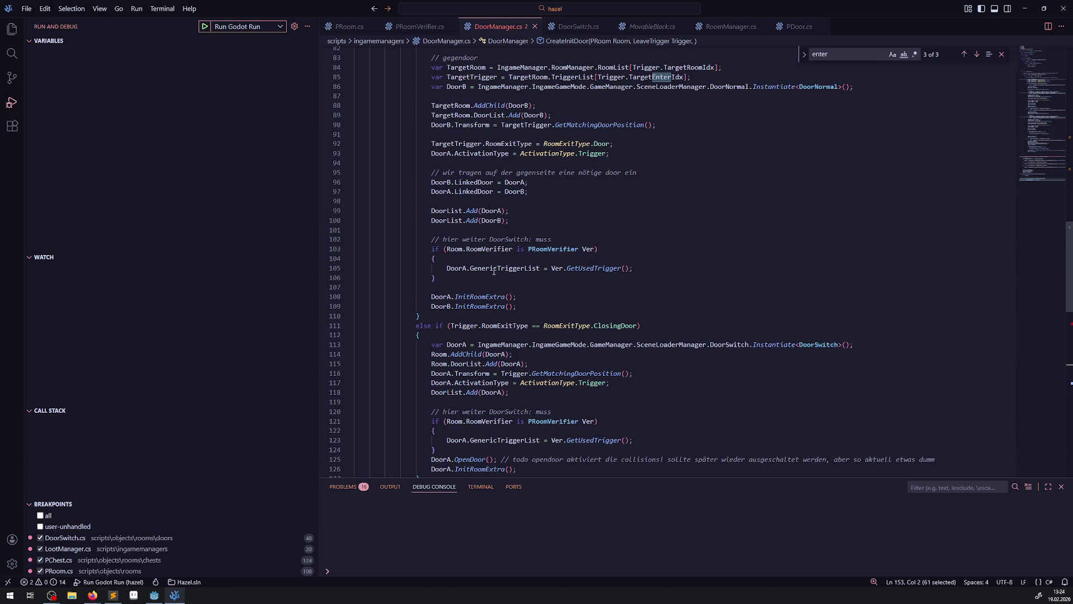
scroll(494, 270, "up", 4)
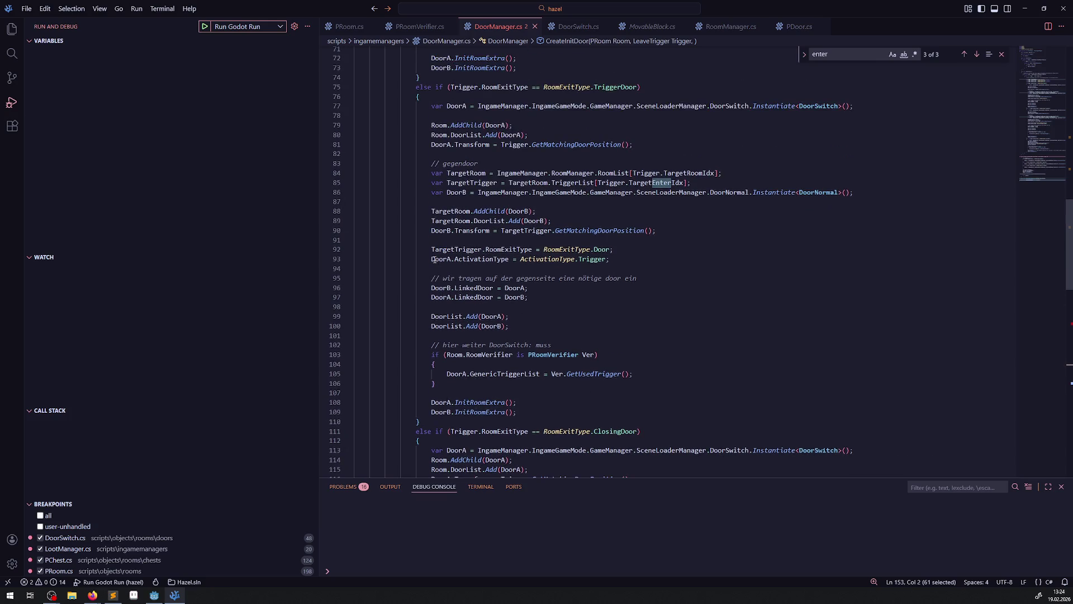
left_click_drag(428, 259, 612, 260)
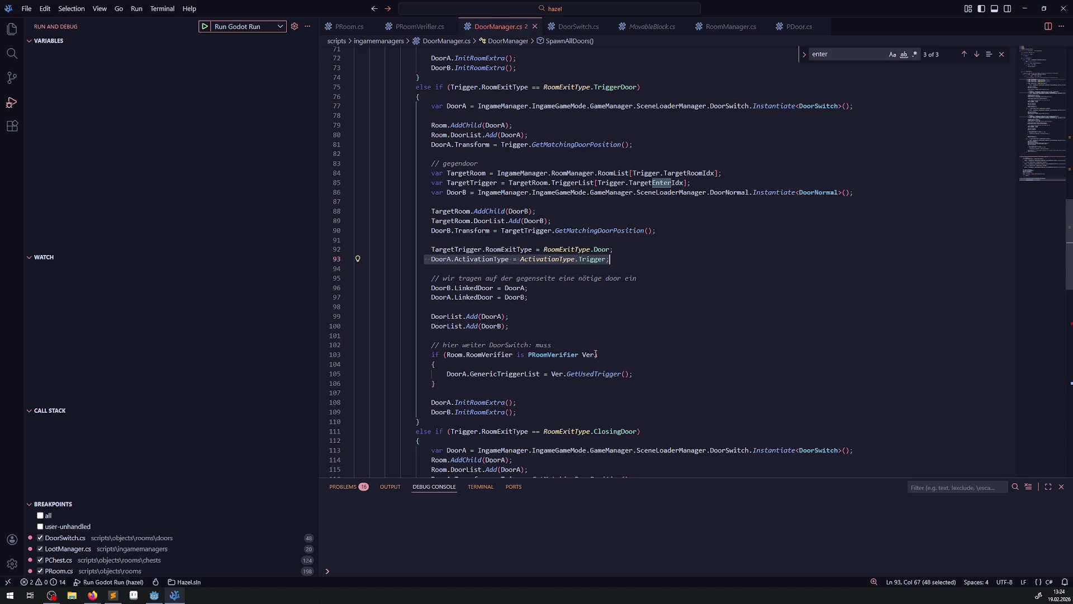
scroll(575, 237, "up", 7)
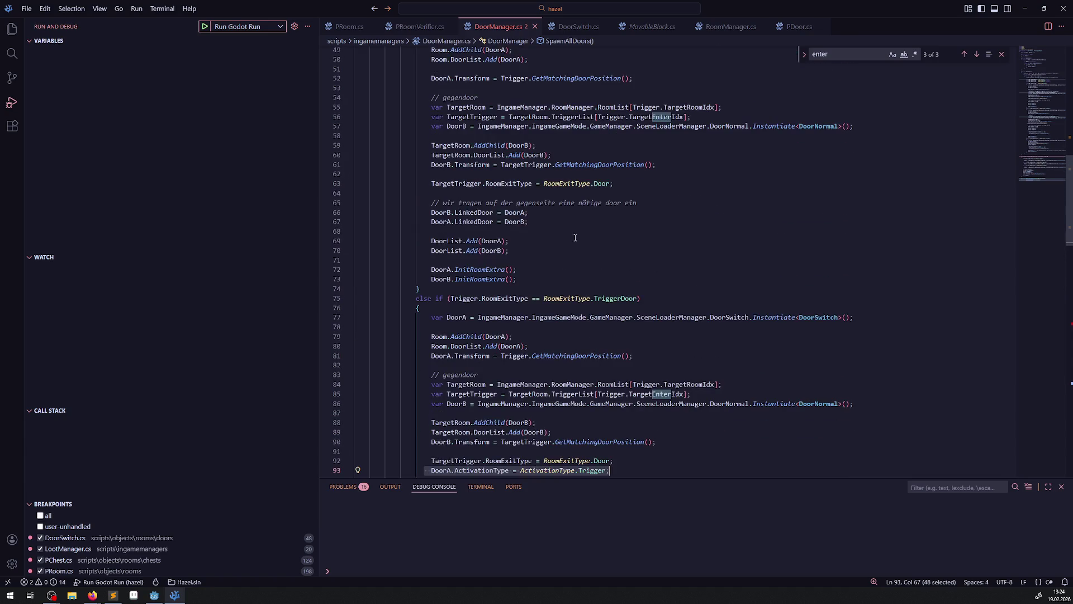
scroll(575, 237, "up", 2)
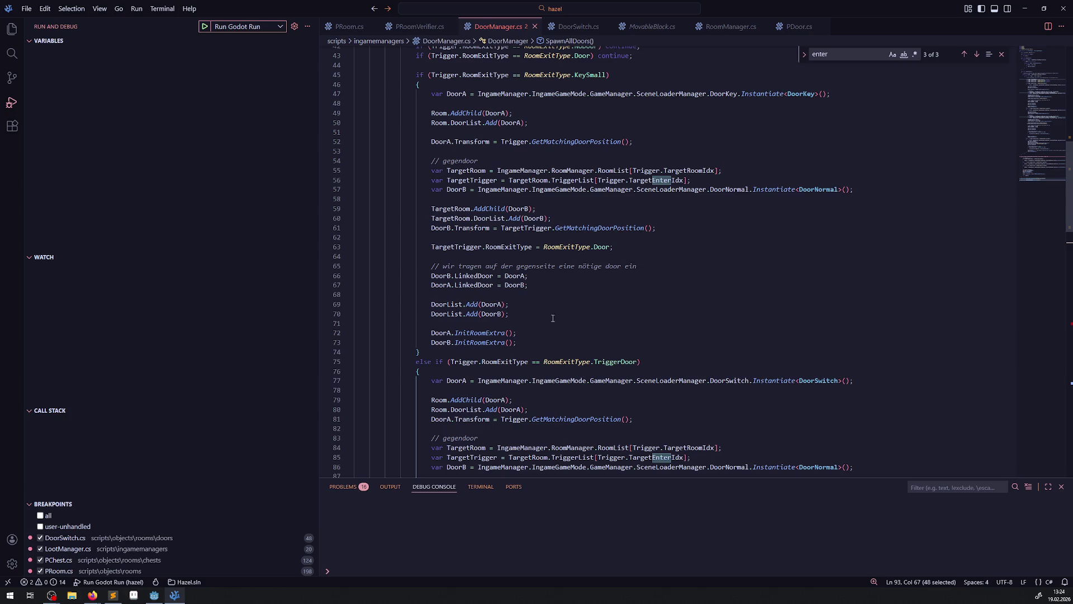
scroll(548, 332, "down", 15)
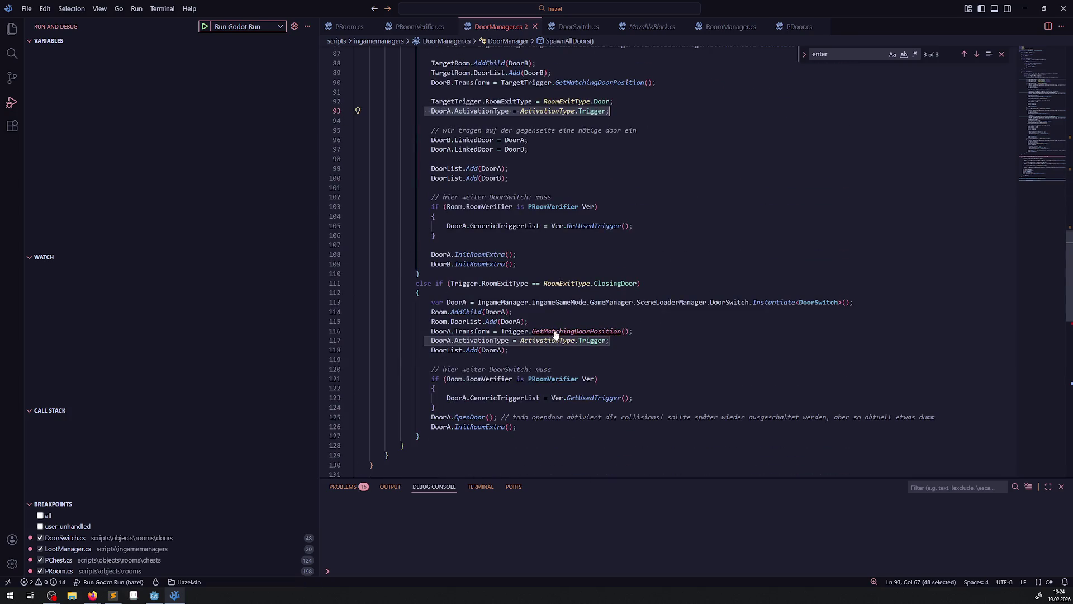
scroll(557, 329, "down", 15)
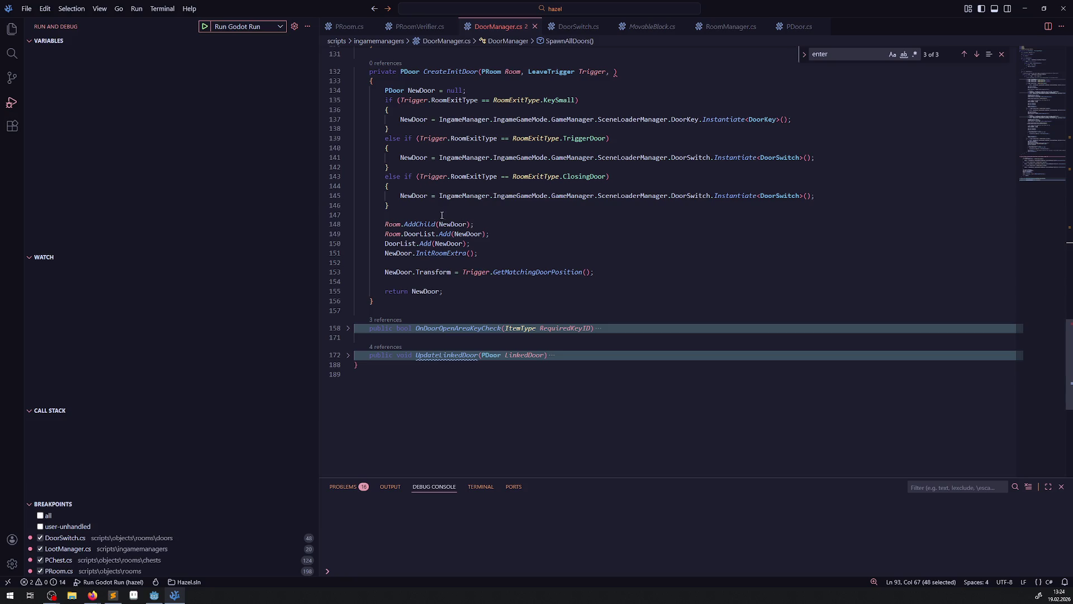
left_click(479, 251)
Step: Paste the ActivationType line, renaming DoorA to NewDoor, and remove the stray comma after the Trigger parameter
key("ctrl+v")
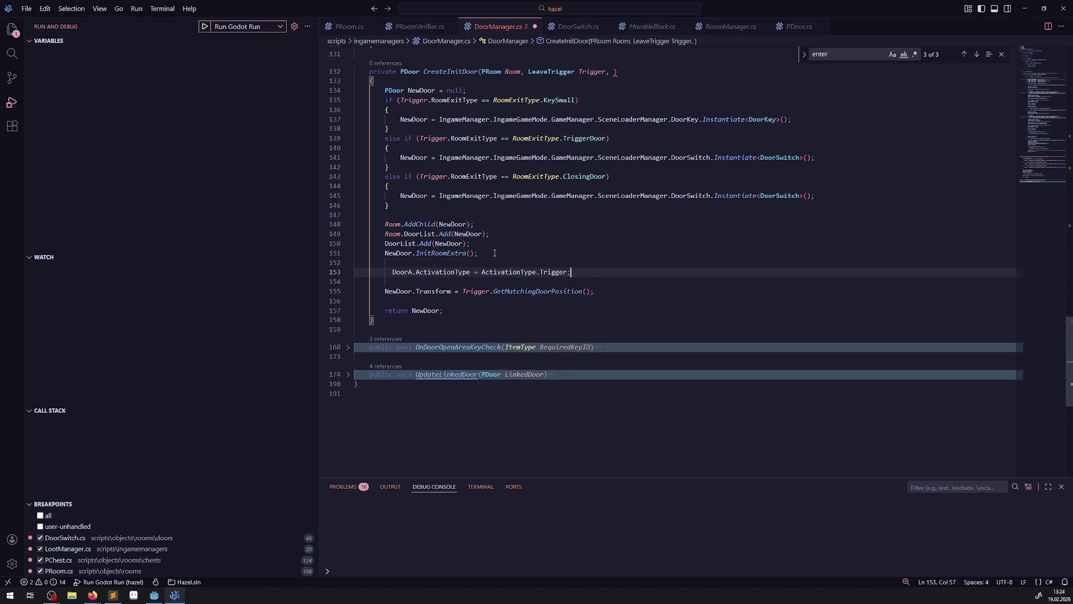
type(";")
double_click(394, 273)
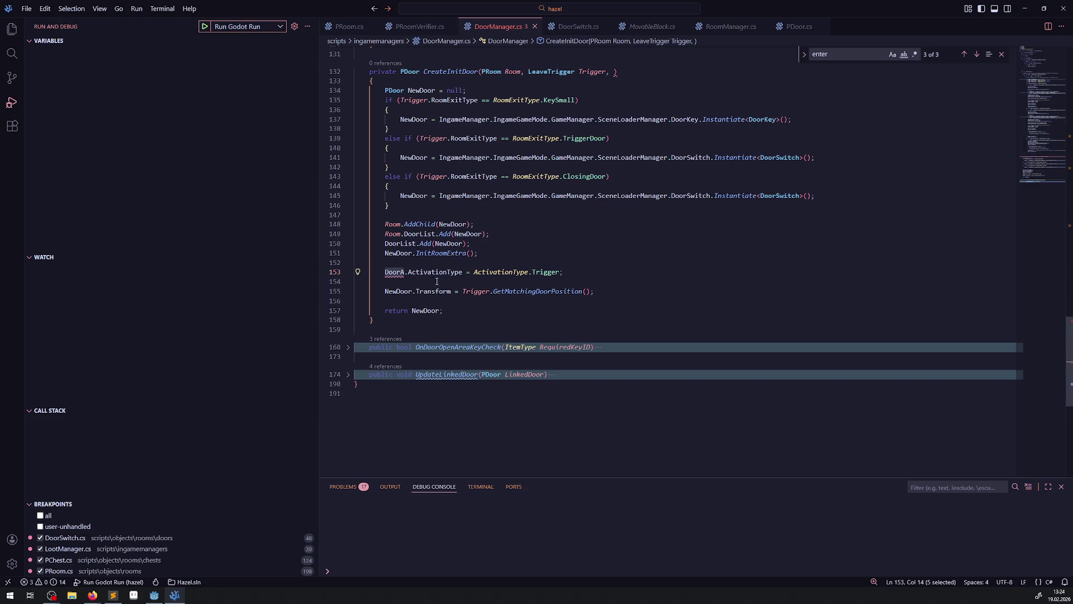
type("NewDoor")
left_click(610, 71)
key("BackSpace")
key("BackSpace")
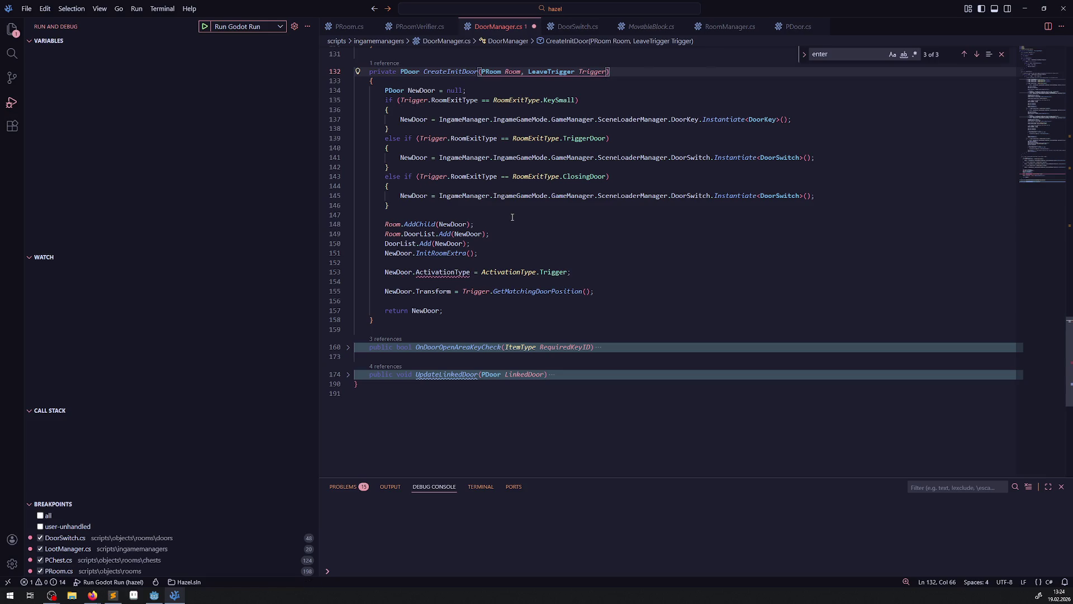
Step: Move the NewDoor.ActivationType = ActivationType.Trigger line into both the TriggerDoor and ClosingDoor branches
mouse_move(432, 272)
left_click_drag(571, 273, 367, 271)
key("ctrl+c")
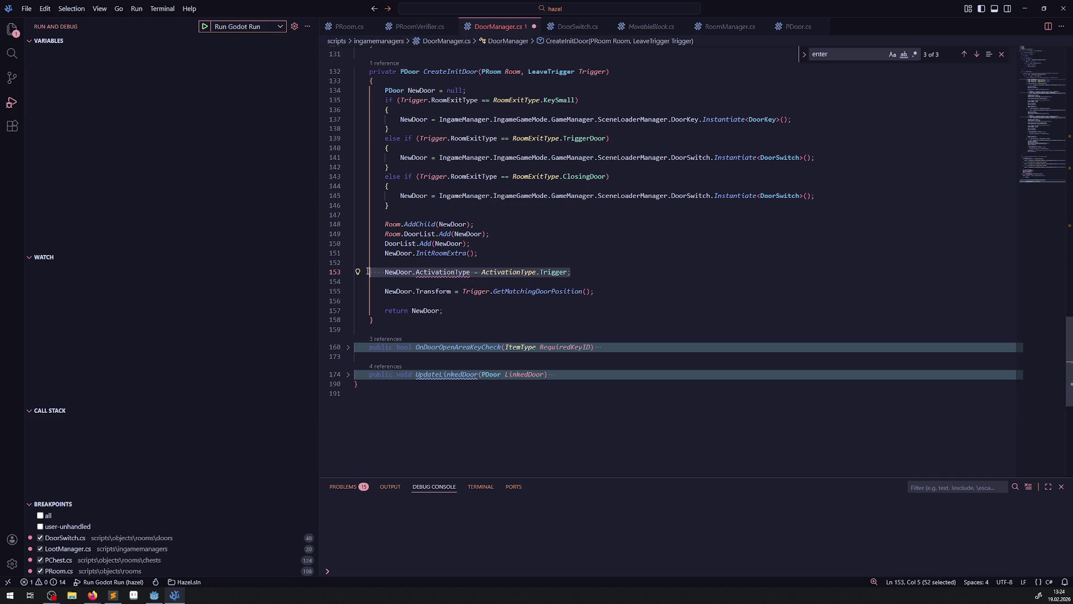
left_click(823, 155)
key("Return")
key("ctrl+v")
left_click(834, 199)
key("Return")
key("ctrl+v")
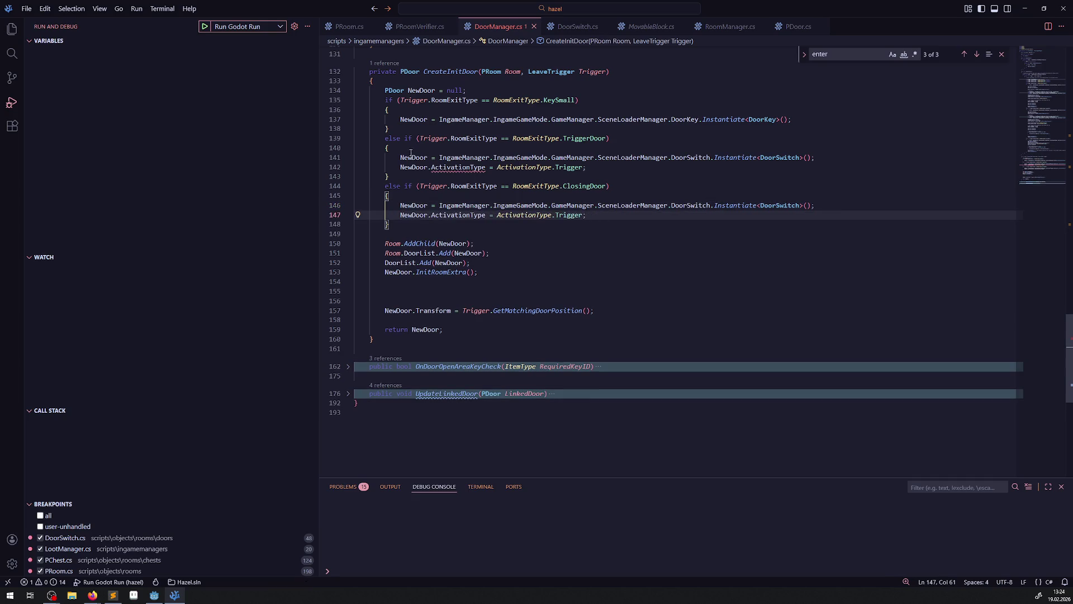
double_click(417, 158)
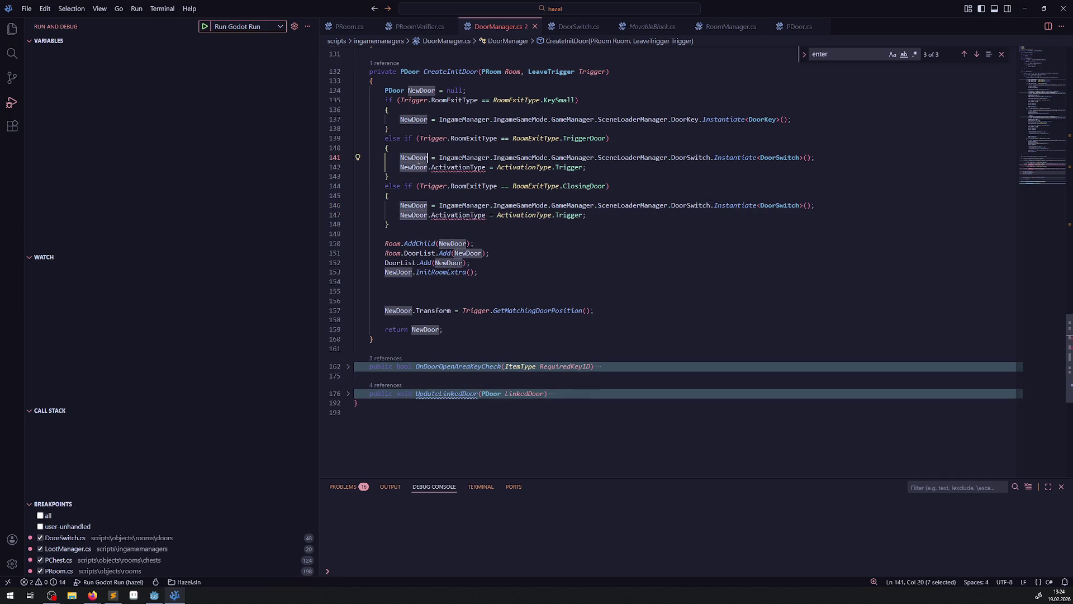
Step: Turn both branch assignments into var TriggerDoor declarations of the instantiated DoorSwitch
type("Tri")
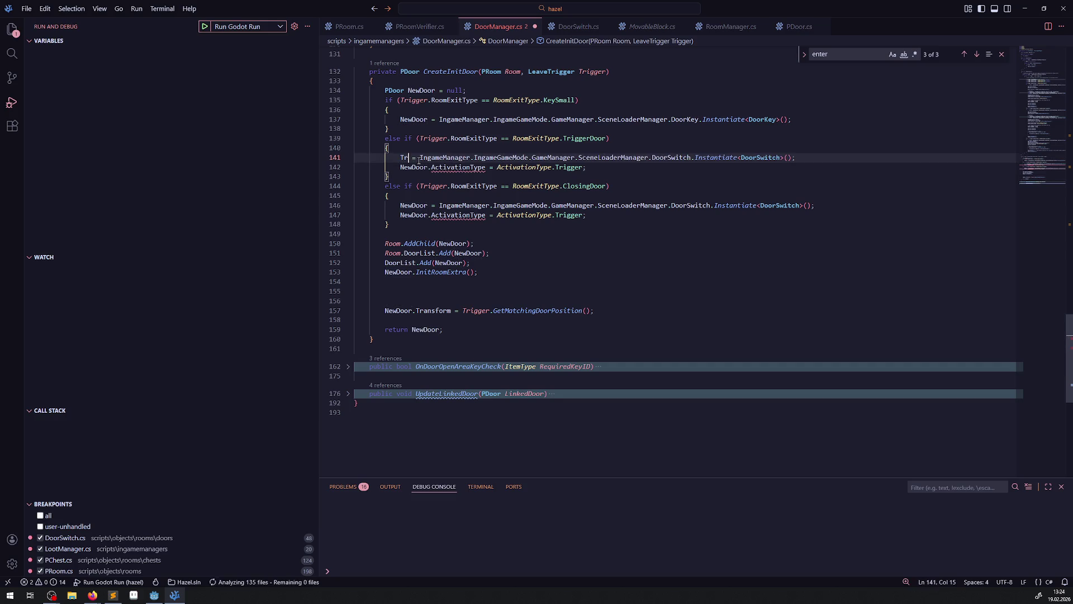
key("ctrl+BackSpace")
type("var Trigg")
type("erDoor")
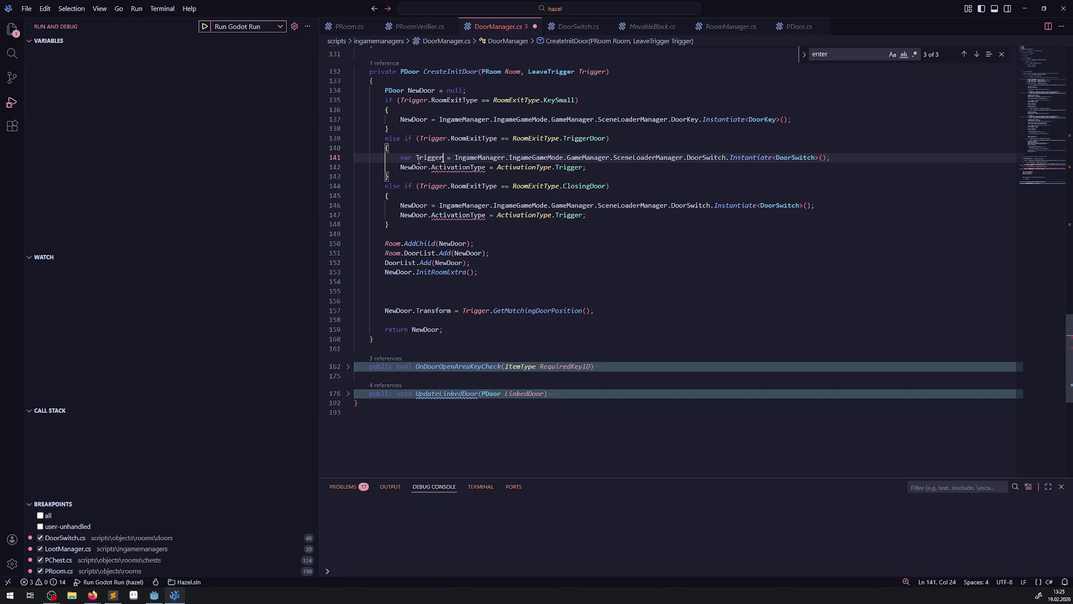
left_click_drag(400, 157, 463, 158)
key("ctrl+c")
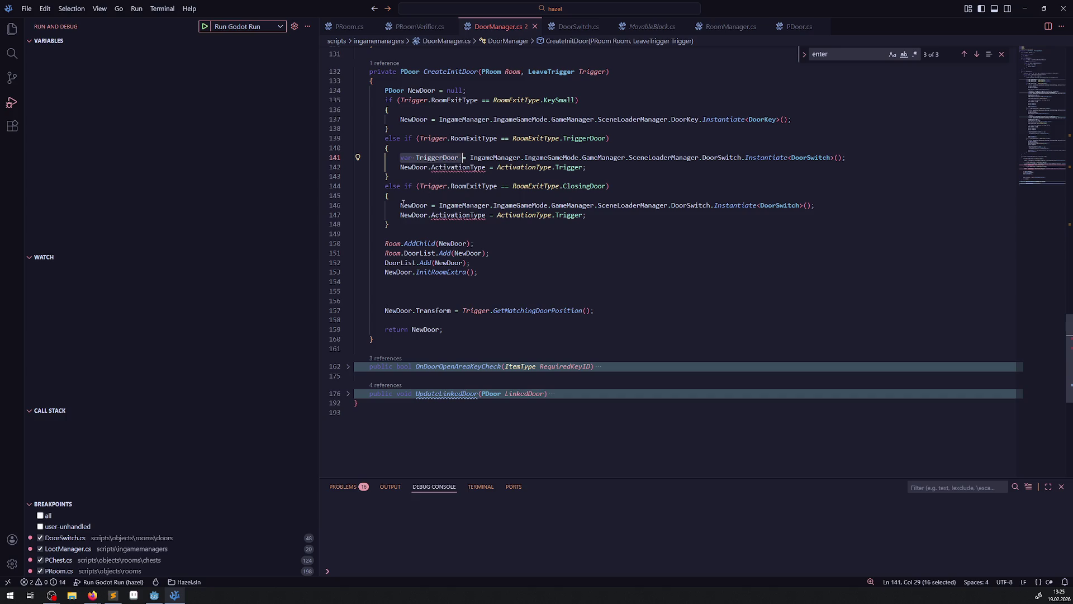
left_click_drag(400, 206, 431, 206)
key("ctrl+v")
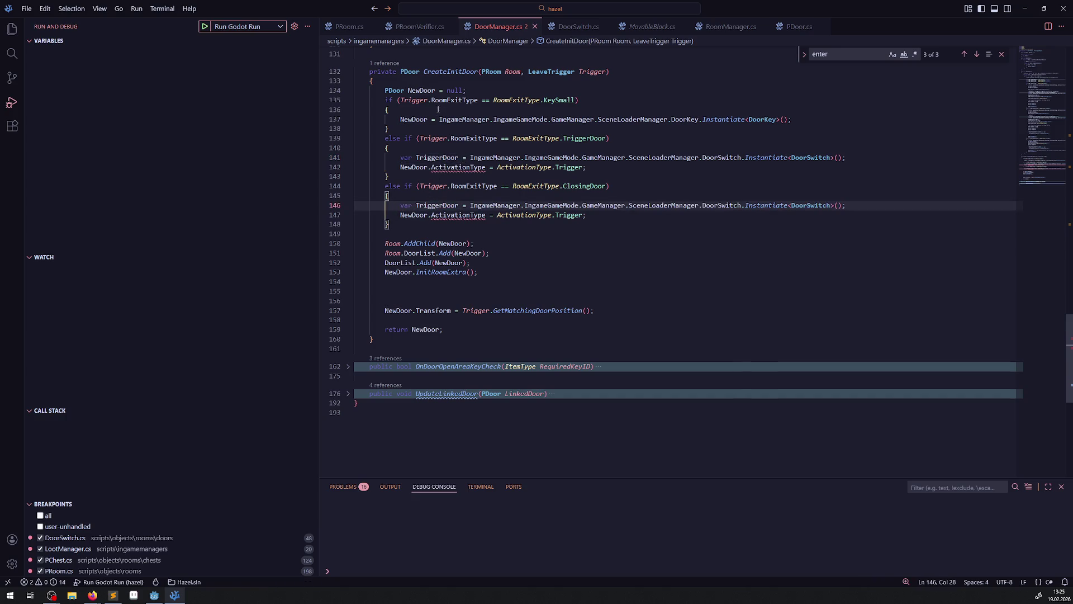
Step: Make both ActivationType lines set TriggerDoor.ActivationType instead of NewDoor, and save
left_click(439, 158)
double_click(440, 157)
key("ctrl+c")
double_click(414, 167)
key("ctrl+v")
double_click(413, 215)
key("ctrl+v")
key("ctrl+s")
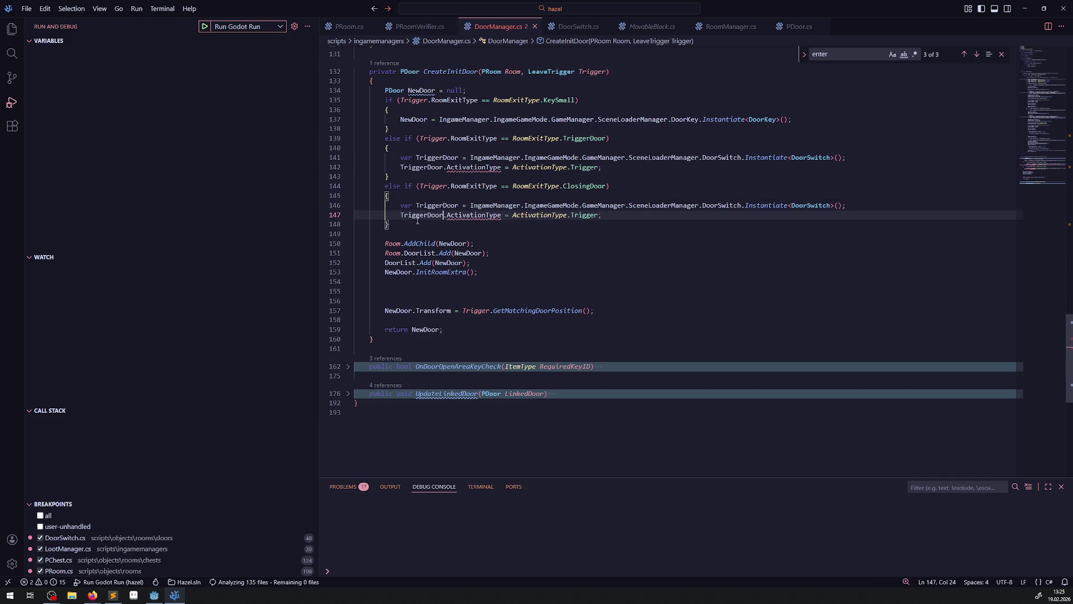
double_click(419, 91)
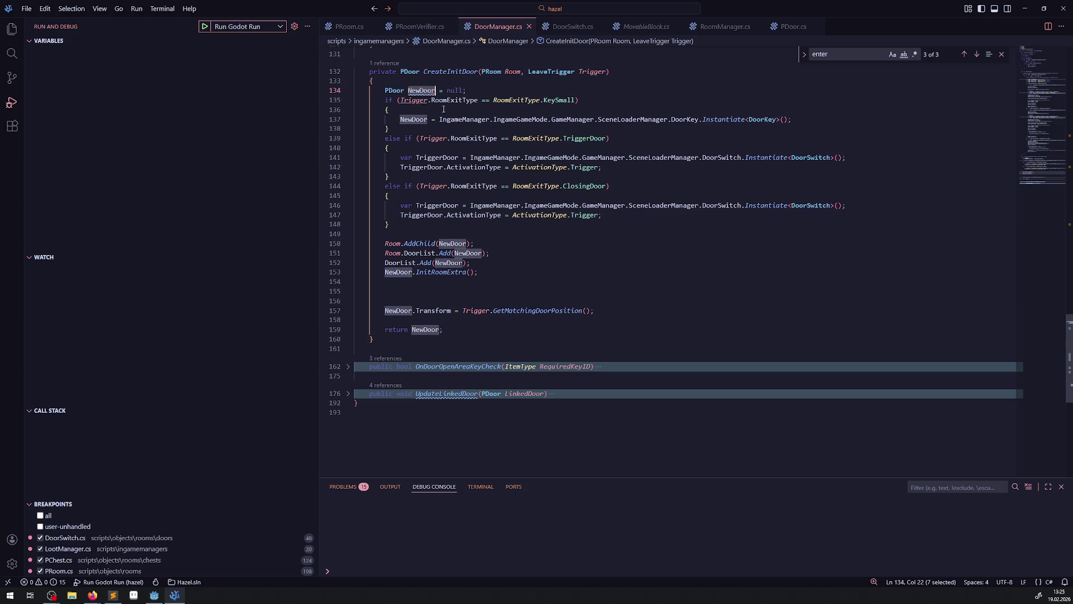
Step: Add NewDoor = TriggerDoor; at the end of both the TriggerDoor and ClosingDoor branches
left_click(612, 168)
key("Return")
type("NewDoor = TriggerDoor")
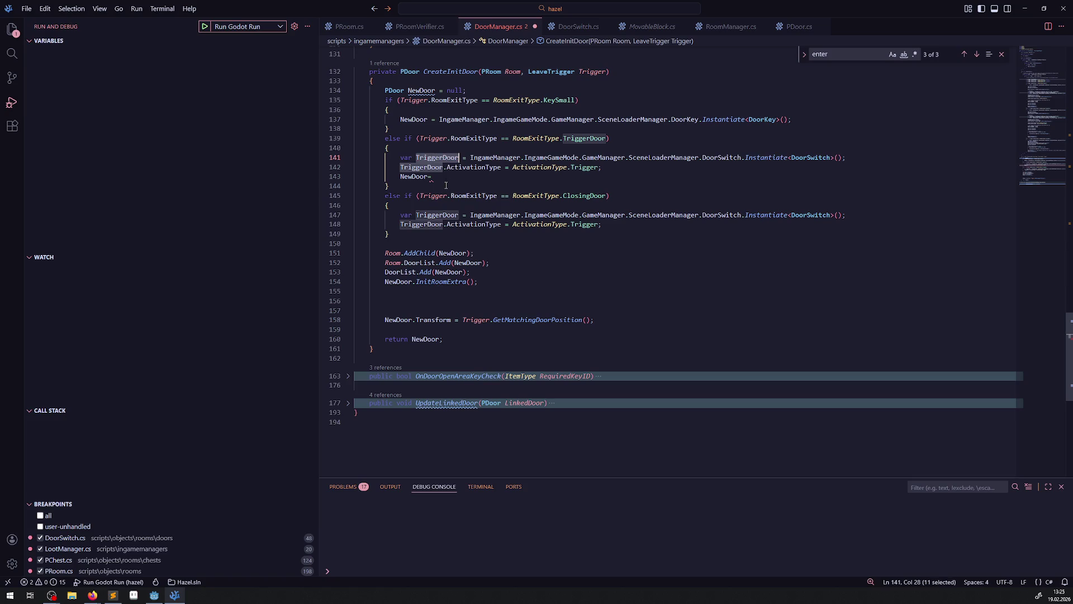
type(";")
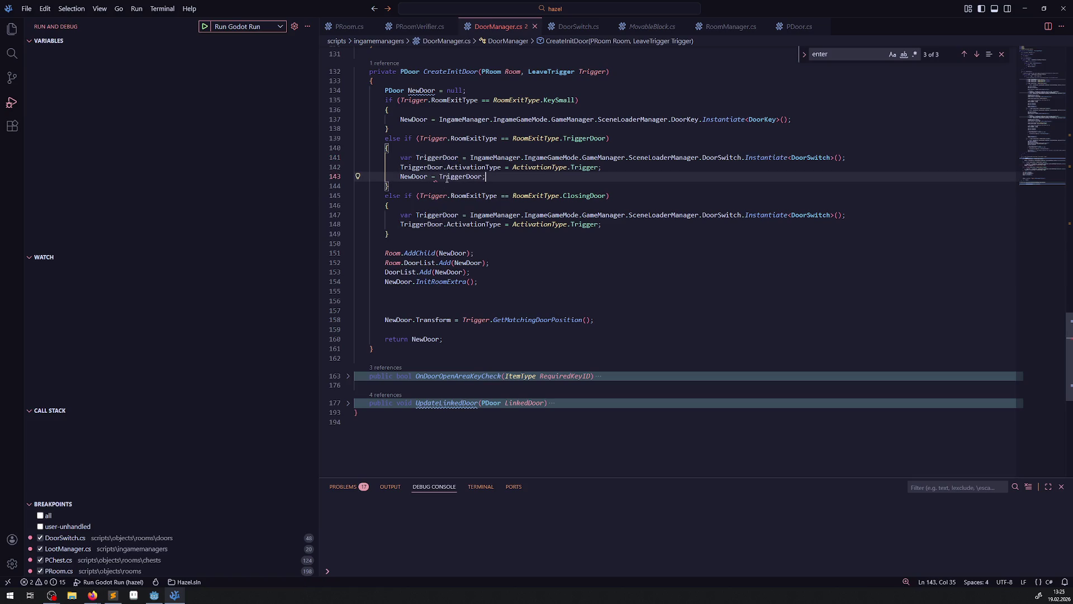
key("ctrl+s")
left_click_drag(478, 177, 494, 176)
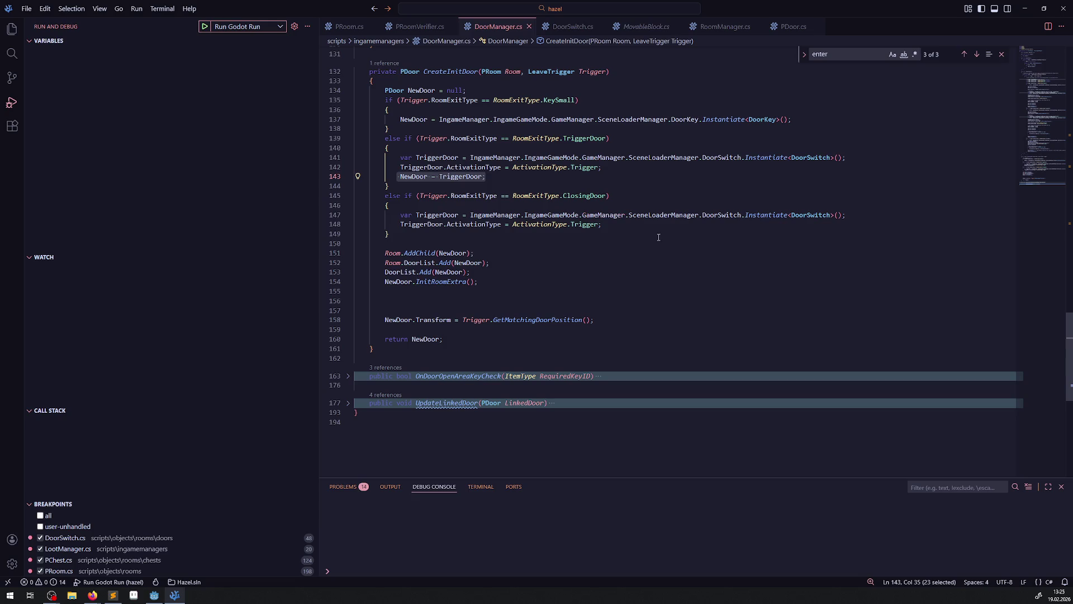
key("ctrl+c")
left_click(607, 225)
key("Return")
key("ctrl+v")
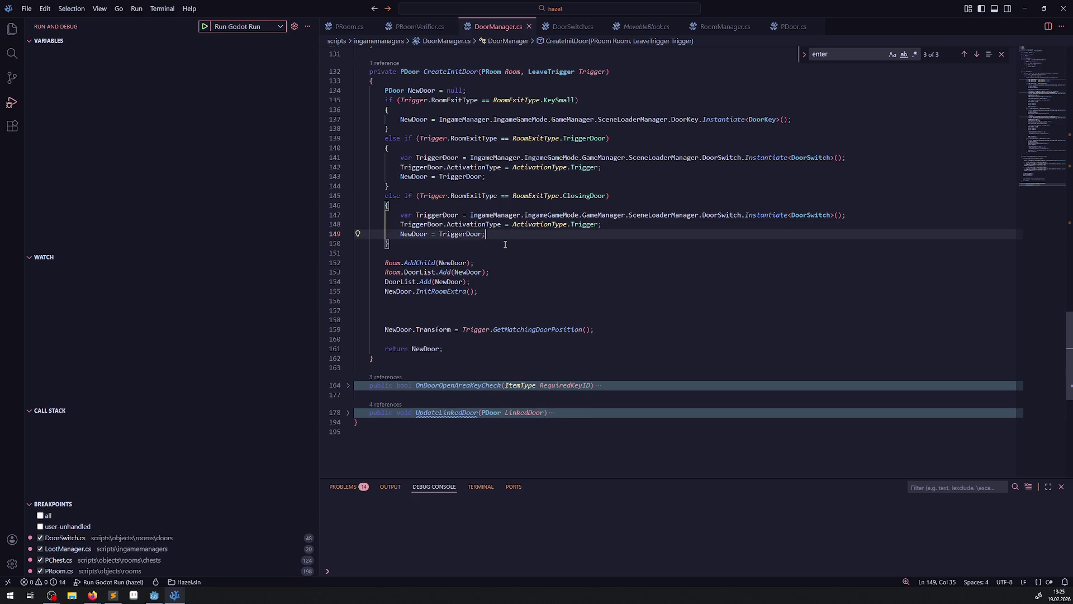
scroll(518, 253, "up", 8)
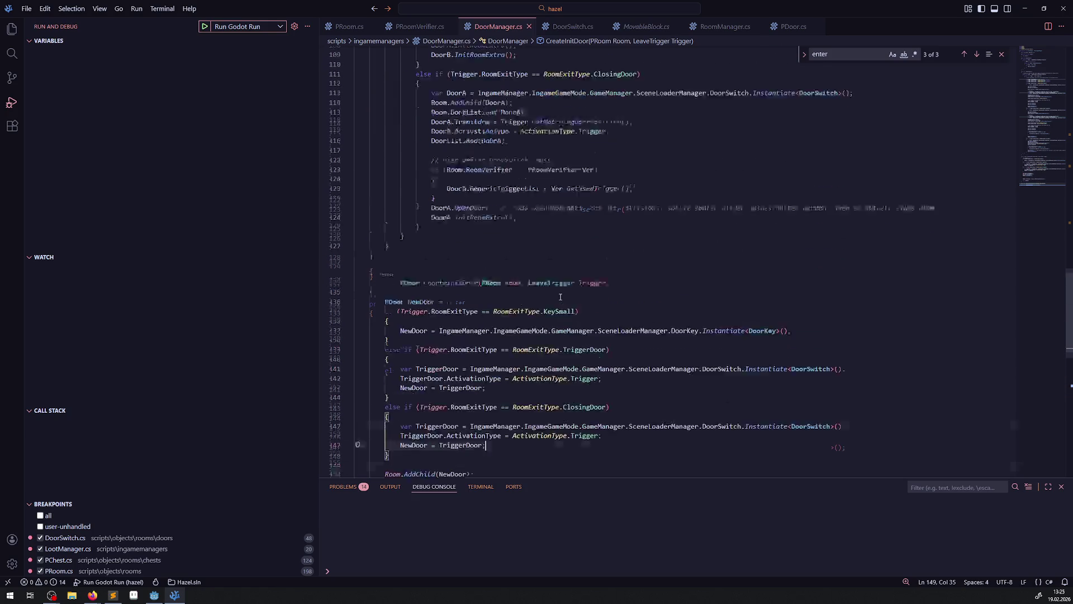
Step: Delete the surplus blank lines after NewDoor.InitRoomExtra() in CreateInitDoor
scroll(570, 269, "up", 7)
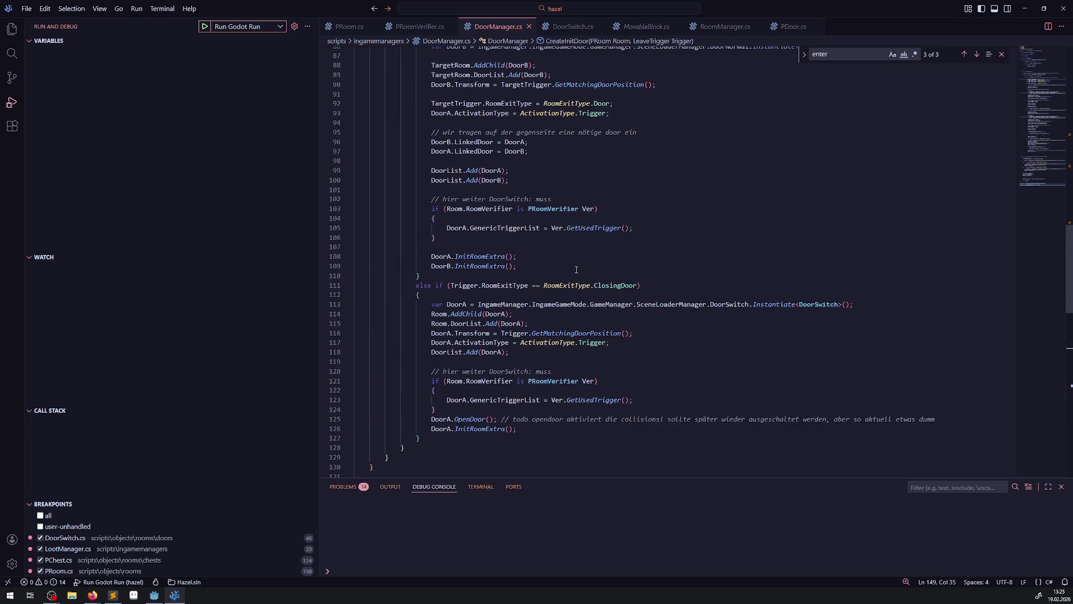
scroll(576, 269, "down", 15)
scroll(554, 273, "up", 10)
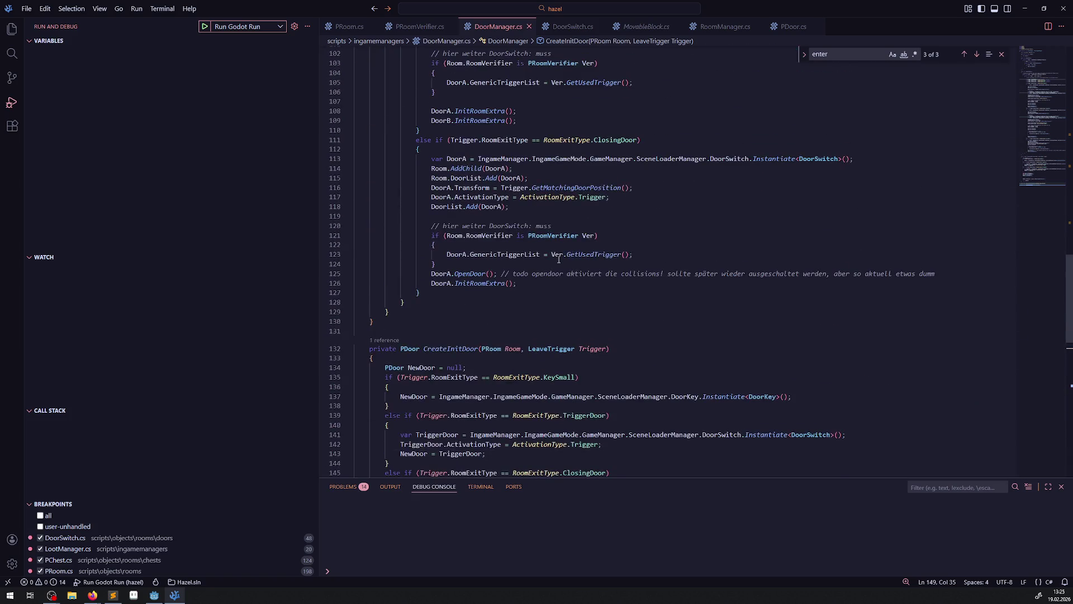
scroll(558, 259, "up", 2)
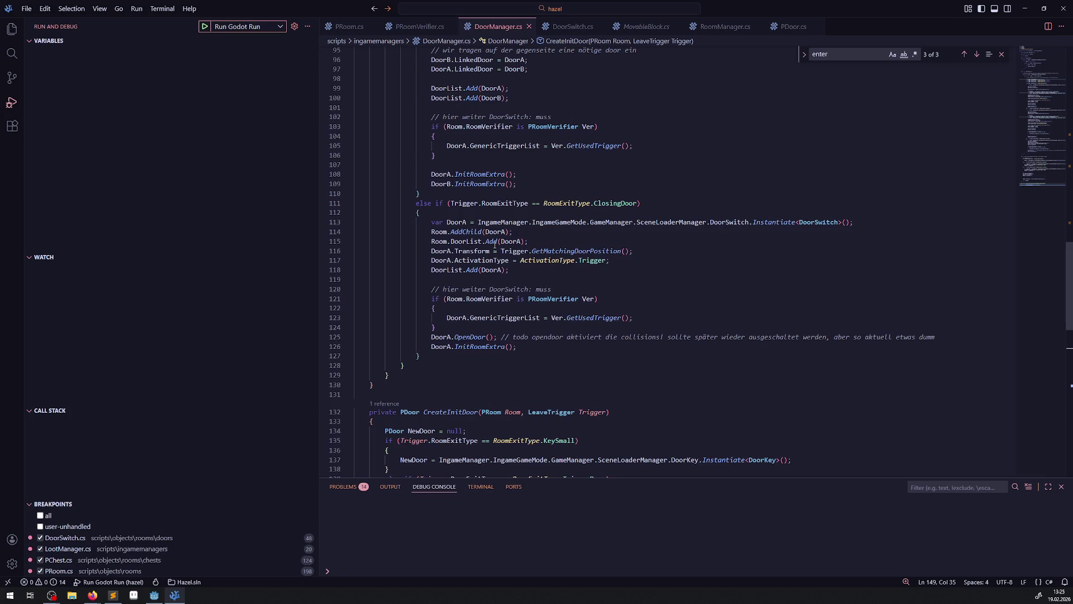
scroll(536, 260, "up", 6)
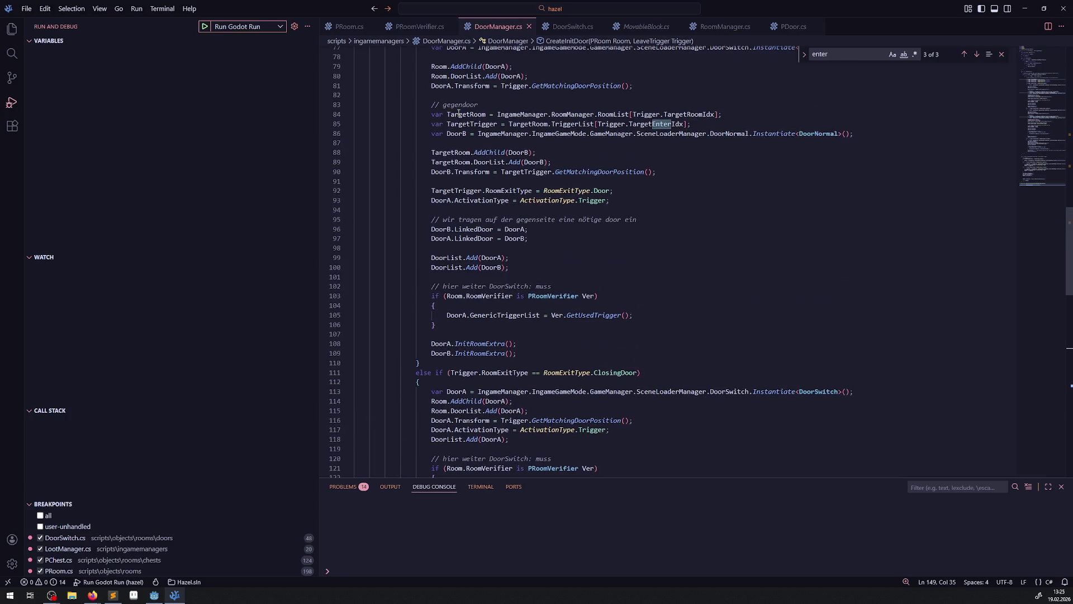
mouse_move(454, 135)
scroll(599, 271, "down", 14)
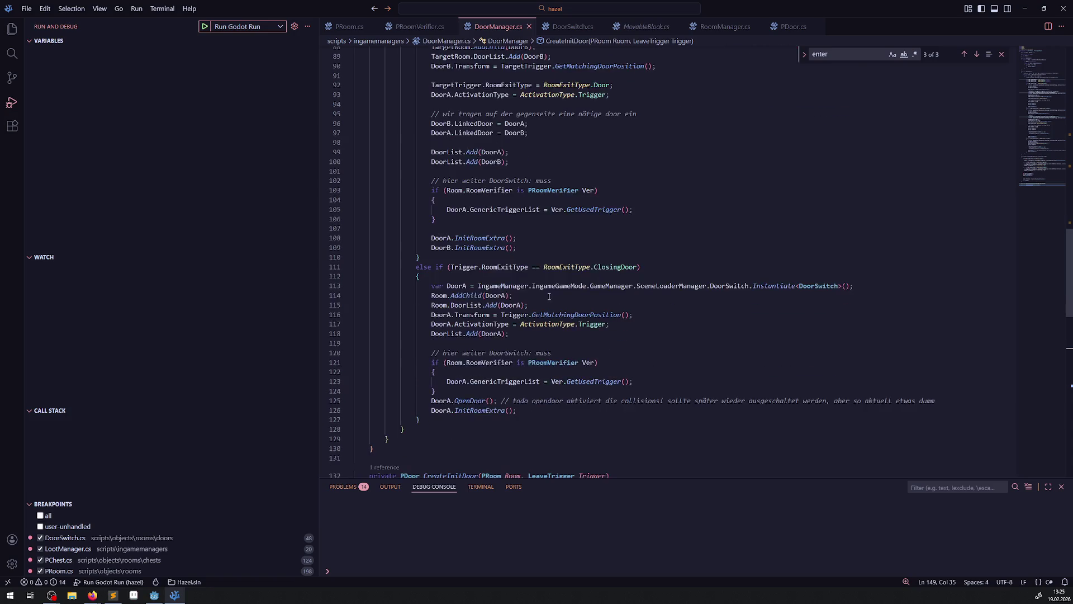
scroll(443, 316, "down", 3)
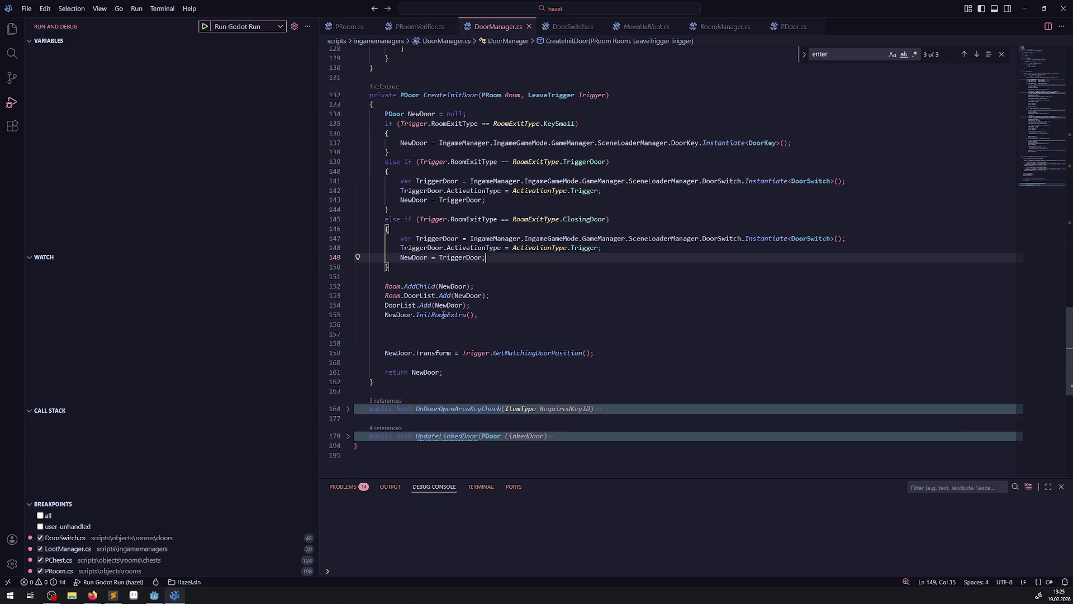
left_click(386, 320)
key("Delete")
key("Delete")
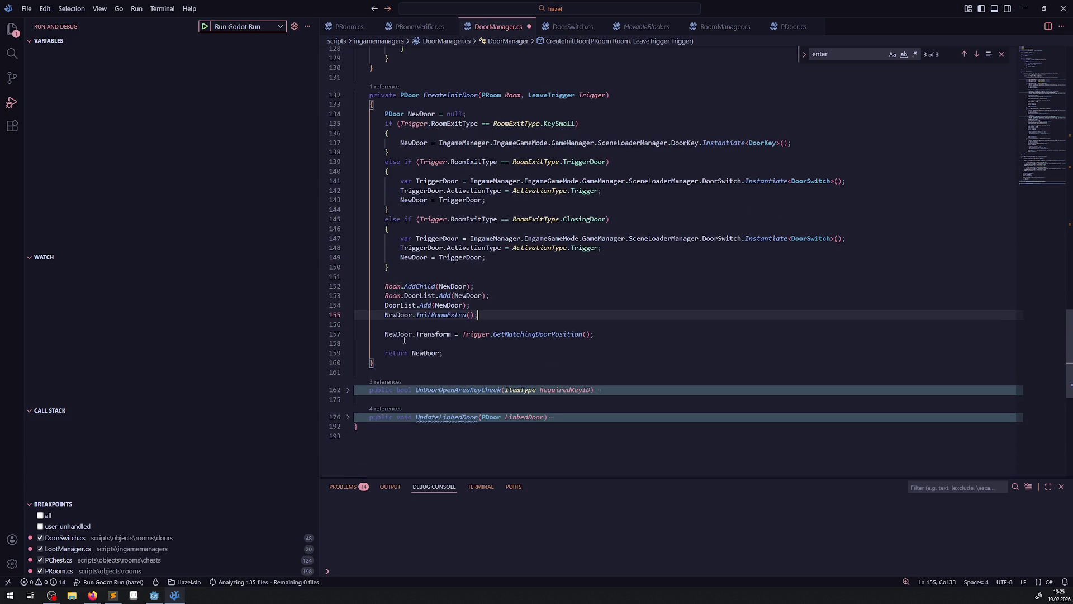
Step: Add empty lines below CreateInitDoor's closing brace
left_click(424, 363)
key("Return")
key("Return")
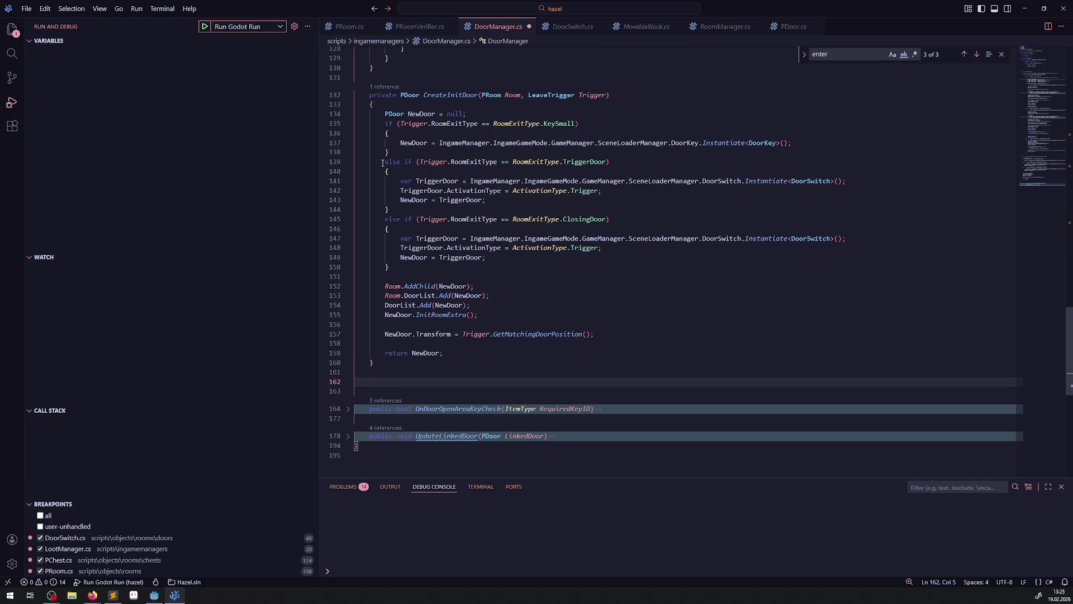
left_click(376, 104)
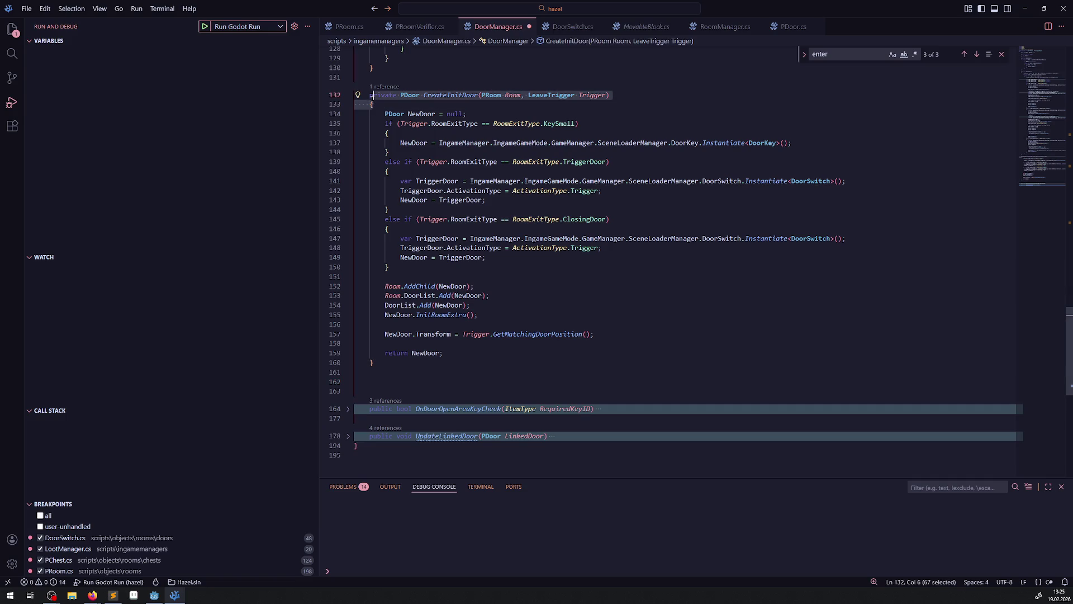
Step: Paste a copy of CreateInitDoor's signature below it with an empty body, and save
left_click_drag(376, 104, 366, 97)
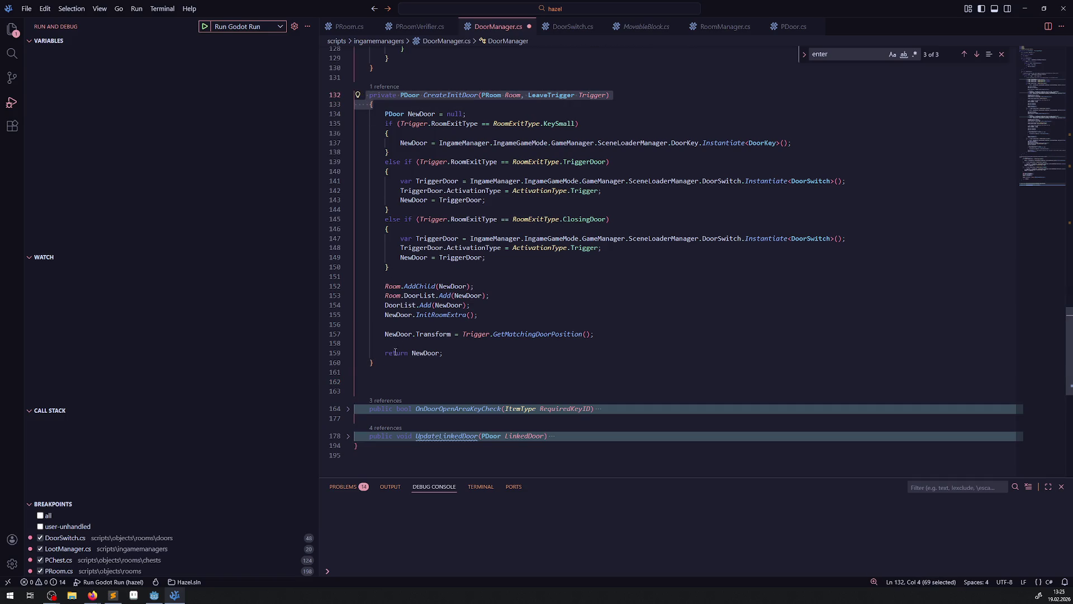
key("ctrl+c")
left_click(386, 369)
key("Return")
key("ctrl+v")
key("Return")
type("}")
key("ctrl+s")
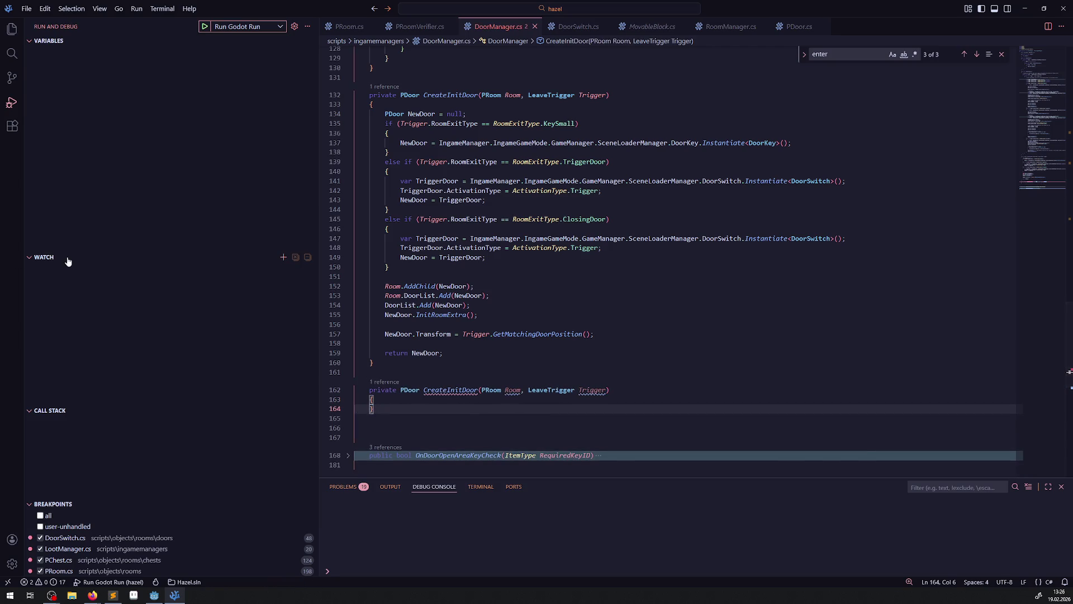
Step: Rename the copied method from CreateInitDoor to CreateLinkedDoor
left_click_drag(428, 390, 467, 390)
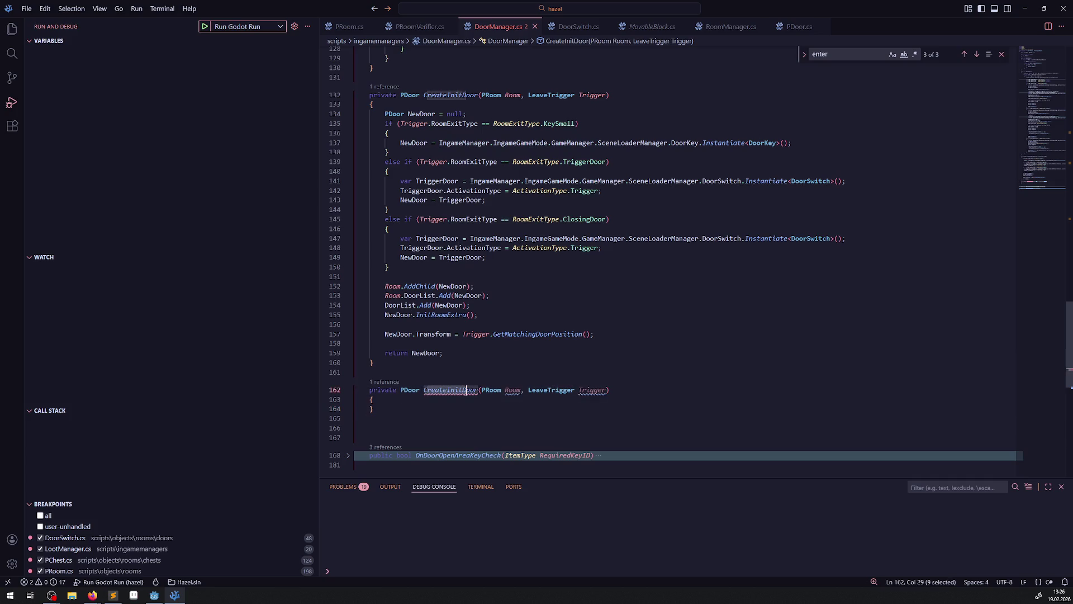
key("BackSpace")
key("BackSpace")
type("CreateLinked")
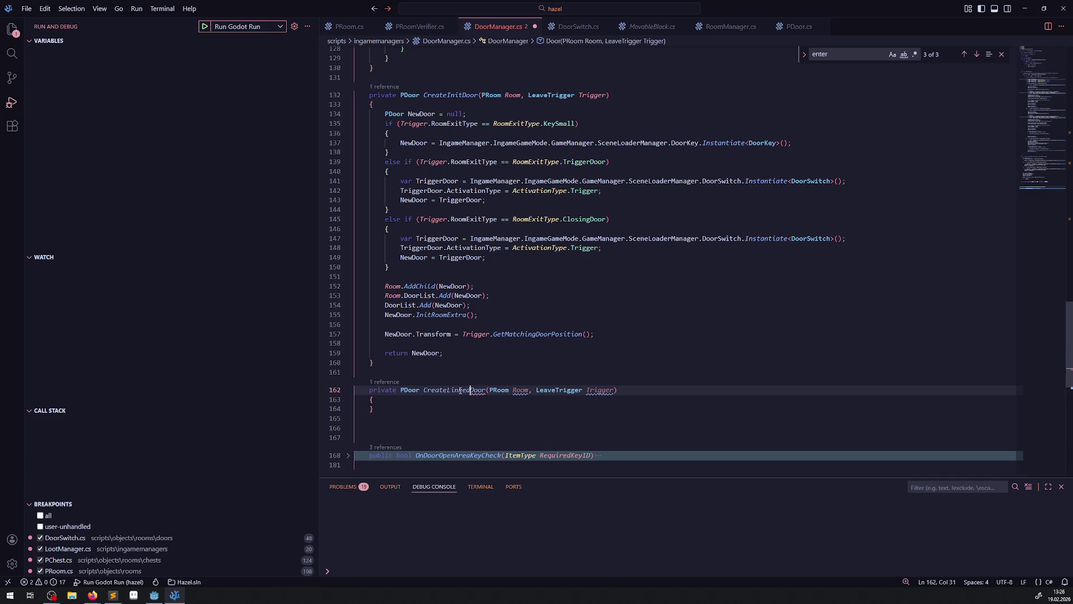
key("Up")
key("Up")
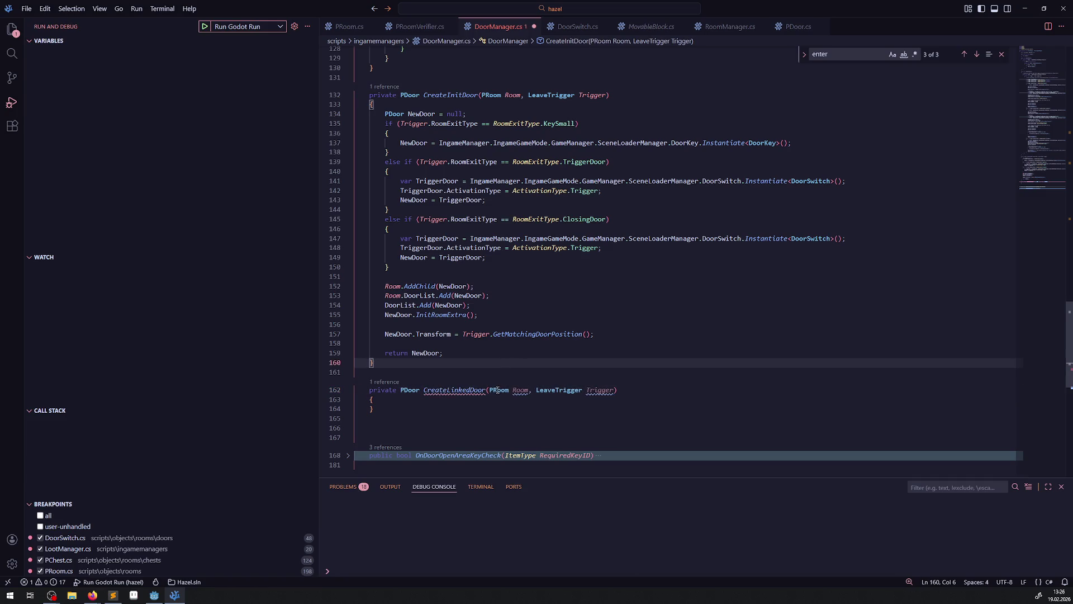
scroll(498, 390, "up", 15)
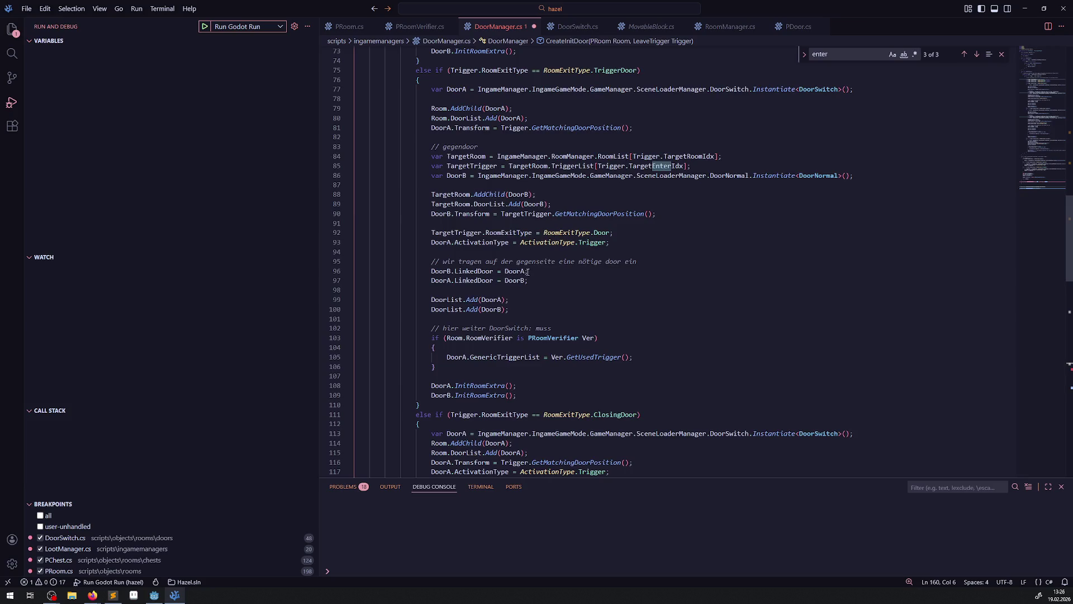
scroll(527, 272, "up", 3)
left_click_drag(429, 243, 865, 262)
left_click(656, 251)
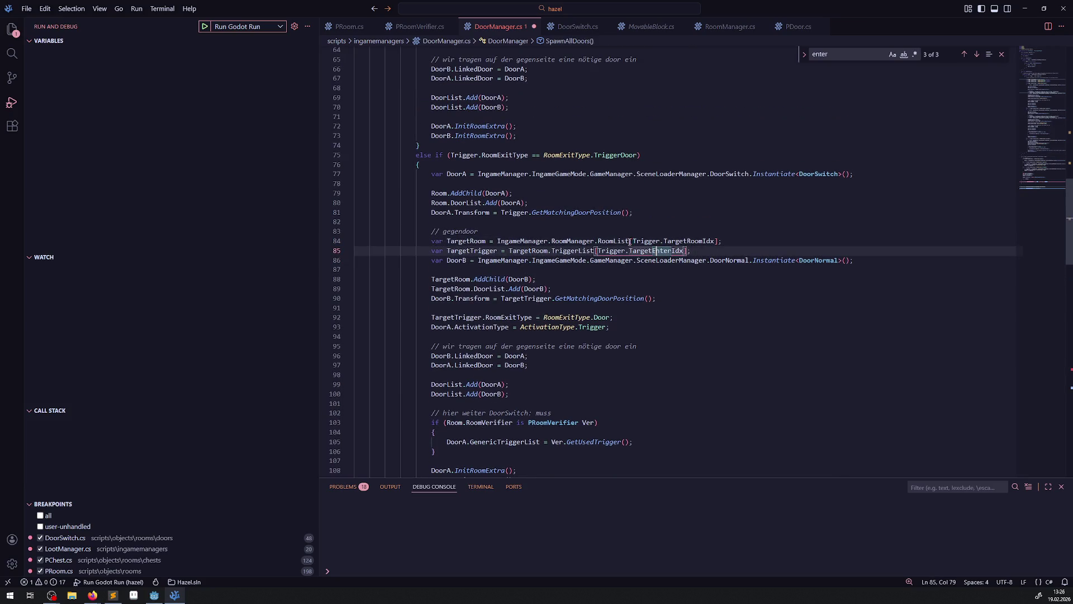
mouse_move(638, 240)
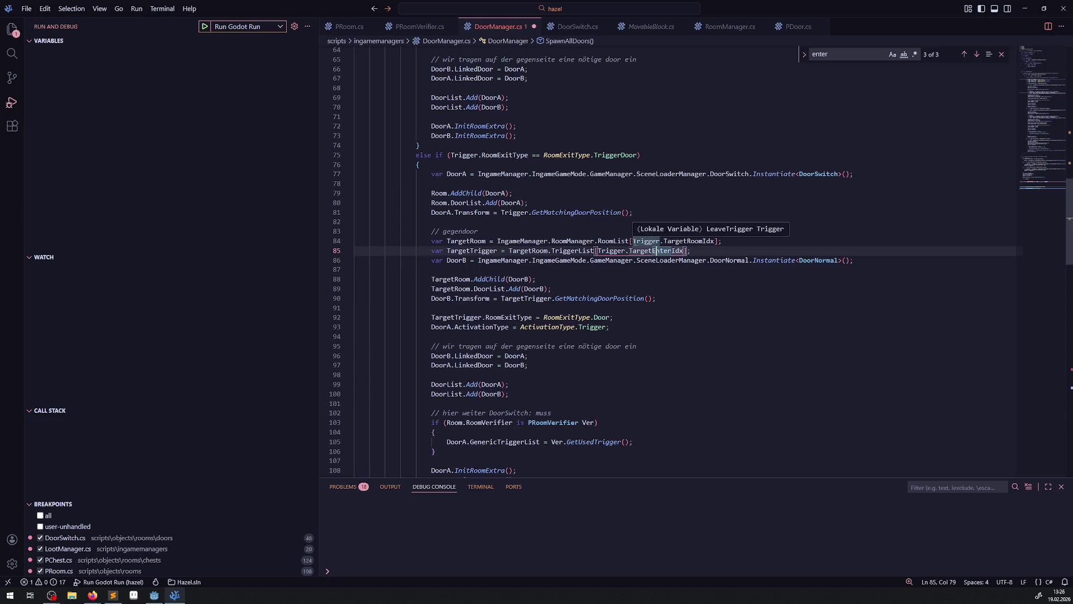
left_click_drag(632, 241, 715, 242)
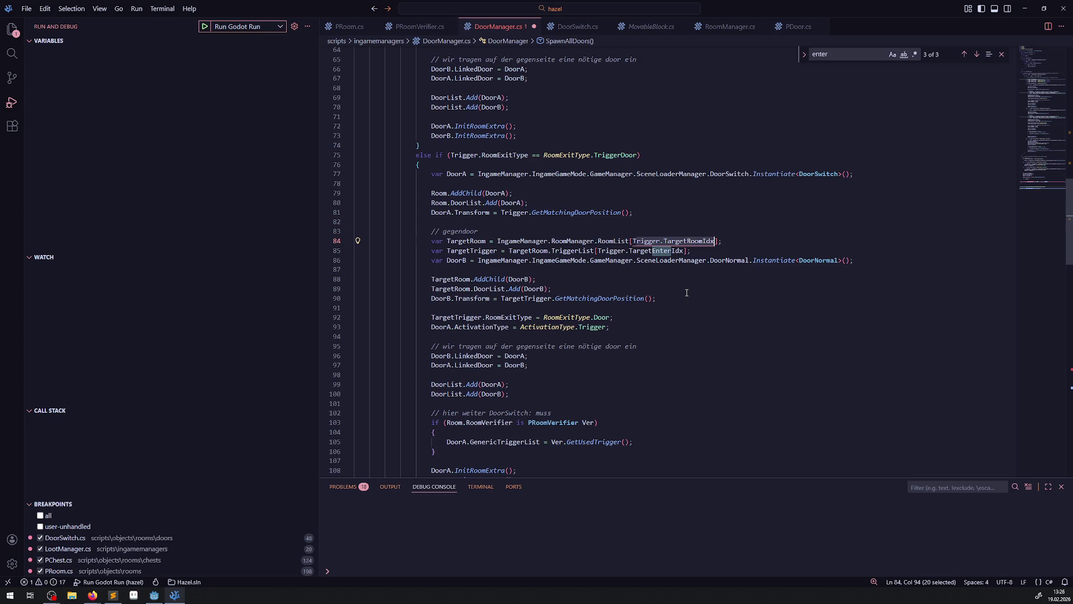
scroll(626, 292, "down", 20)
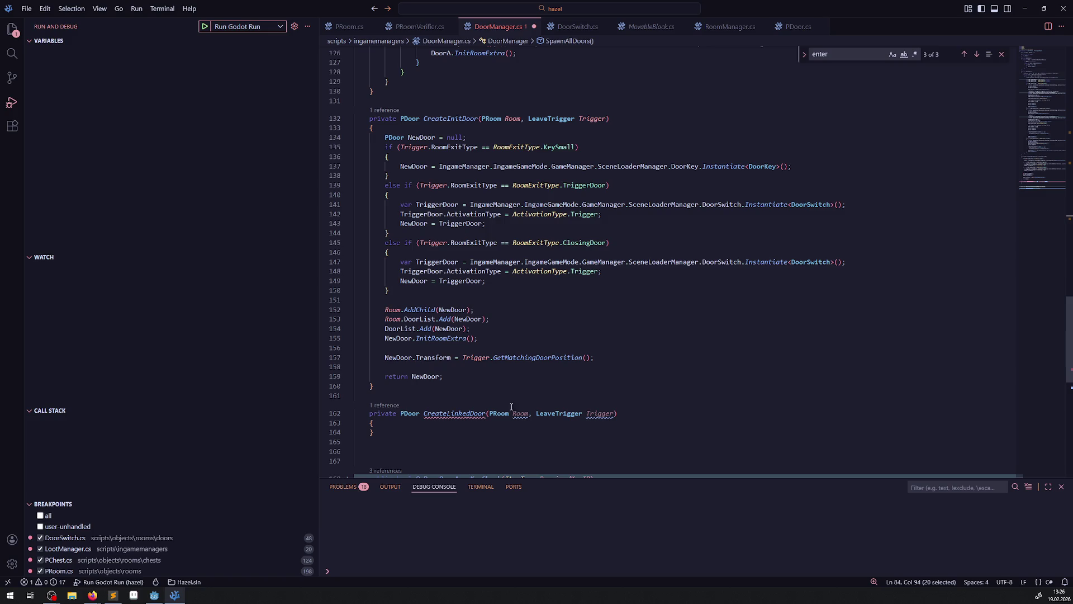
left_click_drag(528, 413, 491, 413)
Step: Insert PDoor MainDoor as CreateLinkedDoor's first parameter, ahead of PRoom Room
key("BackSpace")
key("BackSpace")
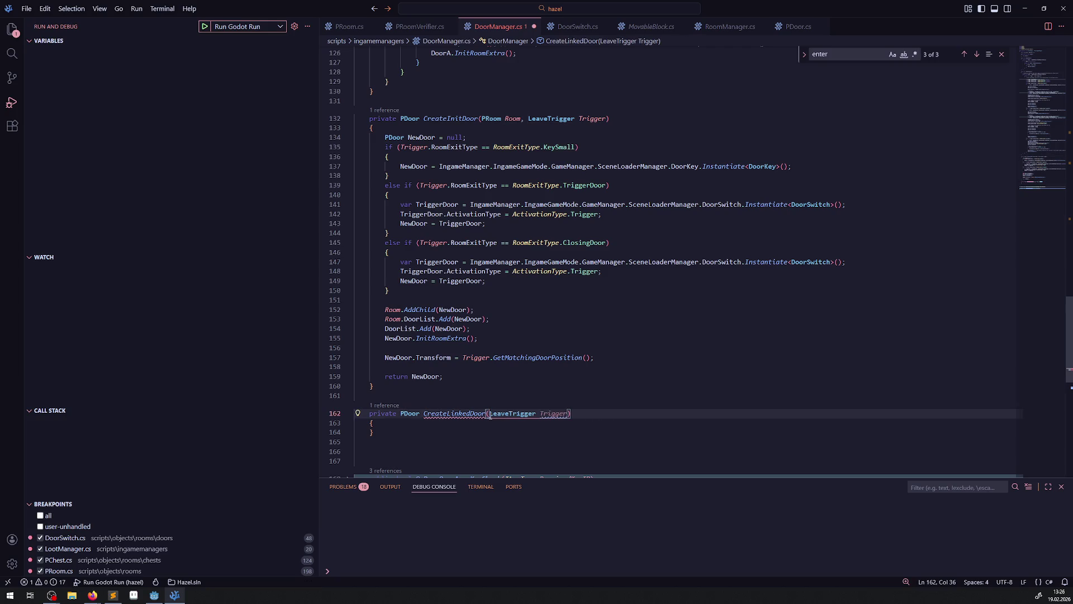
key("ctrl+z")
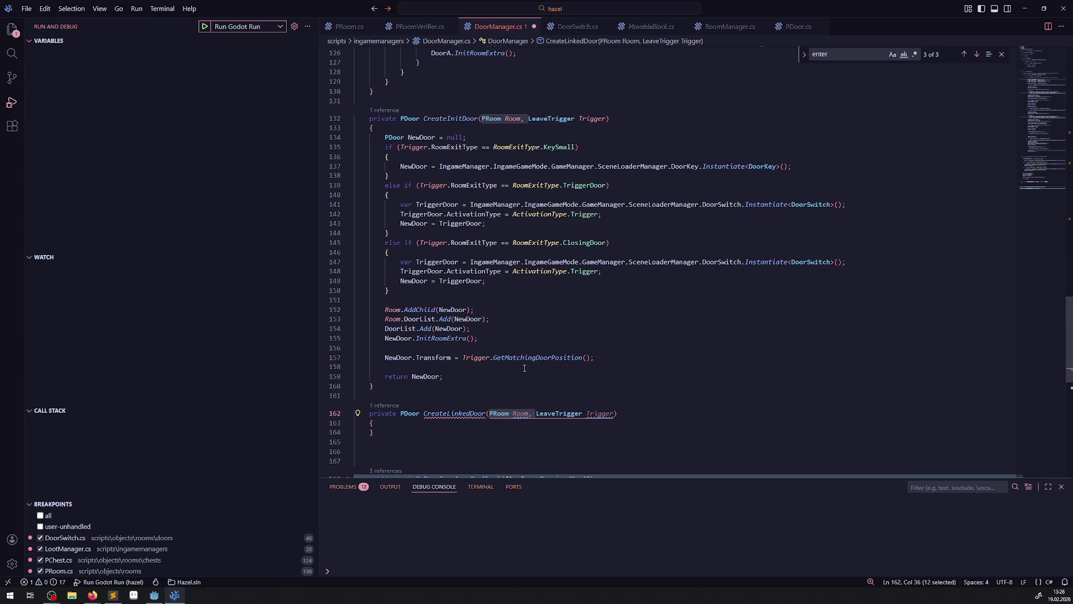
left_click(457, 129)
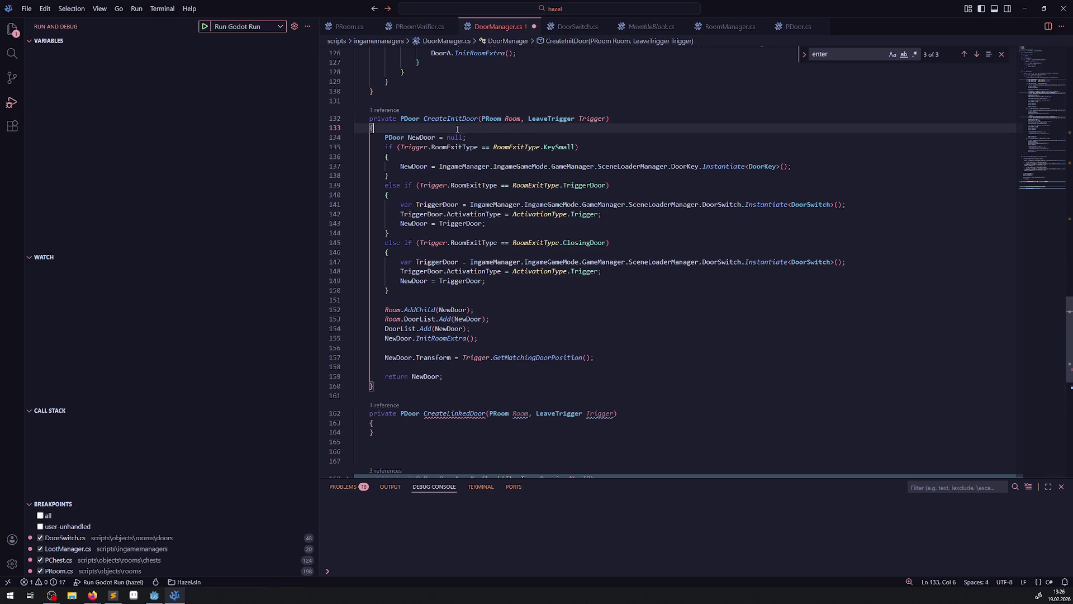
double_click(408, 120)
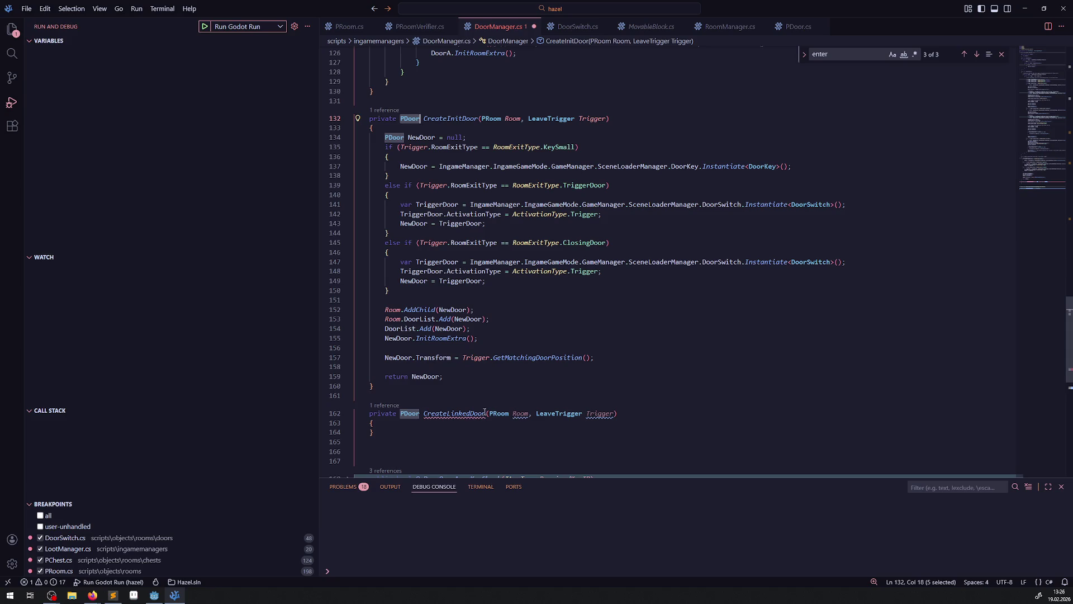
left_click(488, 414)
key("ctrl+v")
type(",")
key("Left")
key("Left")
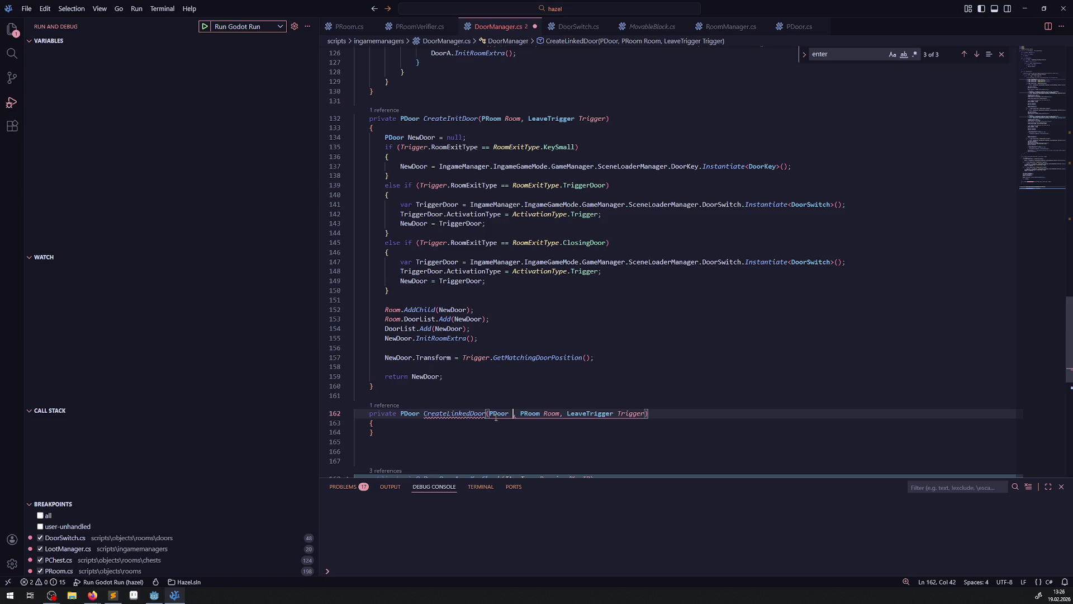
type("MainDoor")
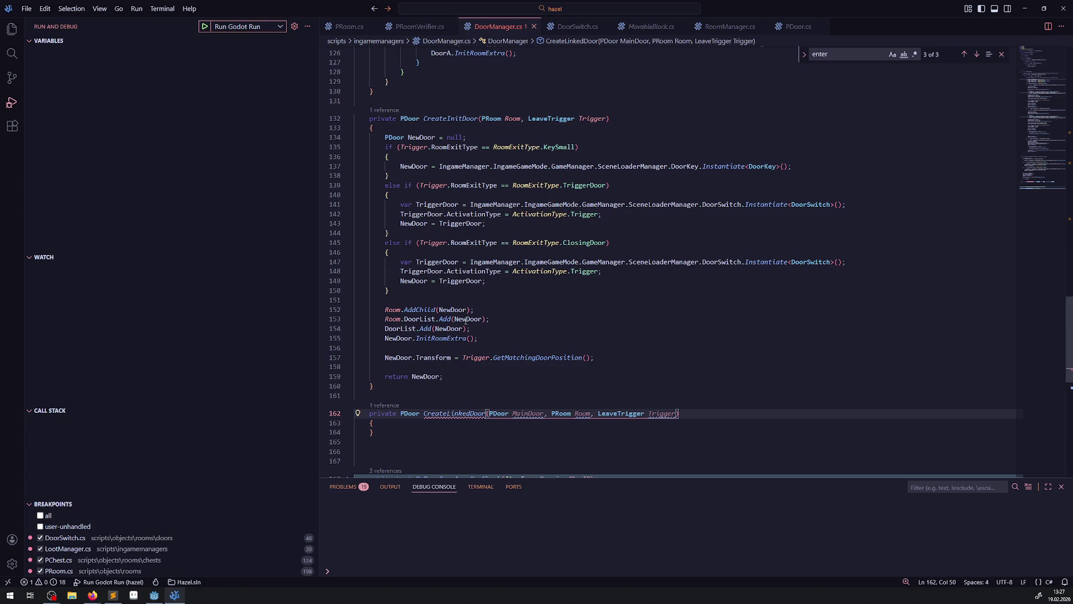
left_click_drag(484, 137, 381, 138)
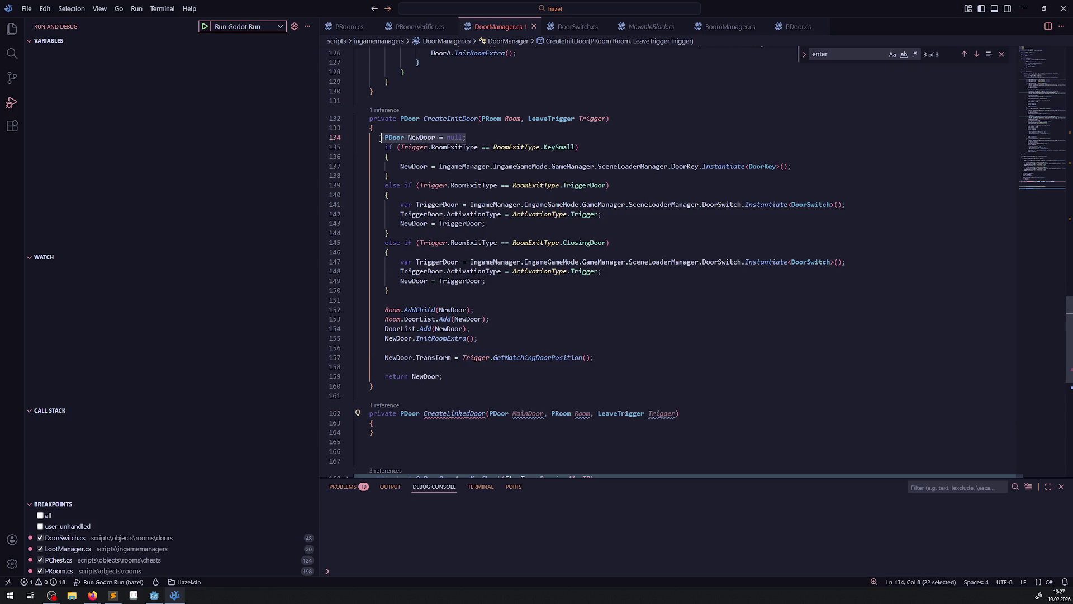
Step: Paste CreateInitDoor's whole body into the empty CreateLinkedDoor method
left_click(384, 423)
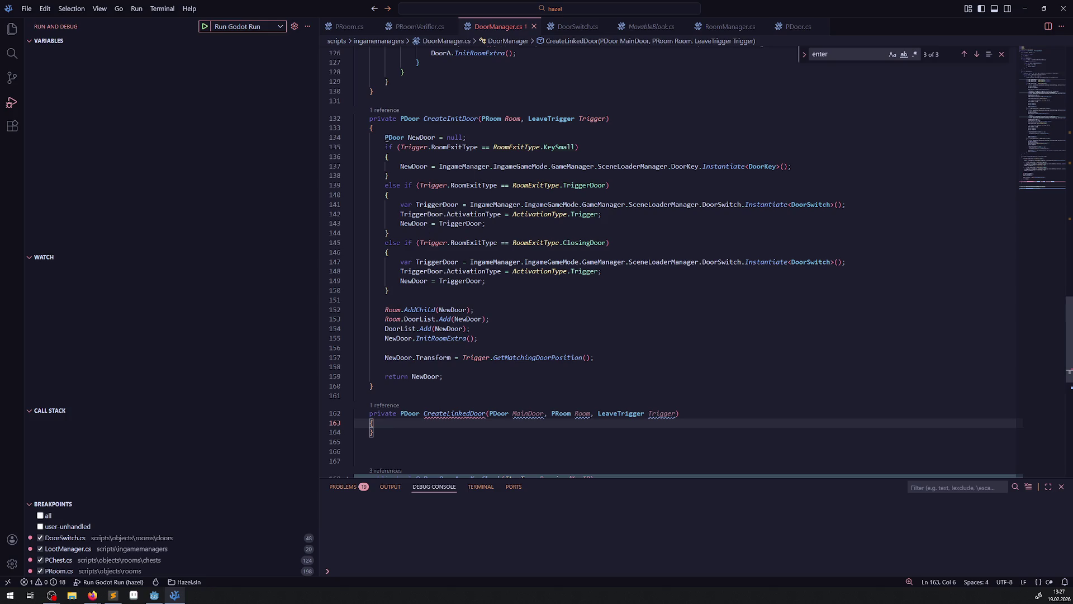
left_click_drag(380, 137, 474, 380)
key("ctrl+c")
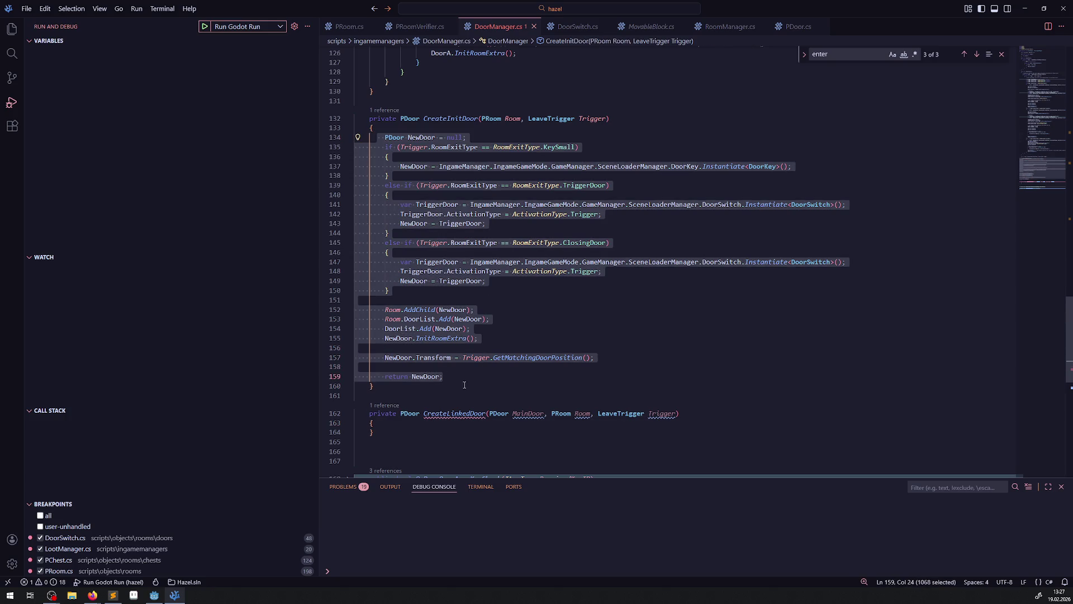
left_click(401, 425)
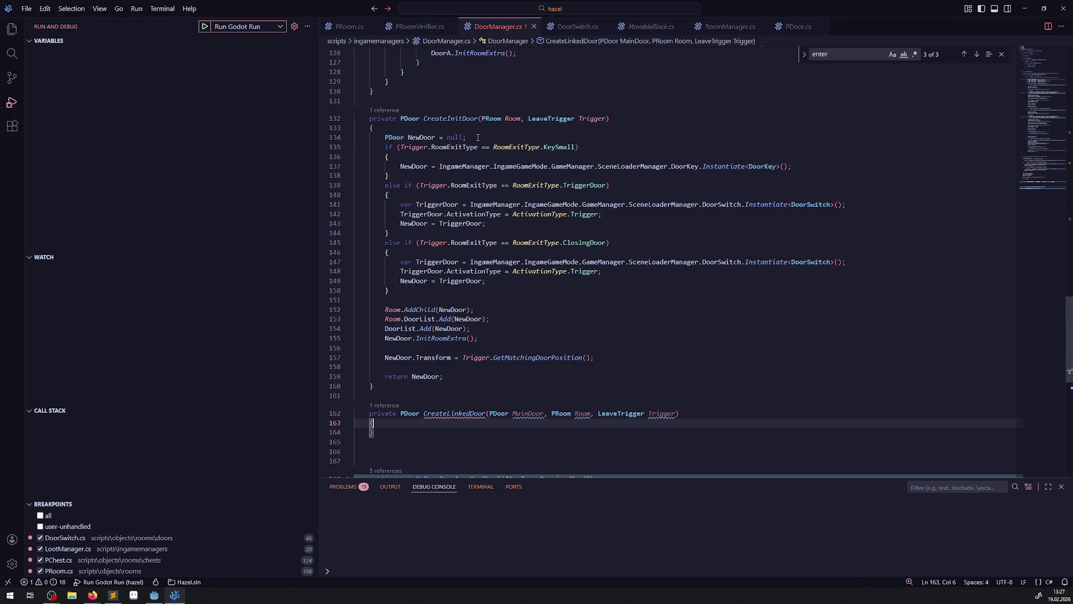
key("ctrl+v")
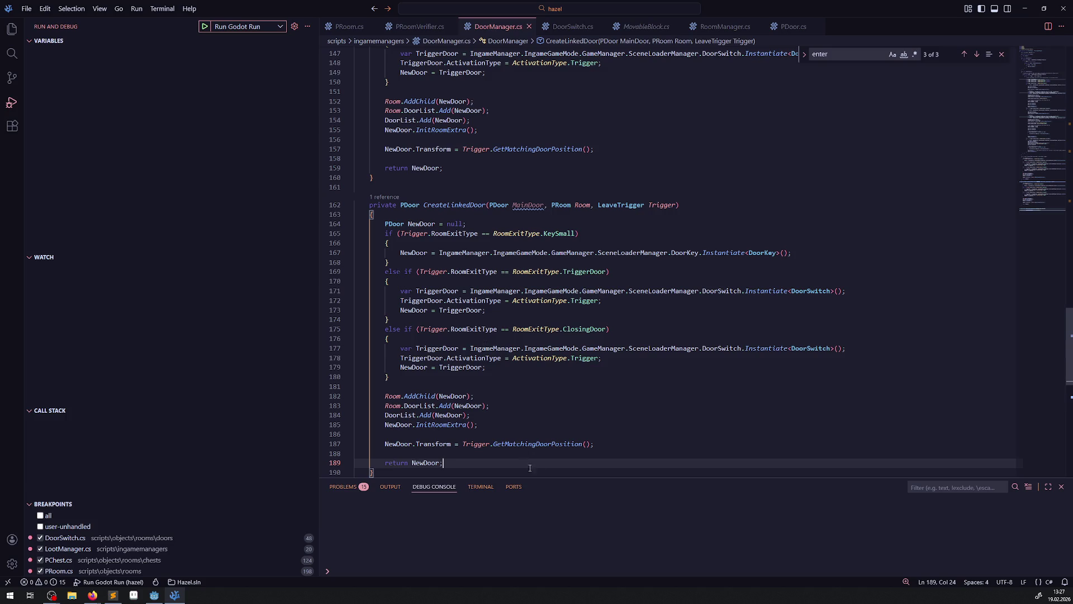
Step: Comment out the pasted lines, keeping only the NewDoor declaration and return NewDoor active
left_click(612, 447)
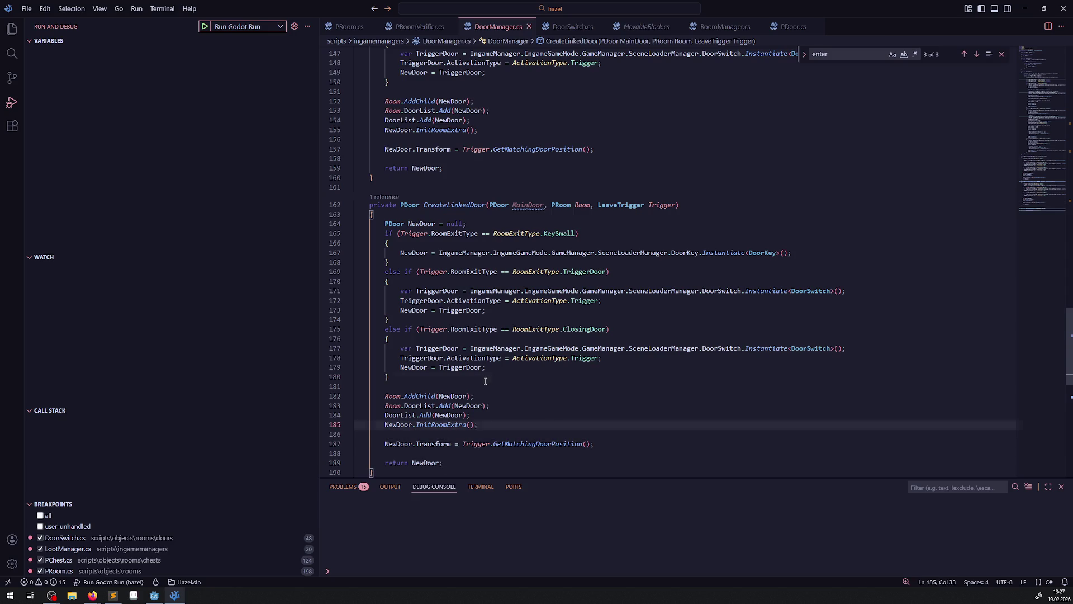
left_click_drag(389, 376, 355, 242)
left_click(386, 376)
left_click_drag(611, 447, 382, 233)
key("ctrl+slash")
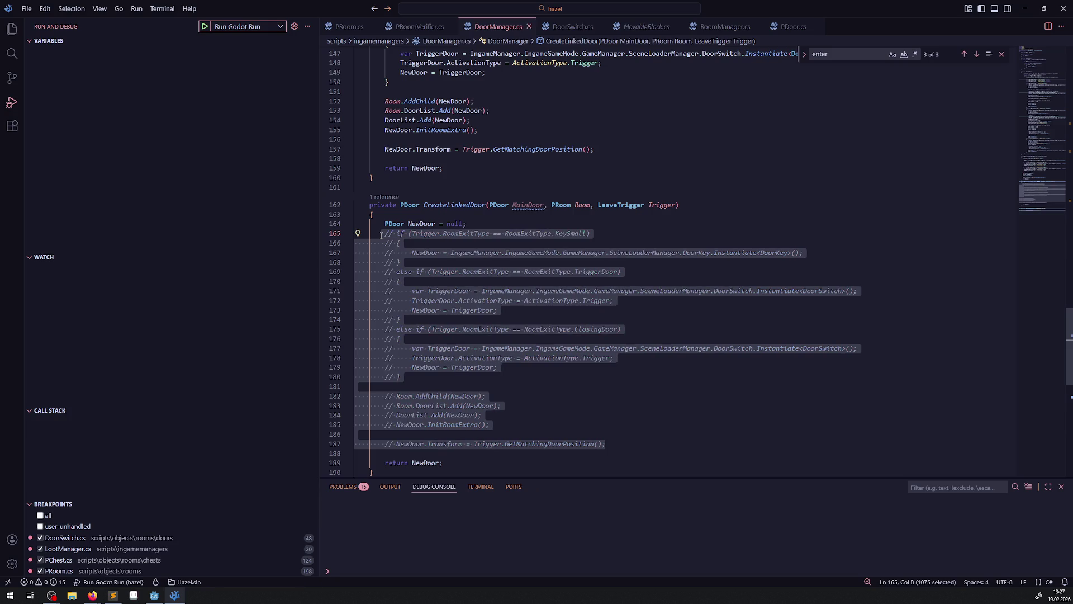
left_click(564, 173)
scroll(564, 170, "up", 8)
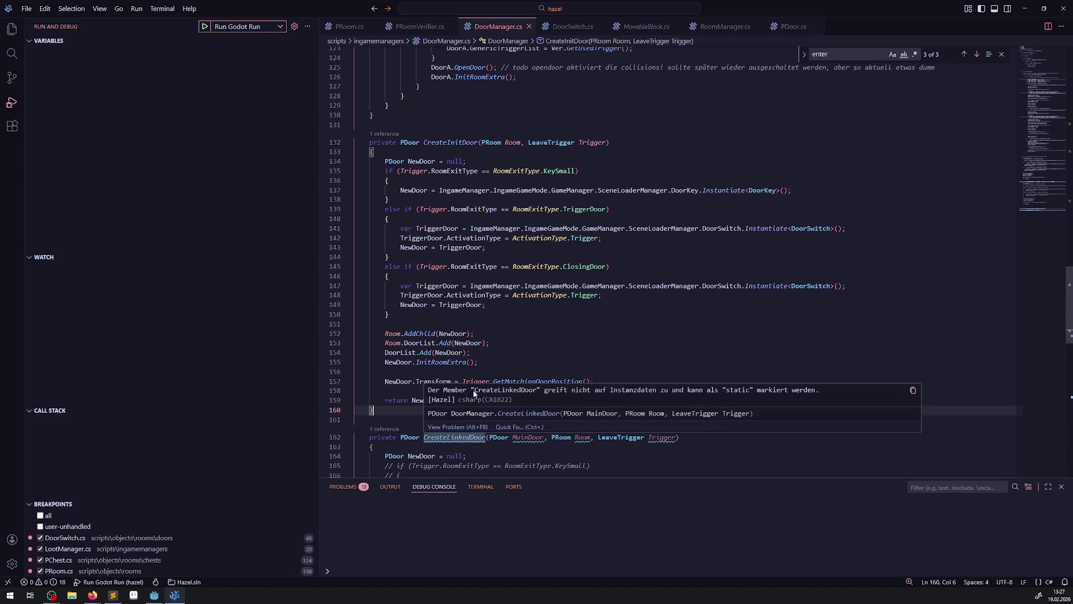
Step: Add var NewDoor = CreateInitDoor(); after the skip checks in SpawnAllDoors
scroll(479, 201, "up", 18)
scroll(479, 202, "up", 12)
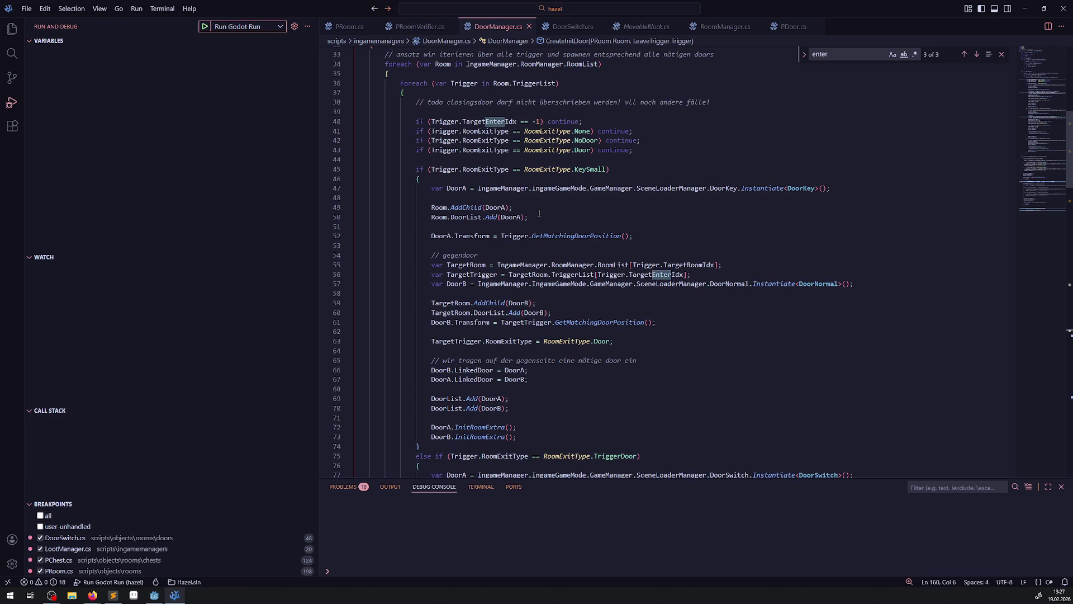
scroll(539, 213, "down", 20)
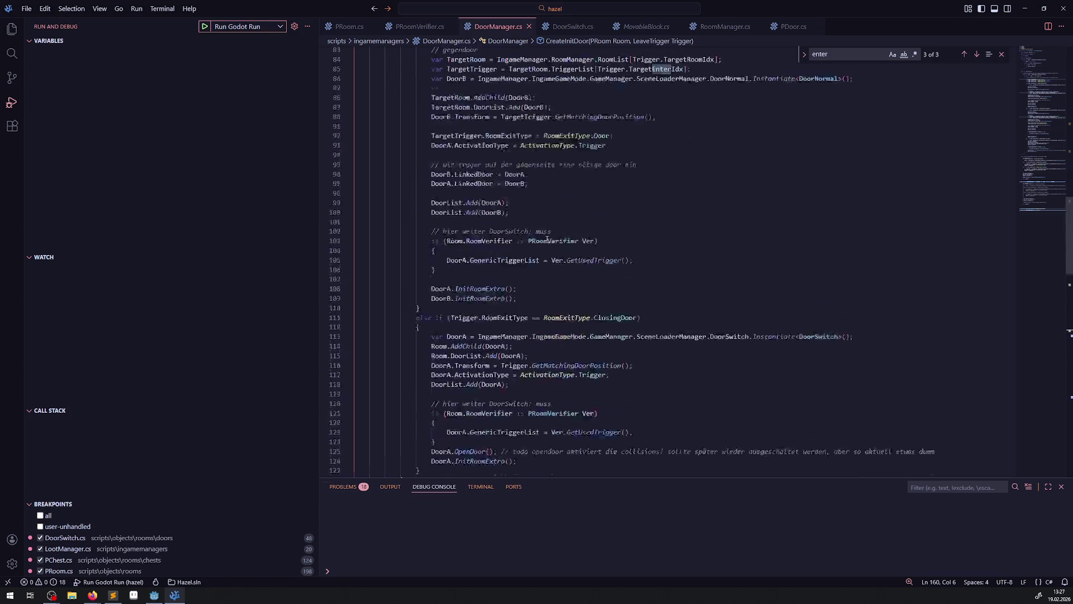
double_click(451, 358)
scroll(510, 308, "up", 20)
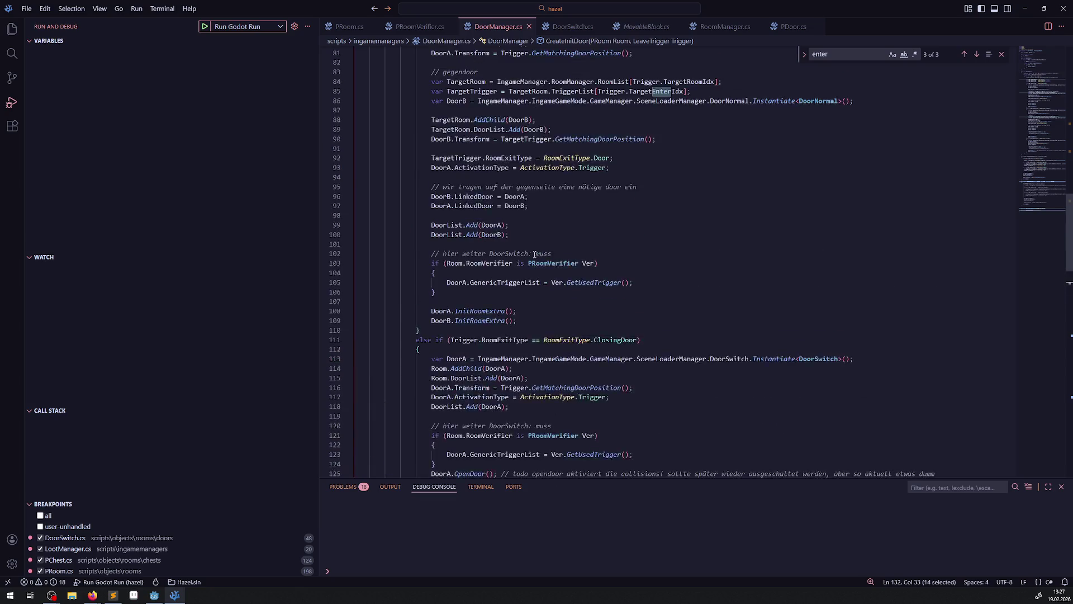
left_click(642, 217)
key("Return")
key("Return")
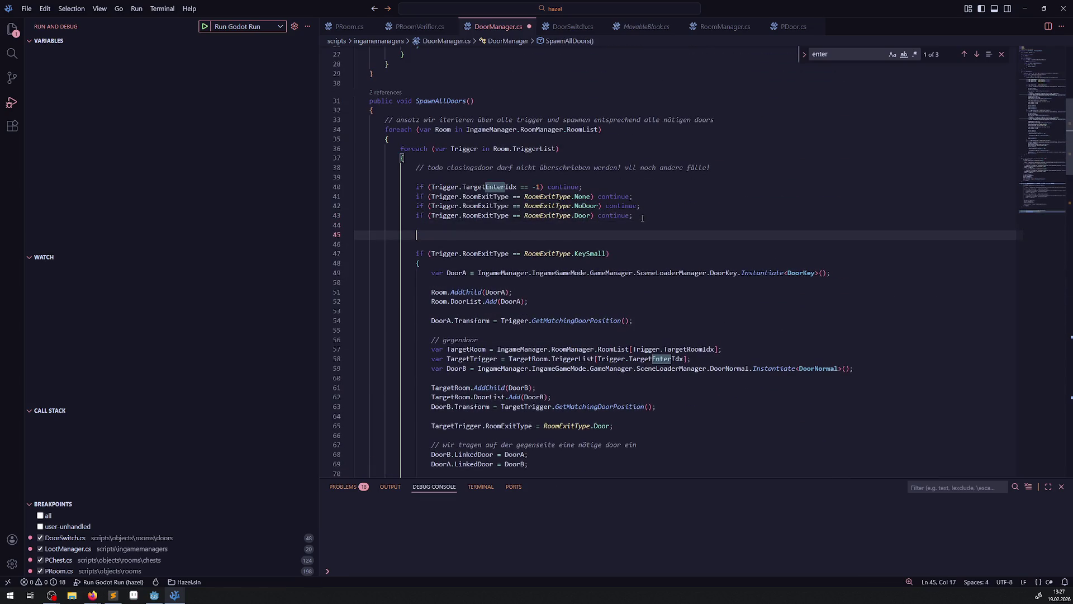
type("var new")
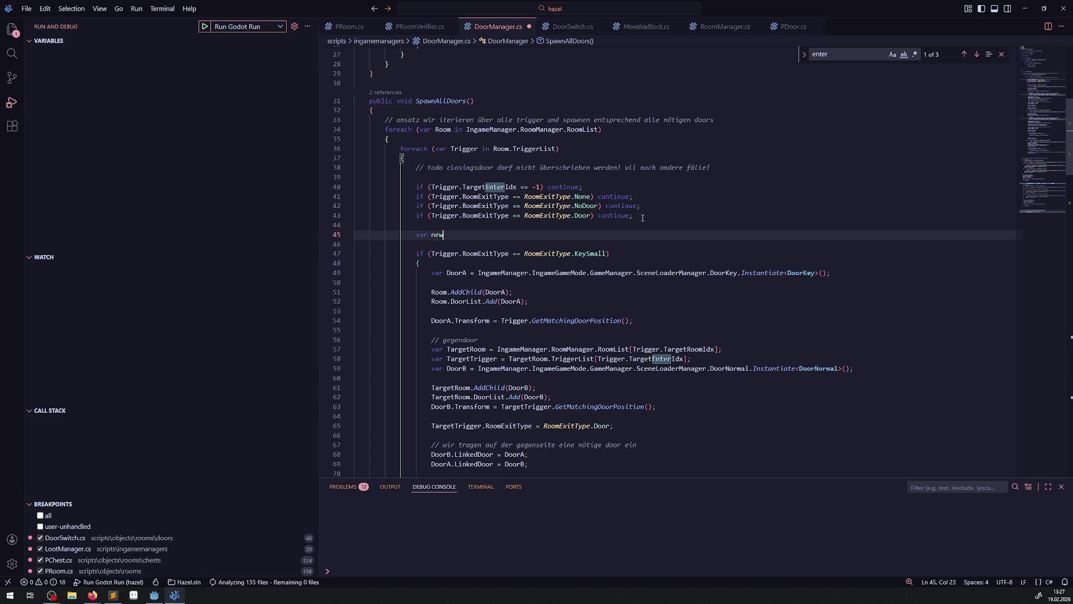
type("Door = ")
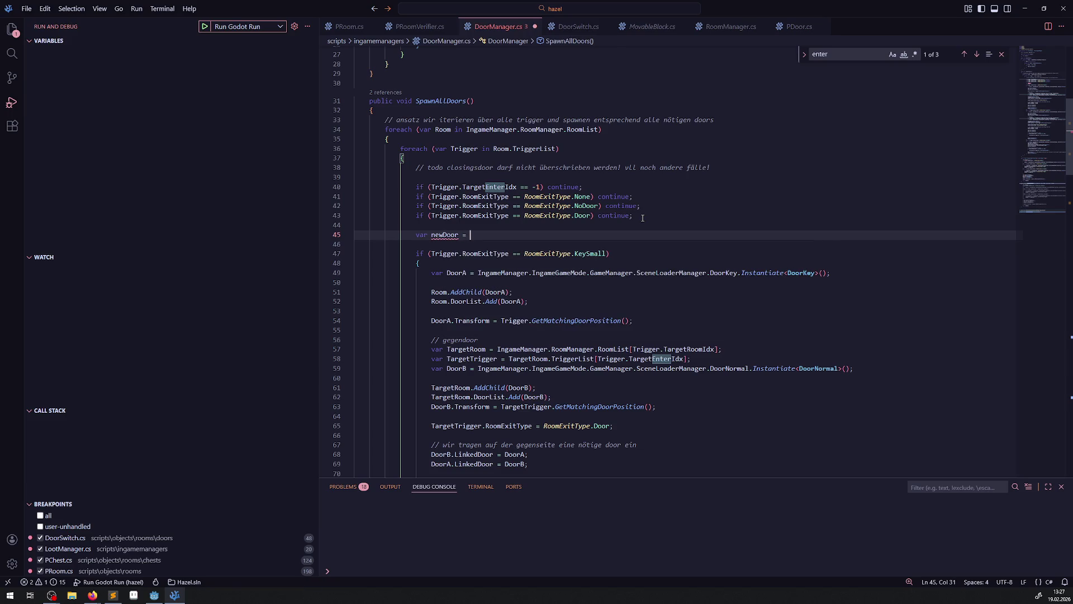
type("CreateInitDoor();")
left_click(439, 234)
left_click(435, 235)
key("BackSpace")
type("N")
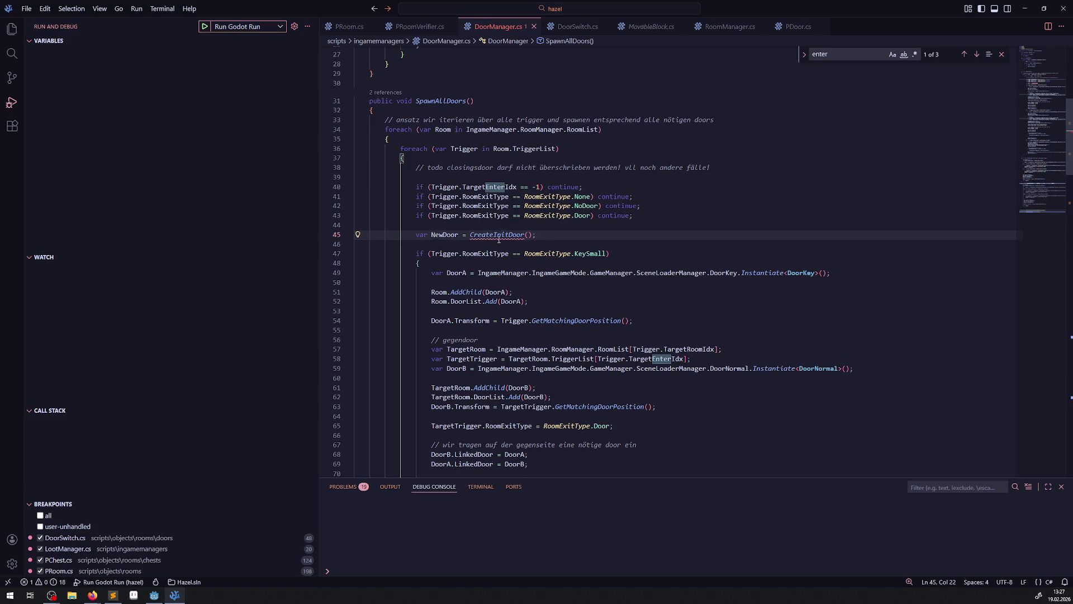
Step: Pass Room and Trigger as CreateInitDoor's arguments and open blank lines below
mouse_move(495, 239)
double_click(443, 129)
left_click(528, 234)
type("Room, Trigger")
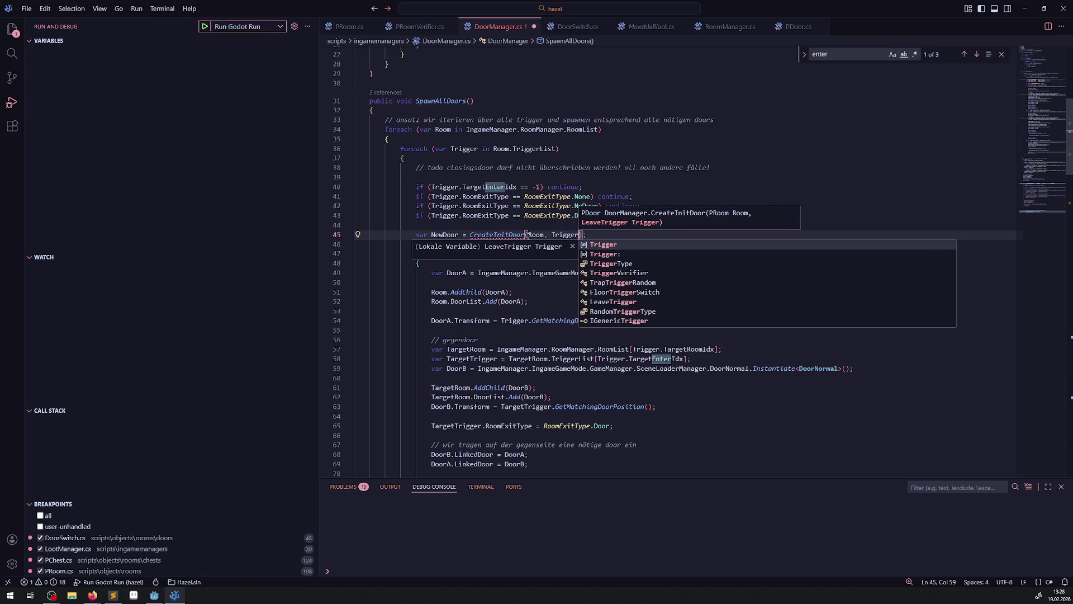
left_click(590, 167)
left_click(602, 235)
key("Return")
key("Return")
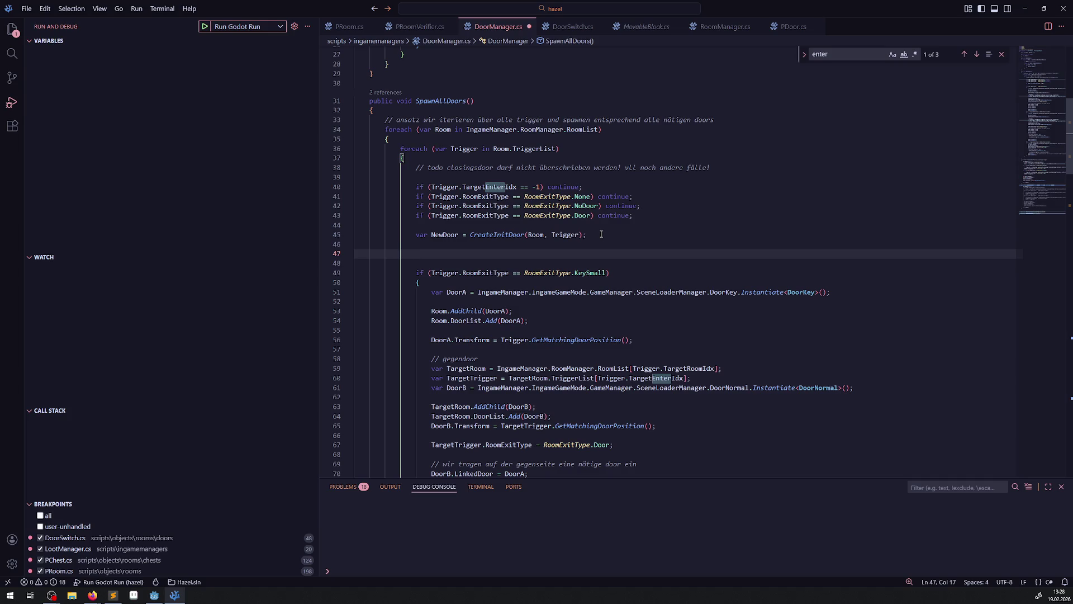
Step: Write an if testing Trigger.RoomExitType == RoomExitType.ClosingDoor below the NewDoor line
mouse_move(593, 217)
scroll(538, 254, "down", 10)
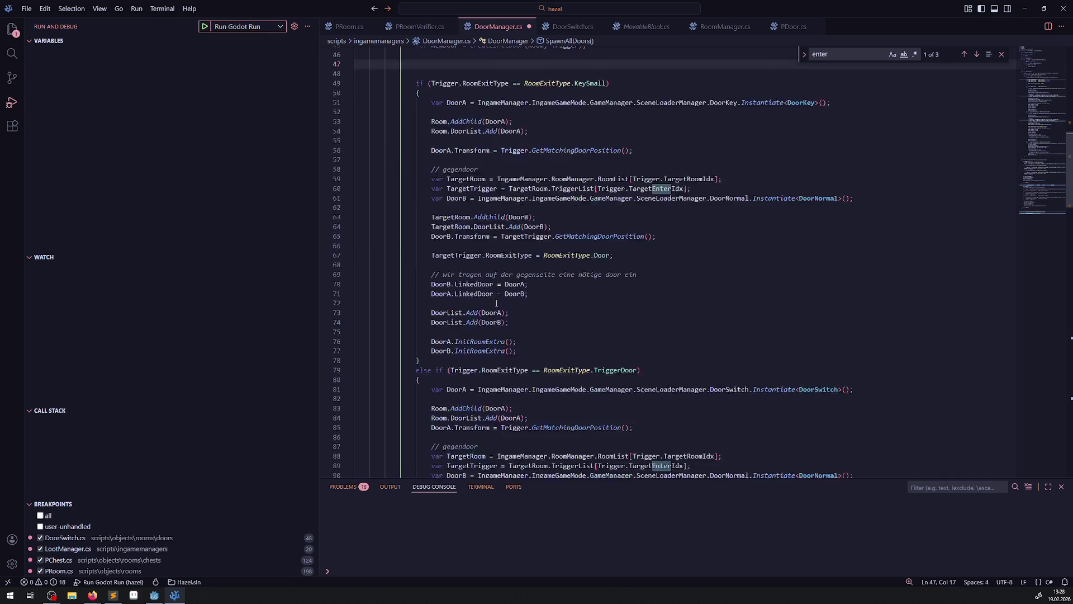
scroll(474, 296, "up", 9)
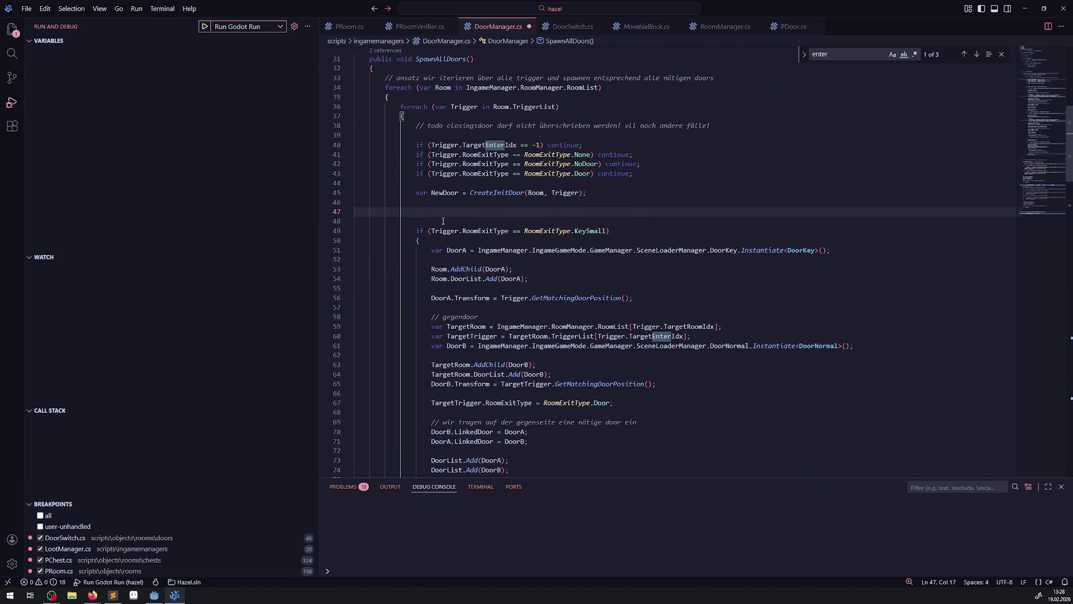
type("if()")
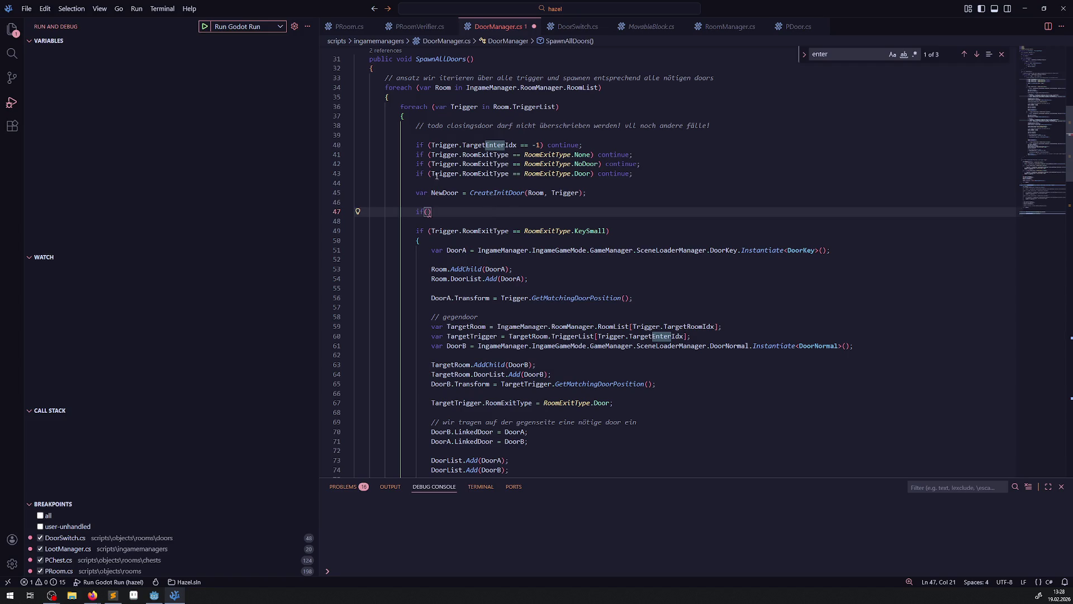
left_click_drag(431, 174, 509, 174)
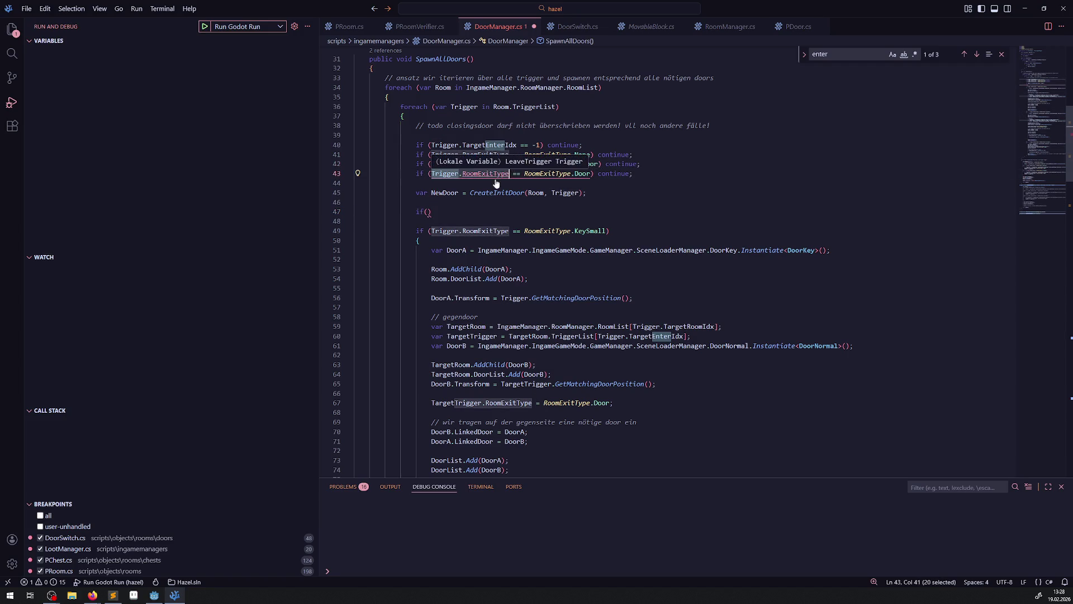
key("ctrl+c")
left_click(428, 212)
key("ctrl+v")
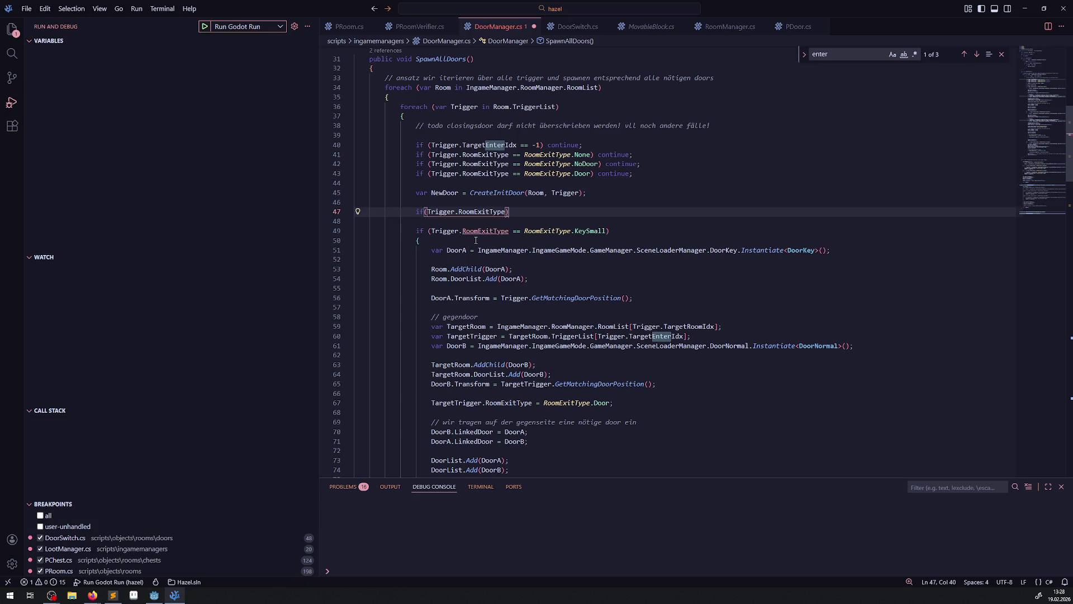
type("== C")
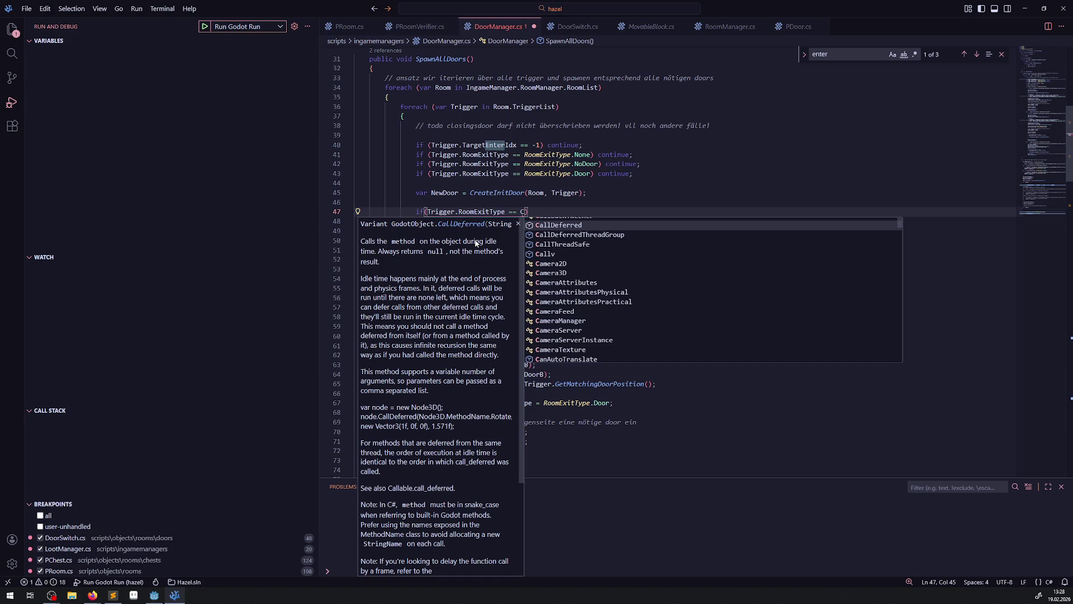
key("BackSpace")
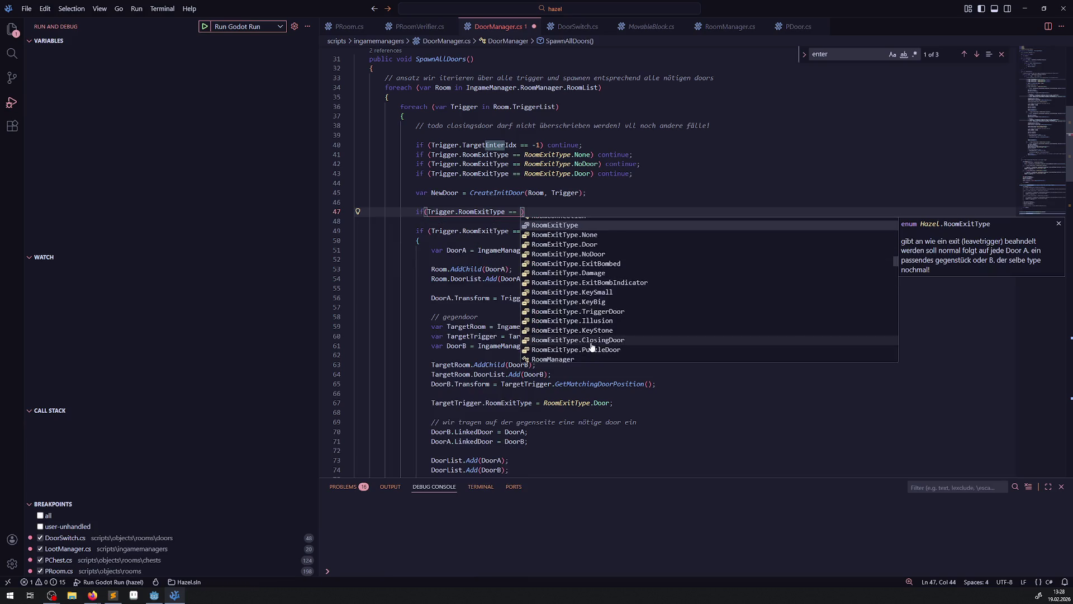
left_click(579, 340)
Step: Finish the ClosingDoor check with continue and save DoorManager.cs
left_click(626, 211)
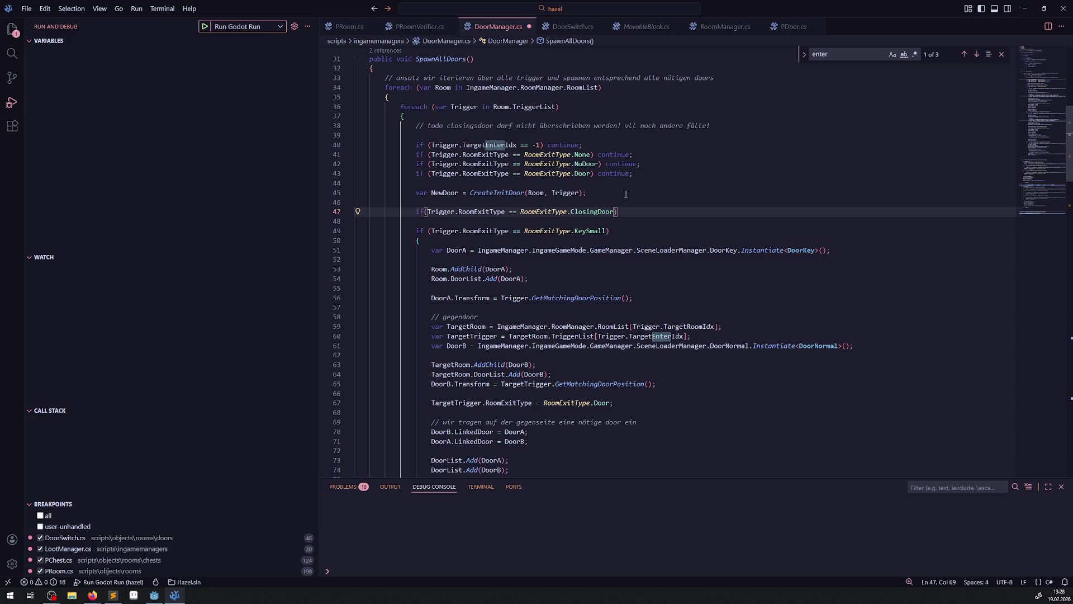
left_click_drag(598, 173, 632, 173)
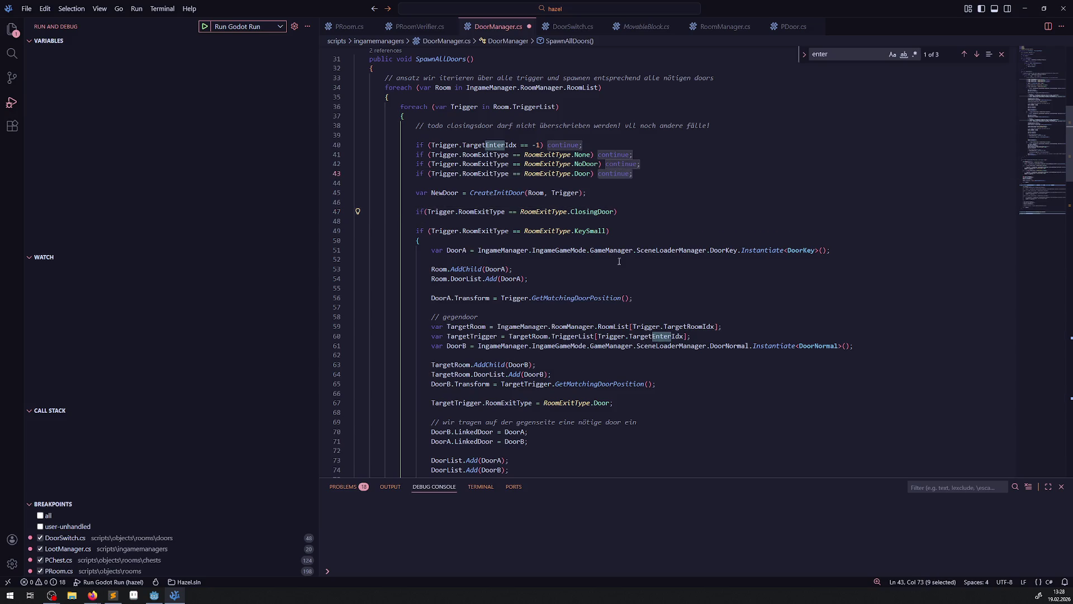
left_click(605, 227)
key("Up")
key("Up")
key("End")
key("ctrl+v")
key("ctrl+s")
Step: Add three empty // comment lines below the ClosingDoor check and save
left_click(577, 222)
key("Return")
type("//")
key("Return")
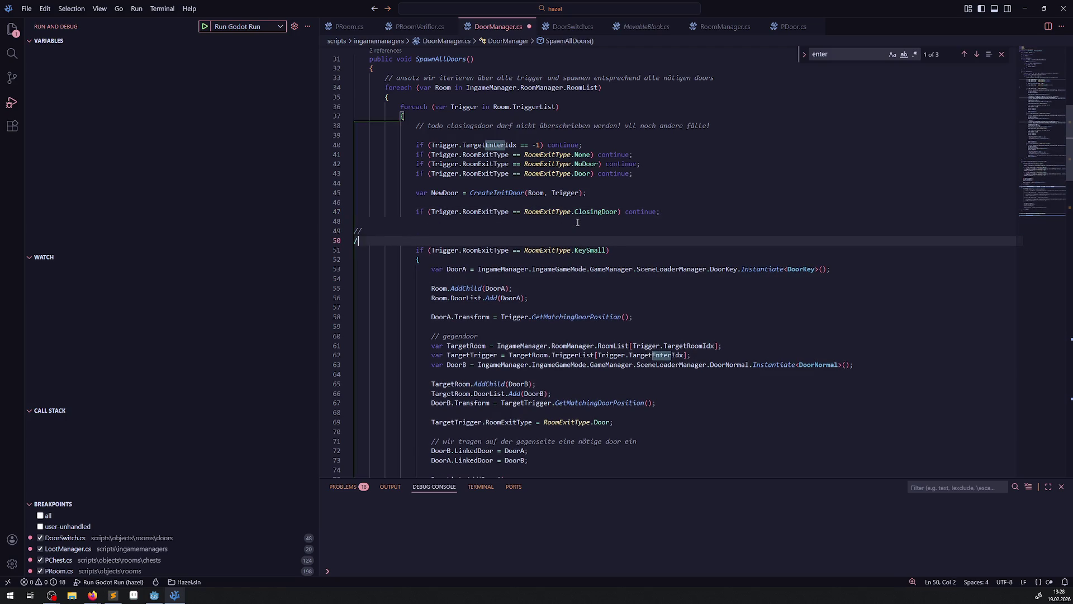
type("//")
key("Return")
type("//")
key("ctrl+s")
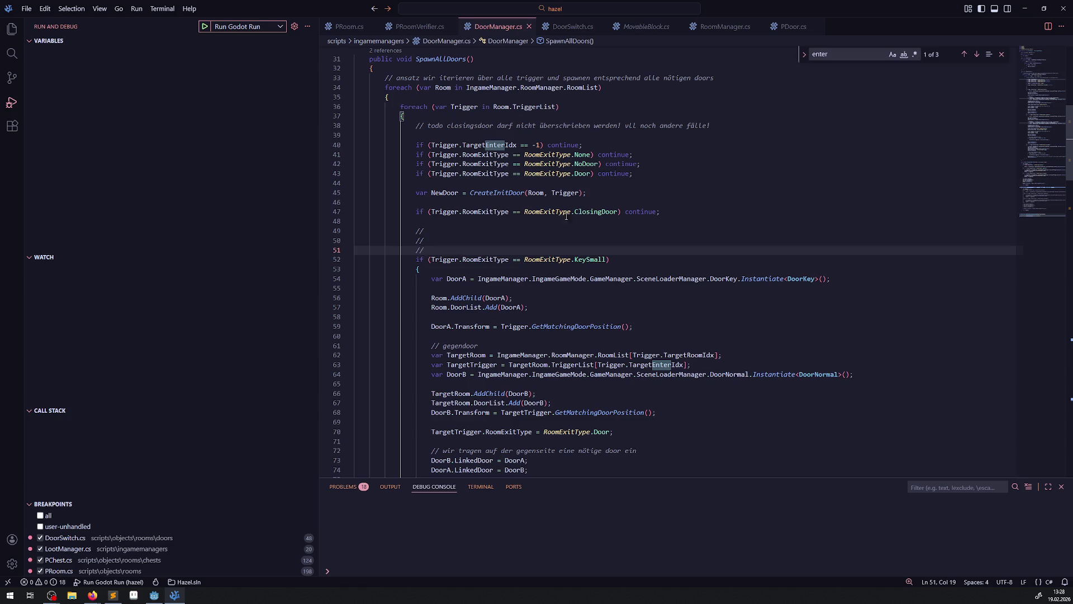
Step: Insert a blank line below the ClosingDoor check and select the TargetRoom and TargetTrigger lines
left_click(674, 214)
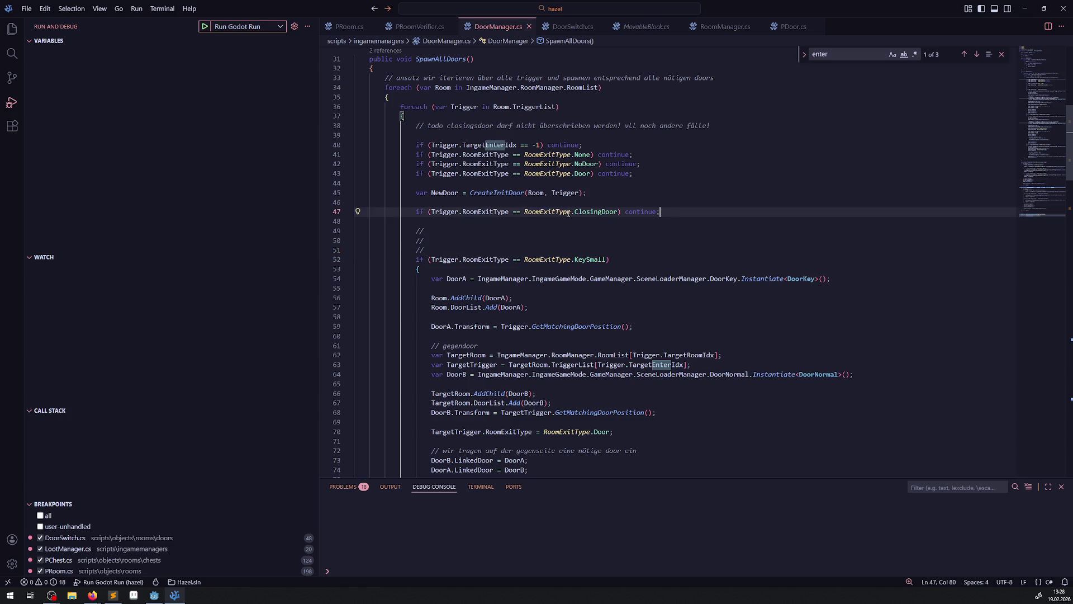
left_click(531, 211)
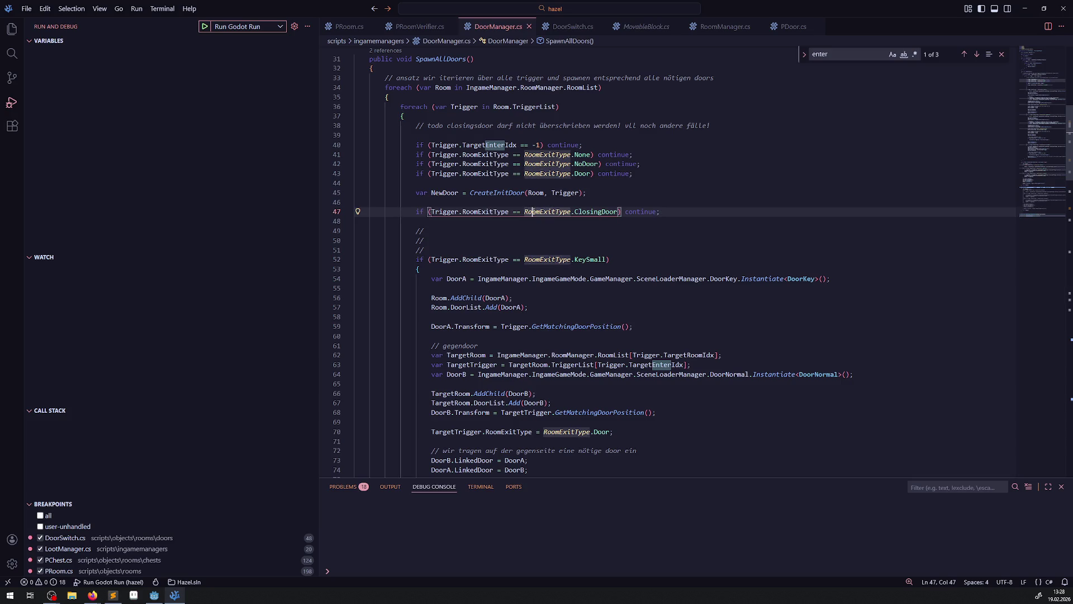
left_click(691, 214)
key("Return")
left_click_drag(429, 365, 712, 372)
Step: Copy the TargetRoom and TargetTrigger declarations to just below the ClosingDoor check
key("ctrl+c")
left_click(454, 221)
key("ctrl+v")
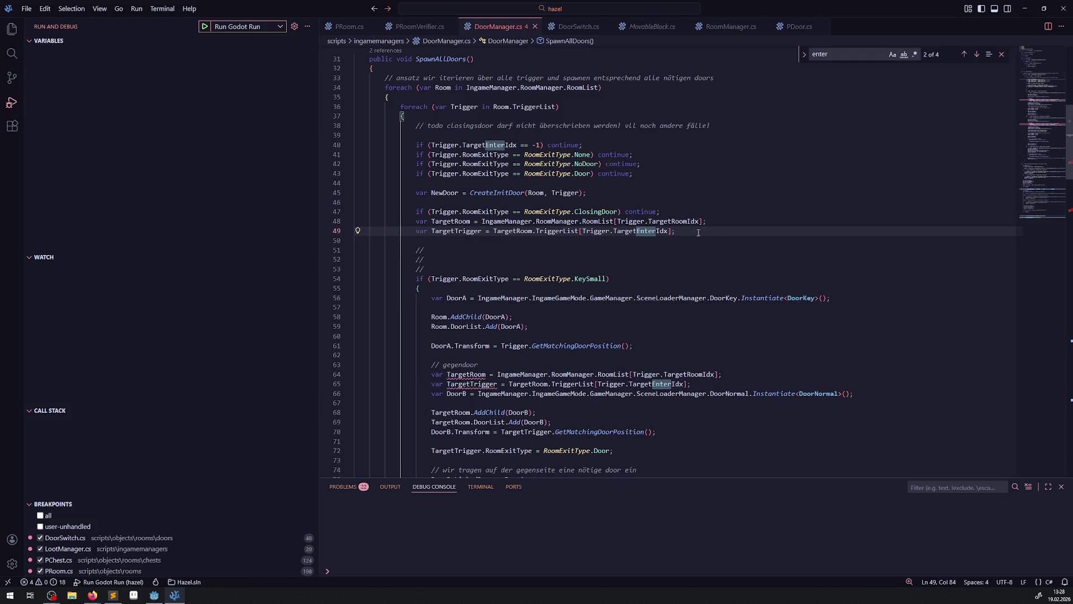
left_click(698, 212)
key("Return")
left_click(683, 240)
key("Return")
key("Return")
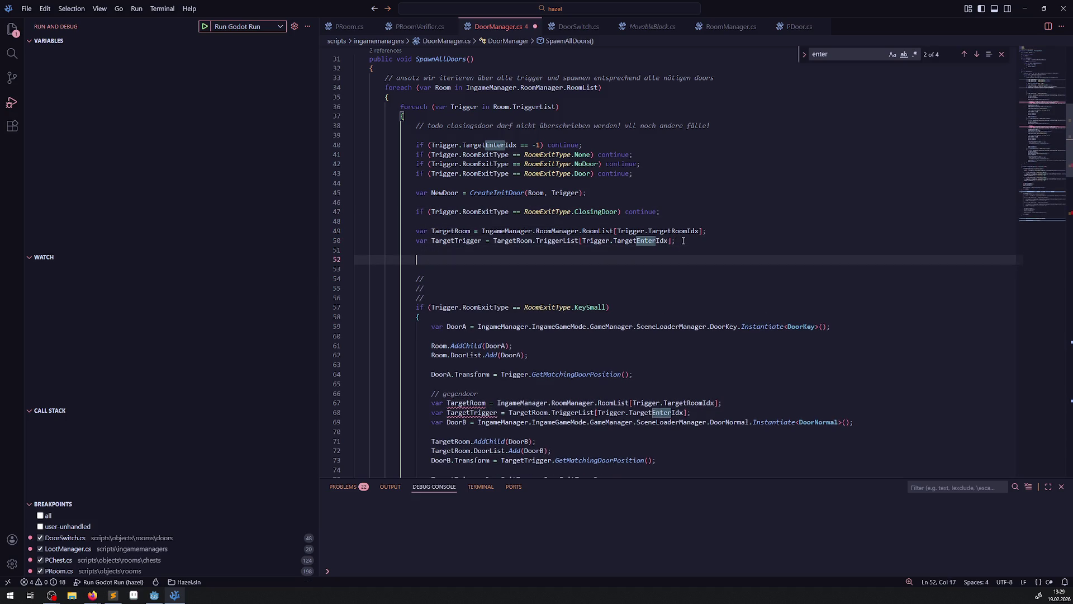
Step: Add 'if (TargetTrigger.RoomExitType == RoomExitType.ClosingDoor) continue;' after TargetTrigger and save DoorManager.cs
type("if()")
left_click_drag(673, 209, 412, 211)
key("ctrl+c")
left_click(432, 259)
key("shift+Home")
key("ctrl+v")
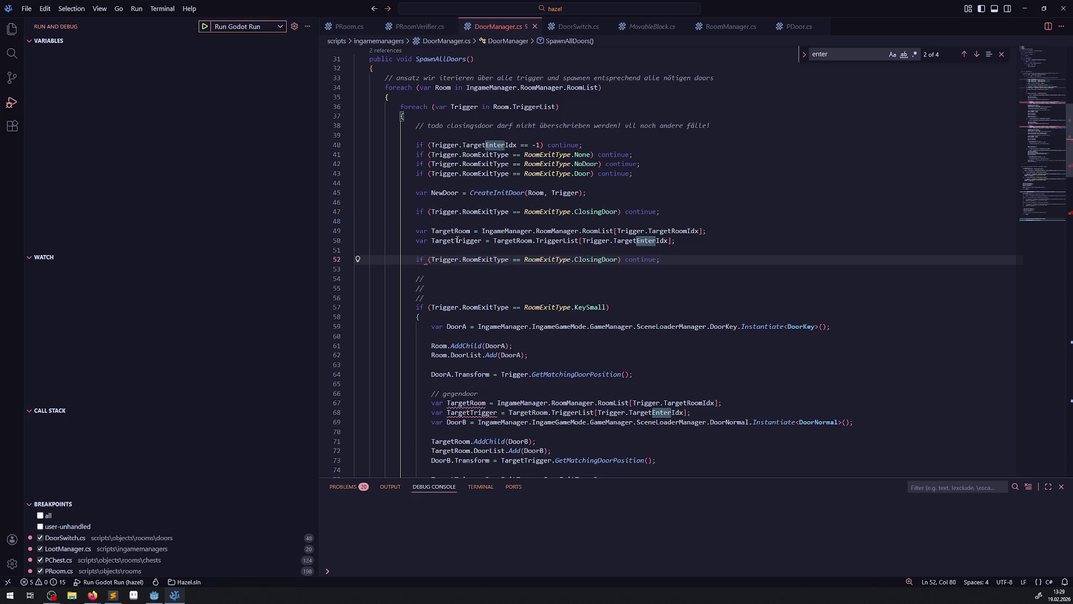
double_click(456, 240)
key("ctrl+c")
double_click(440, 260)
key("ctrl+v")
key("ctrl+s")
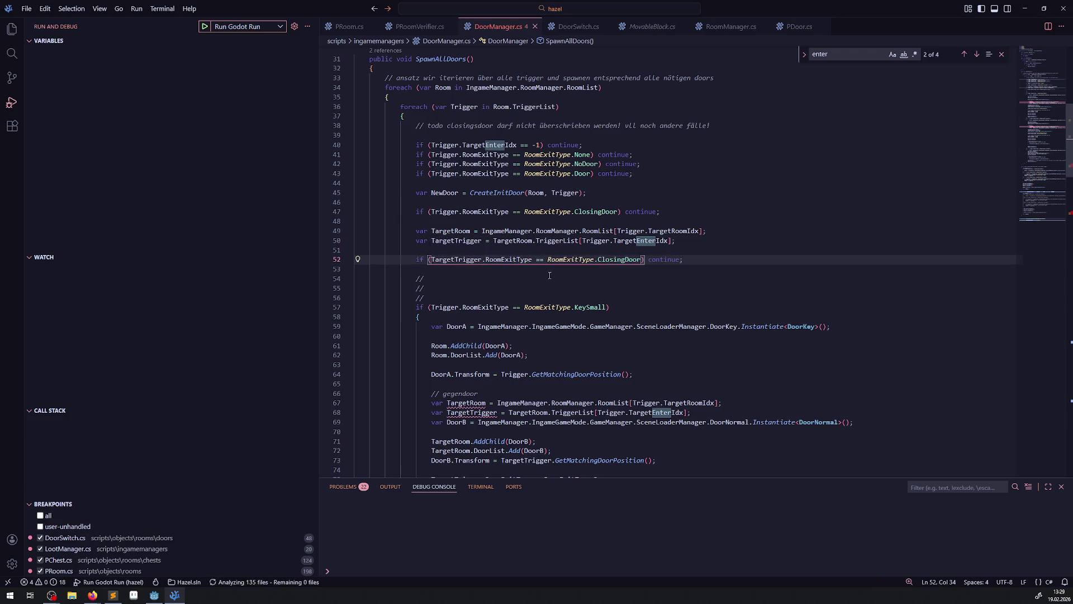
Step: Insert an empty line above the ClosingDoor check for a comment
mouse_move(626, 263)
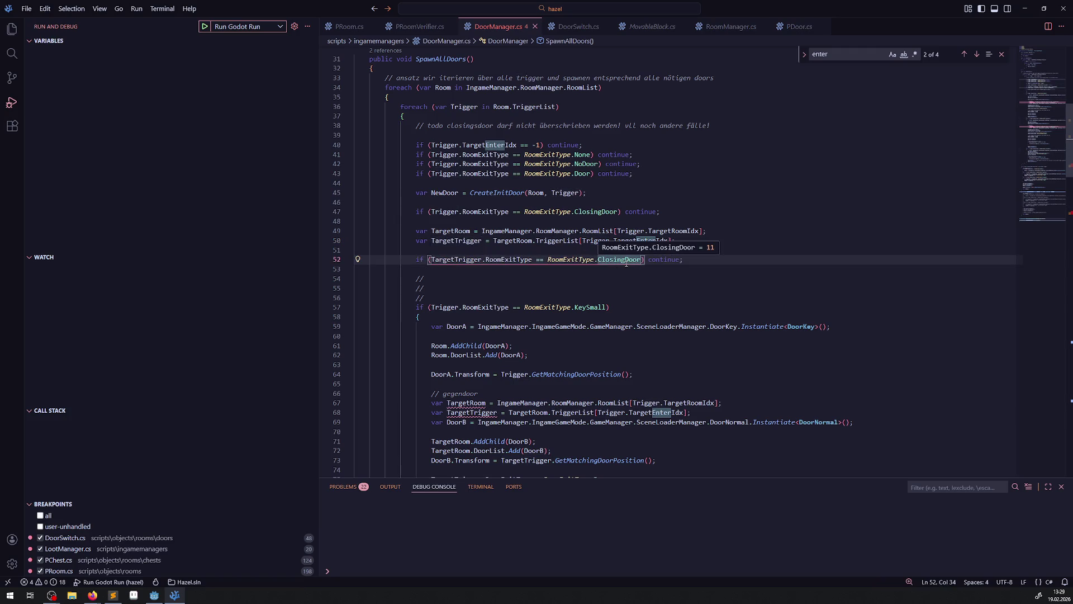
left_click(560, 205)
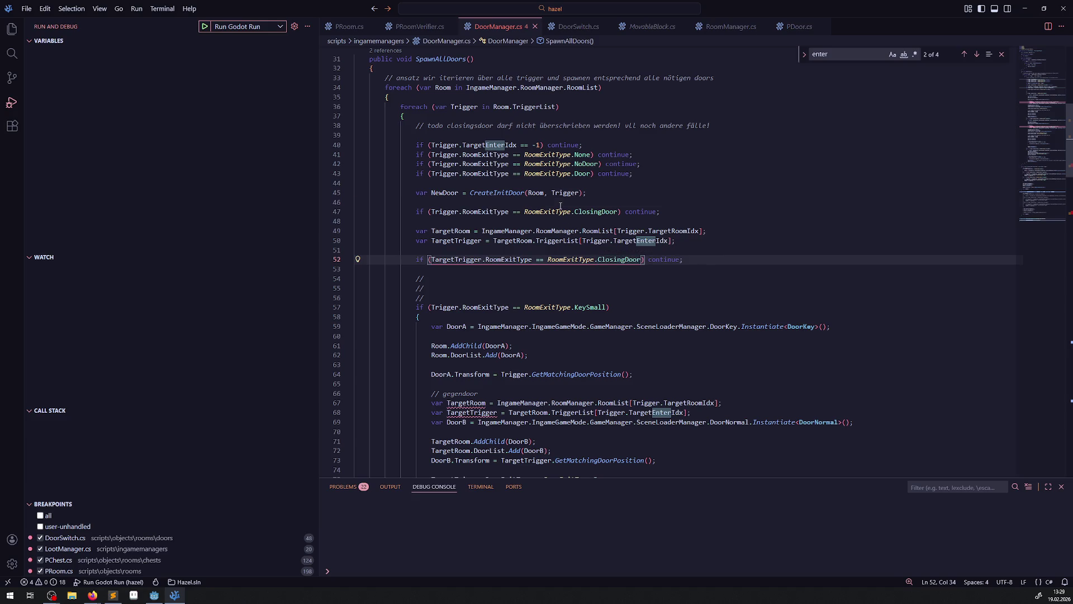
key("Return")
Step: Write the comment '// ClosingDoor benötigen keine Linkeddoor!' above the ClosingDoor check and save
type("//")
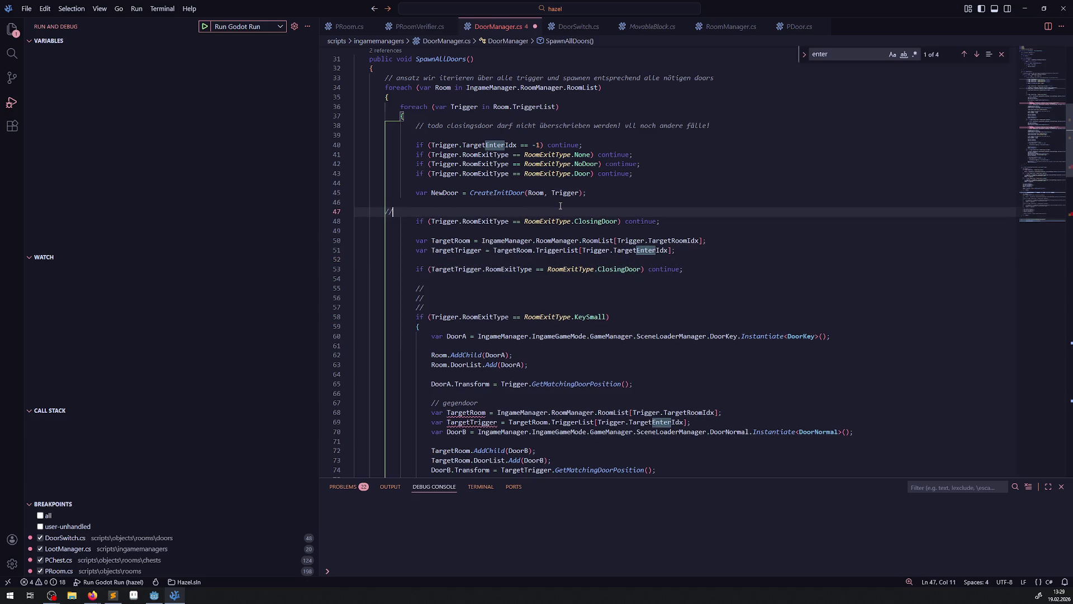
double_click(589, 221)
key("ctrl+c")
left_click(446, 212)
key("ctrl+v")
type("benö")
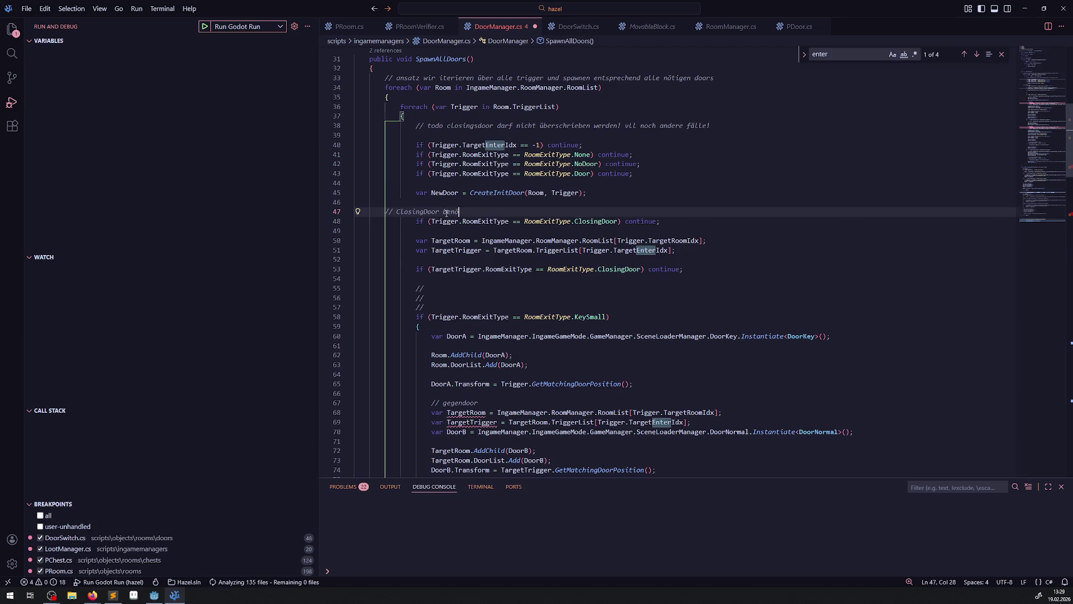
type("tigen keine Li")
type("nked")
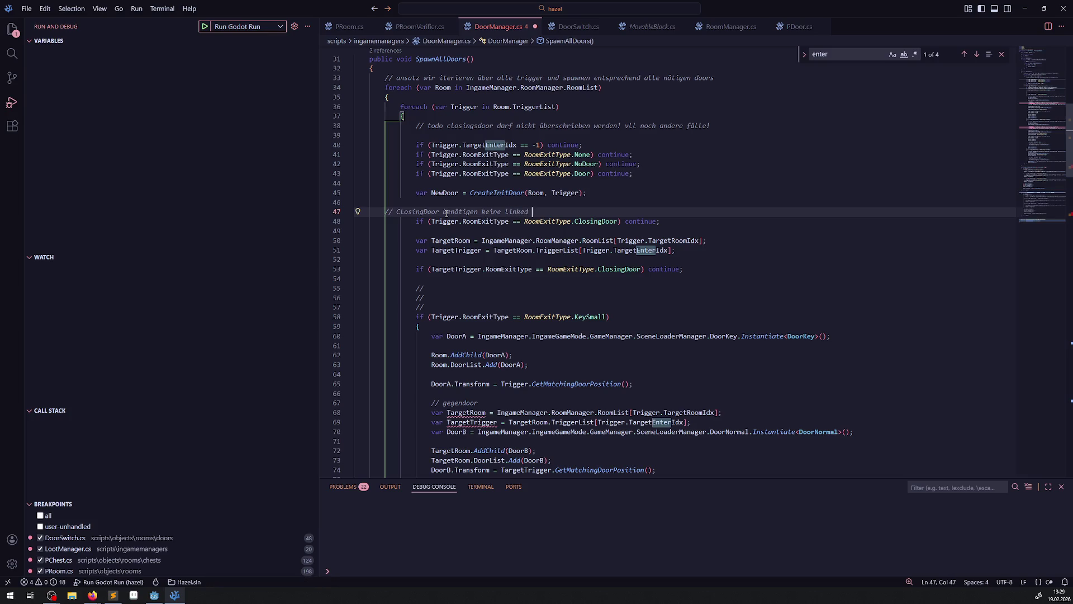
type("door")
type("!")
key("ctrl+s")
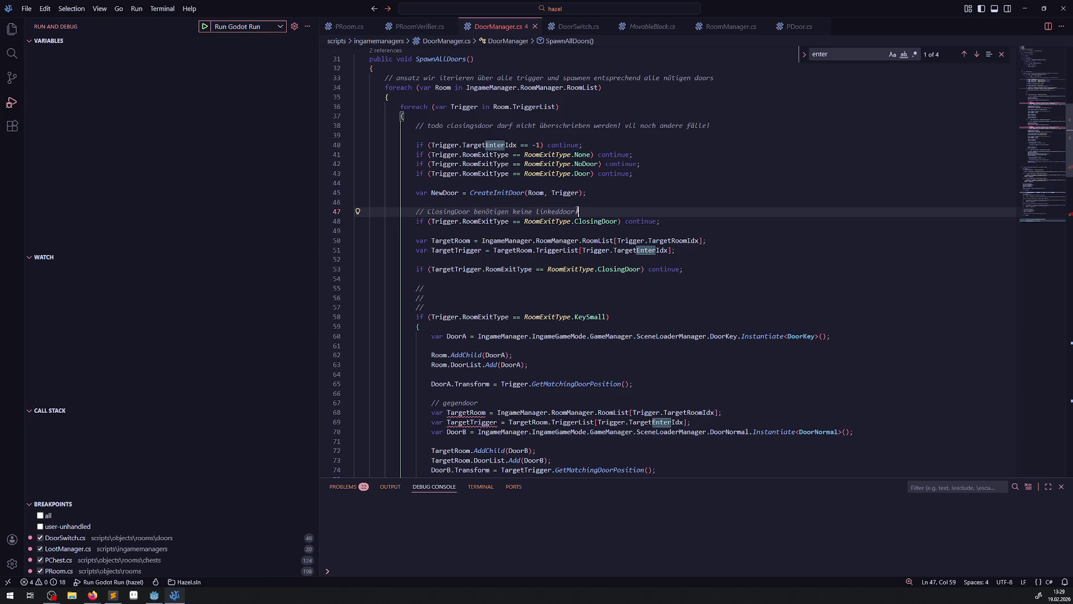
Step: Copy that comment above the TargetTrigger check, reworded to 'eine mögliche linkeddoor ist eine ClosingDoor! wird entsprechend nicht überschrieben'
left_click_drag(590, 211, 378, 212)
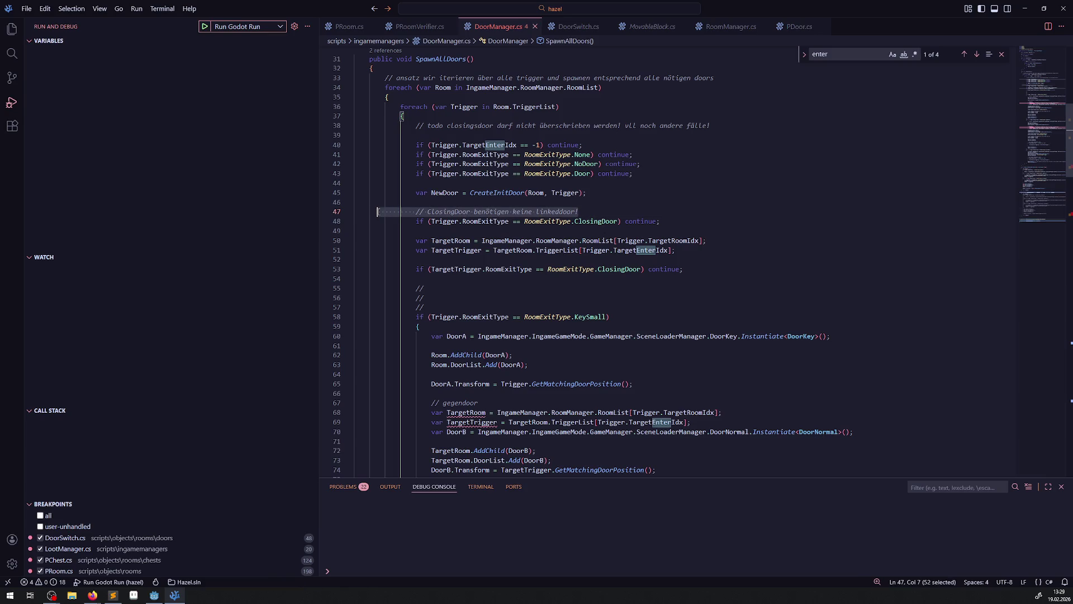
key("ctrl+c")
left_click(461, 260)
key("ctrl+v")
key("ctrl+s")
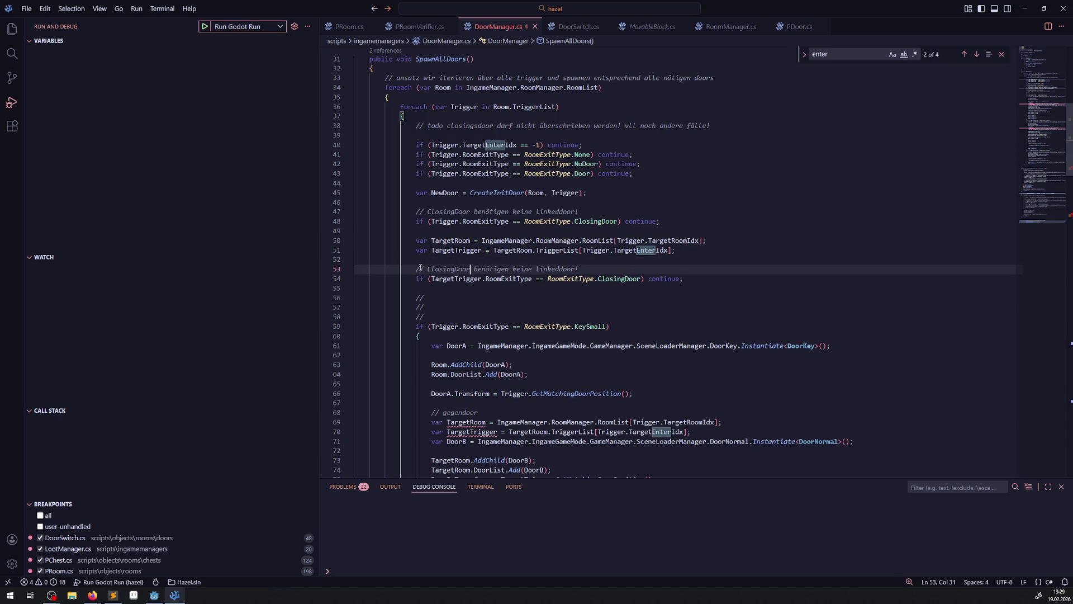
left_click(428, 269)
type("eine mö")
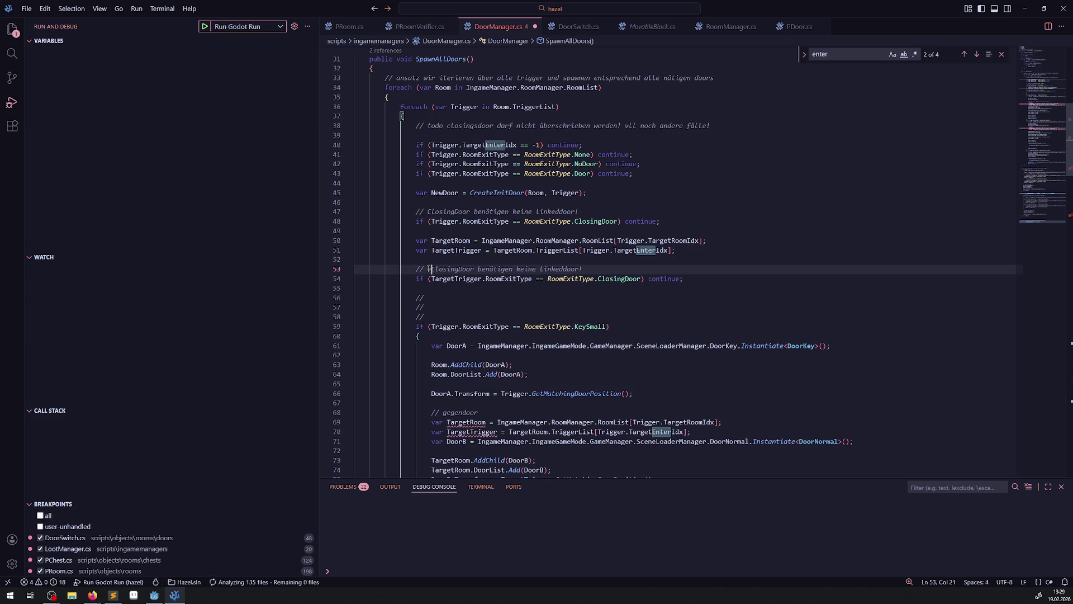
type("gliche ")
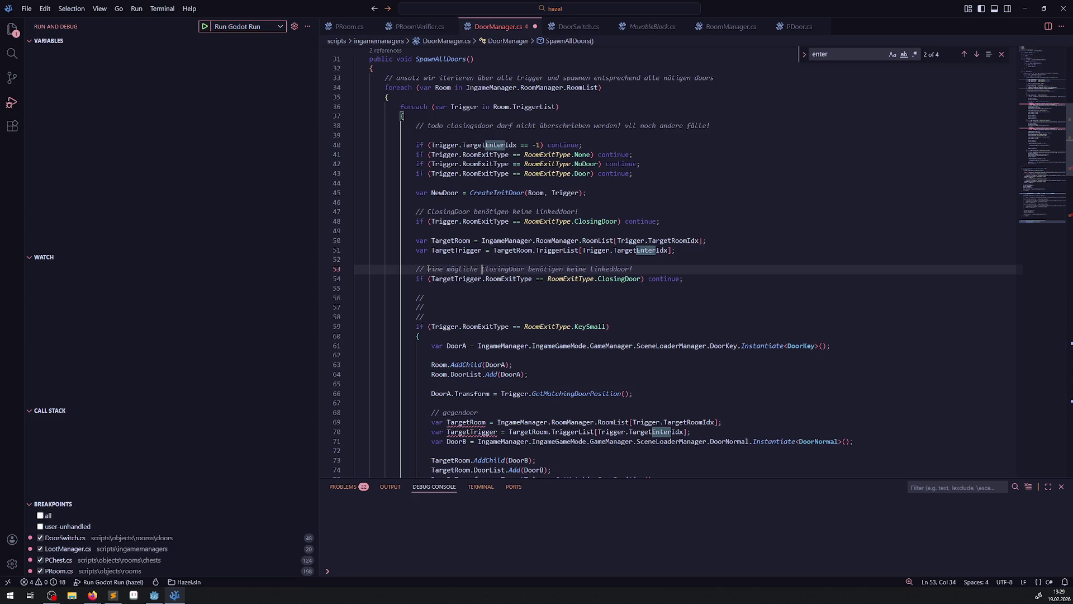
type("linkeddoor")
type(" ist eine")
key("ctrl+Right")
key("ctrl+Right")
key("ctrl+Right")
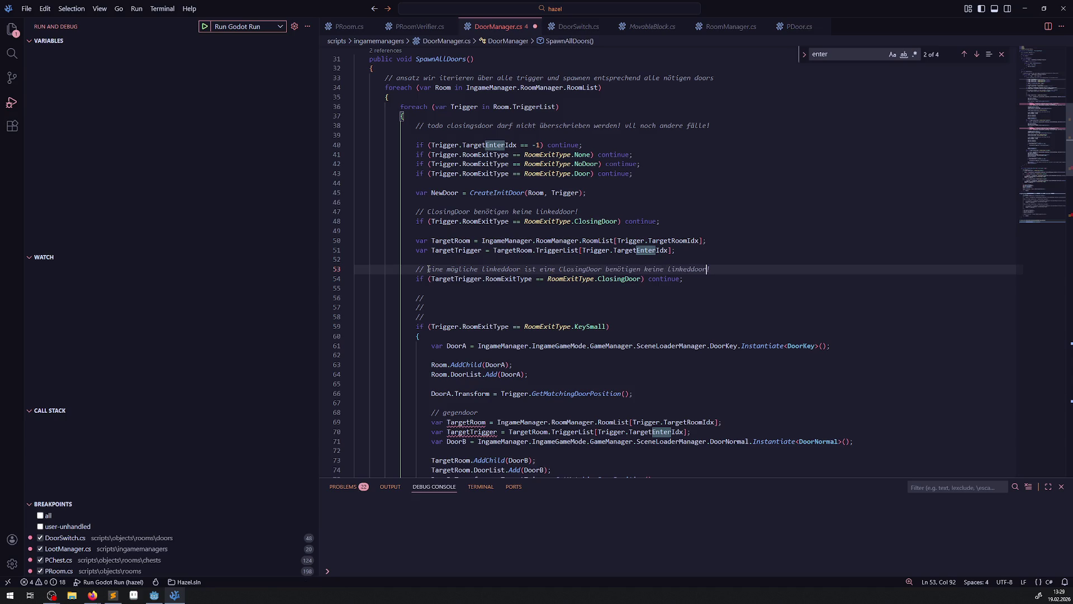
key("ctrl+BackSpace")
key("ctrl+BackSpace")
key("ctrl+BackSpace")
type("! ")
type("wird entsp")
type("rechend nich")
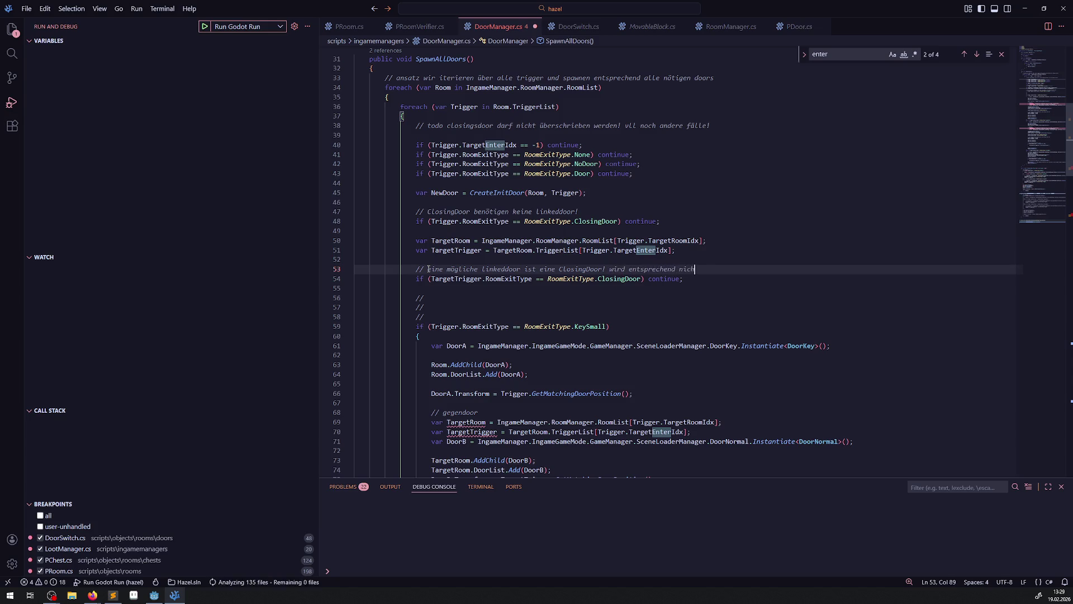
type("t überschrieben")
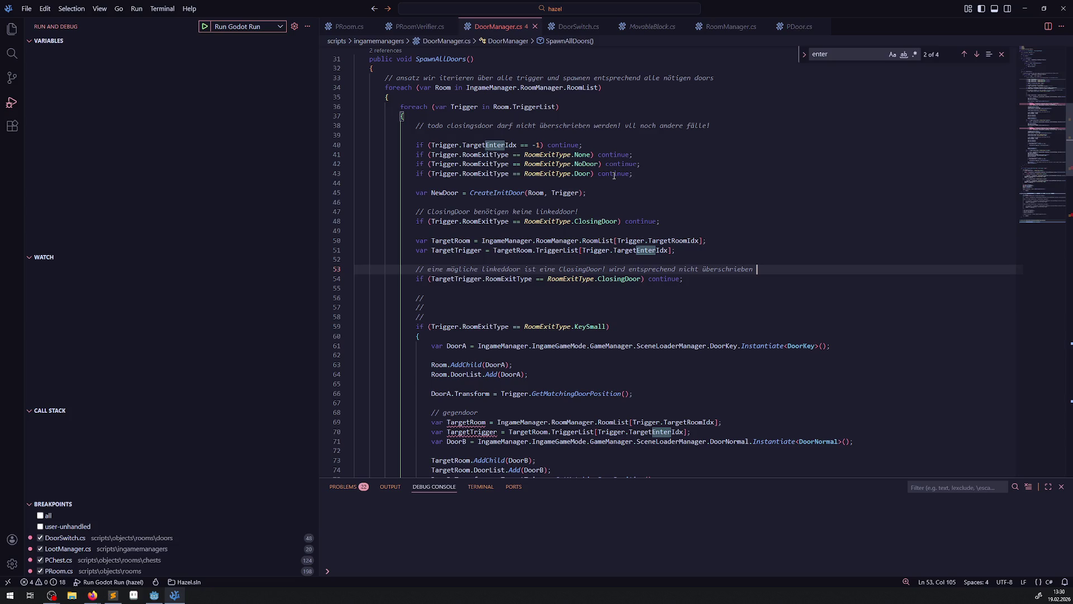
left_click(113, 595)
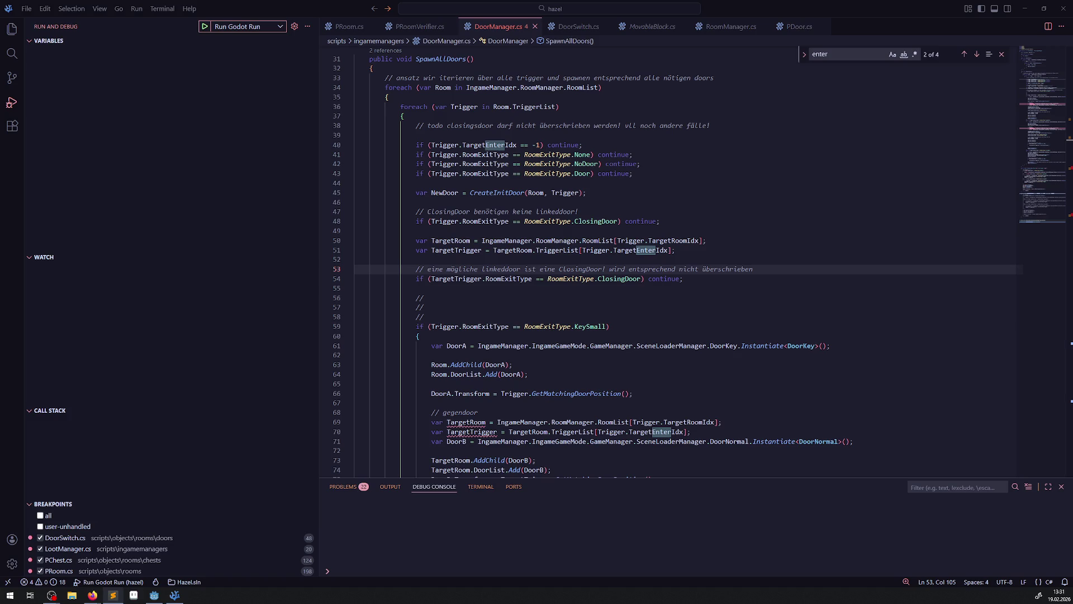
Step: Comment out the old door-creation block on lines 59 to 141
left_click(543, 288)
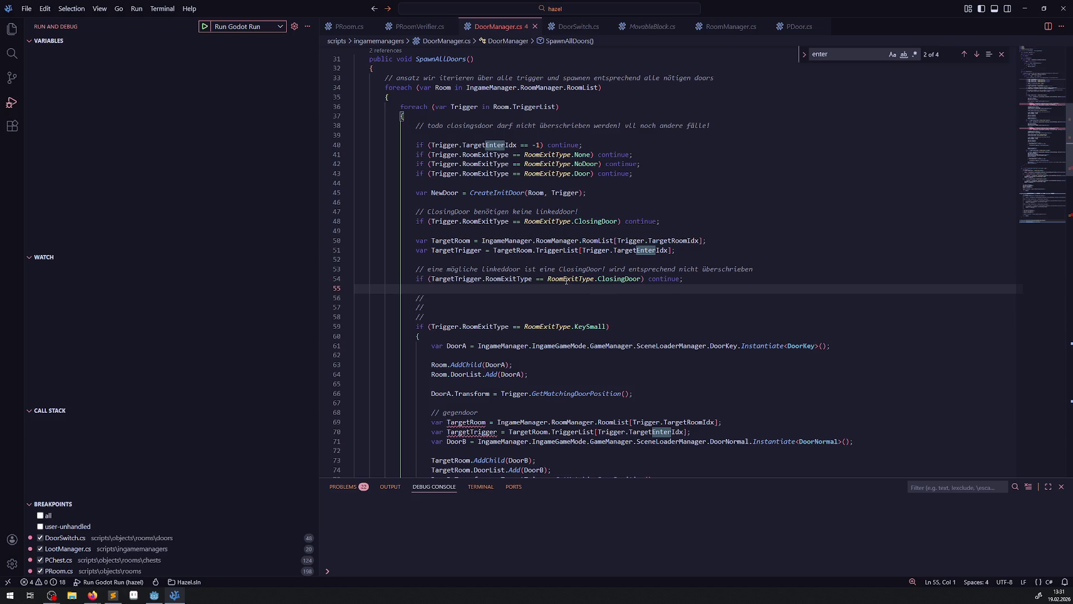
scroll(683, 302, "down", 3)
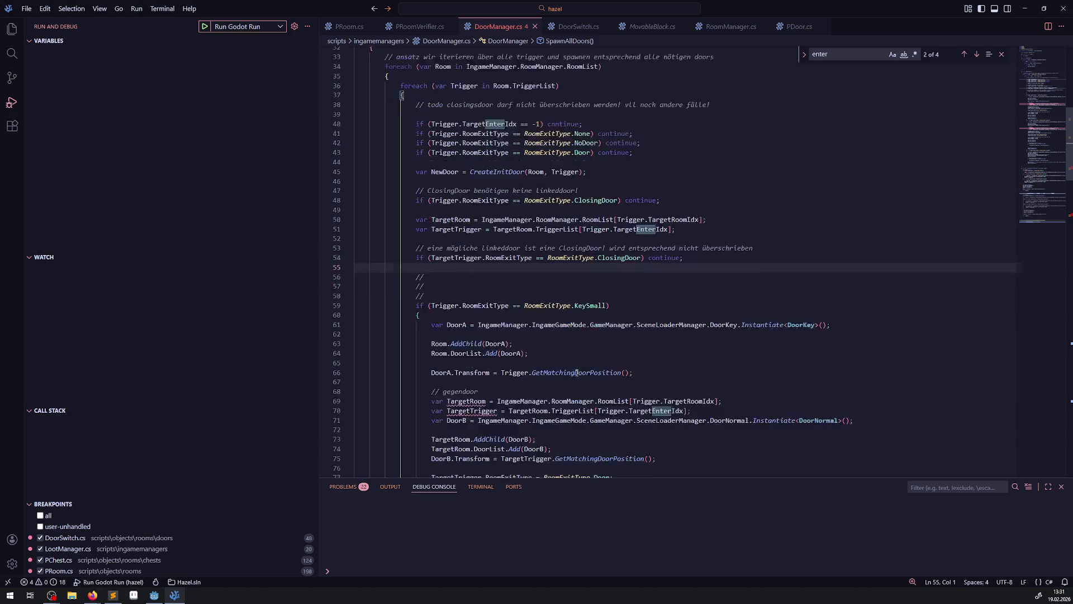
double_click(465, 337)
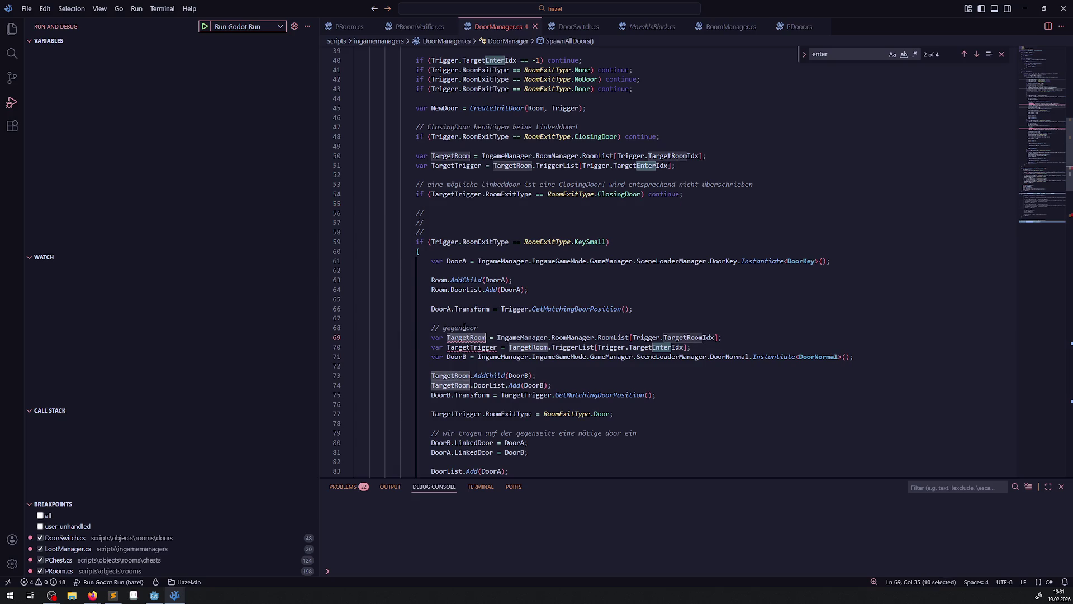
mouse_move(414, 242)
left_mouse_down()
mouse_move(466, 285)
mouse_move(391, 246)
mouse_move(453, 311)
left_mouse_up()
key("ctrl+slash")
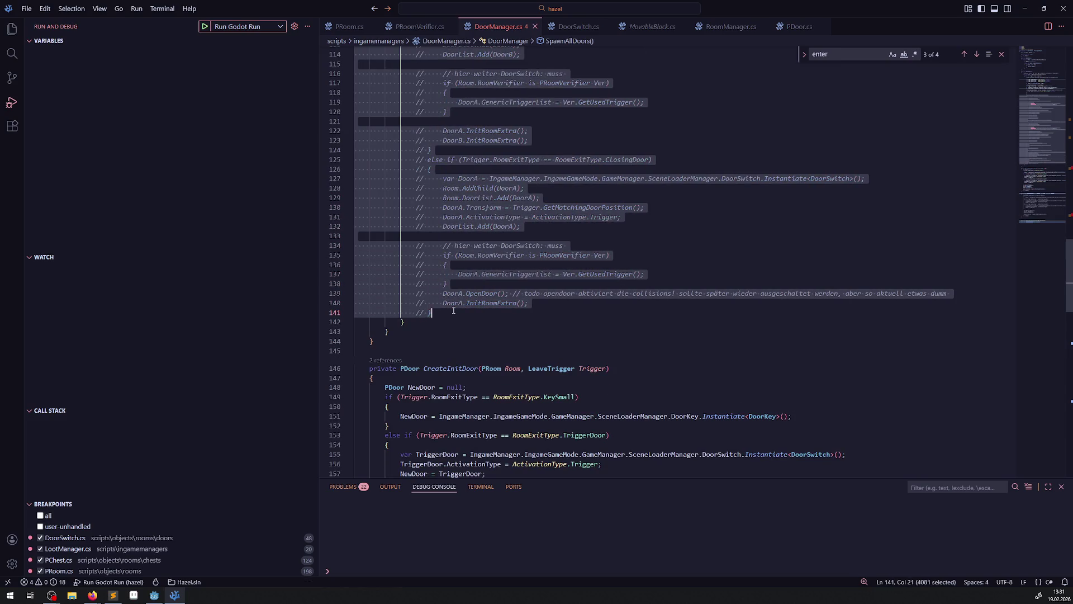
Step: Check the ClosingDoor and TargetTrigger types in the line 54 check
scroll(507, 326, "up", 12)
scroll(508, 326, "up", 3)
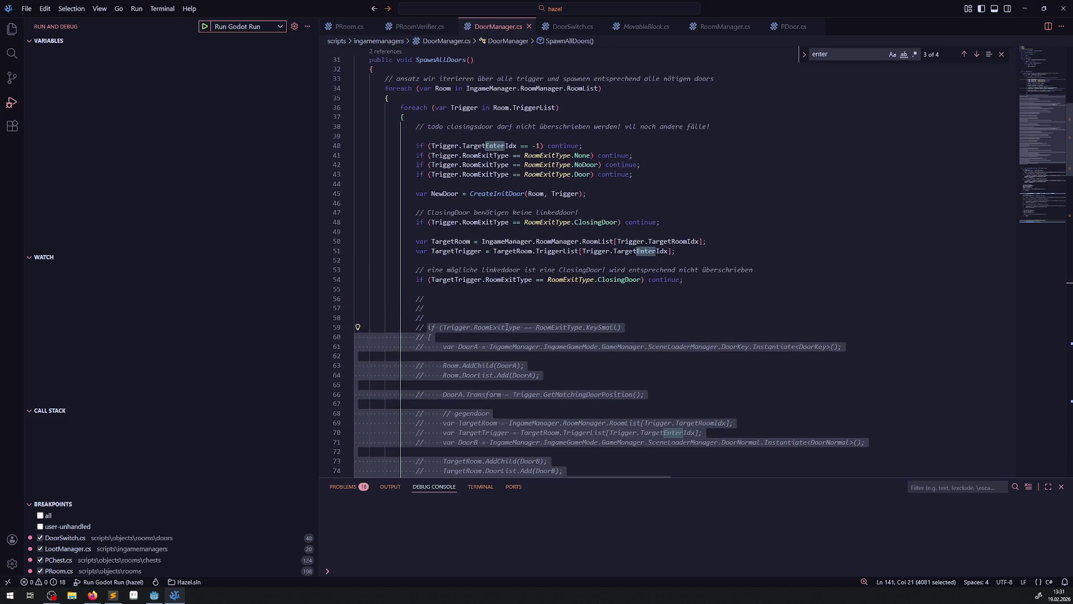
double_click(624, 280)
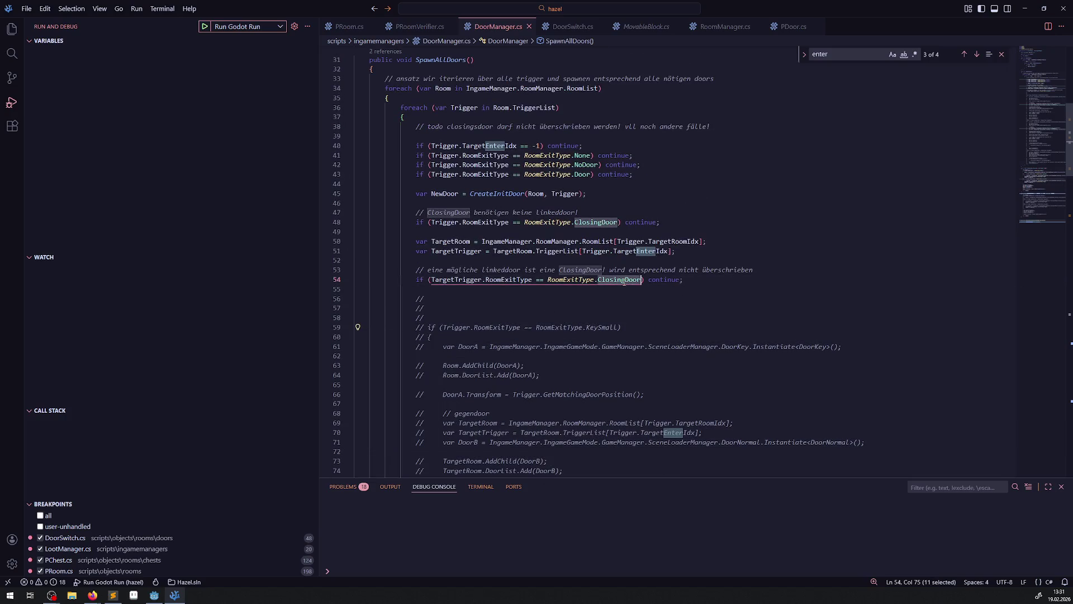
mouse_move(583, 223)
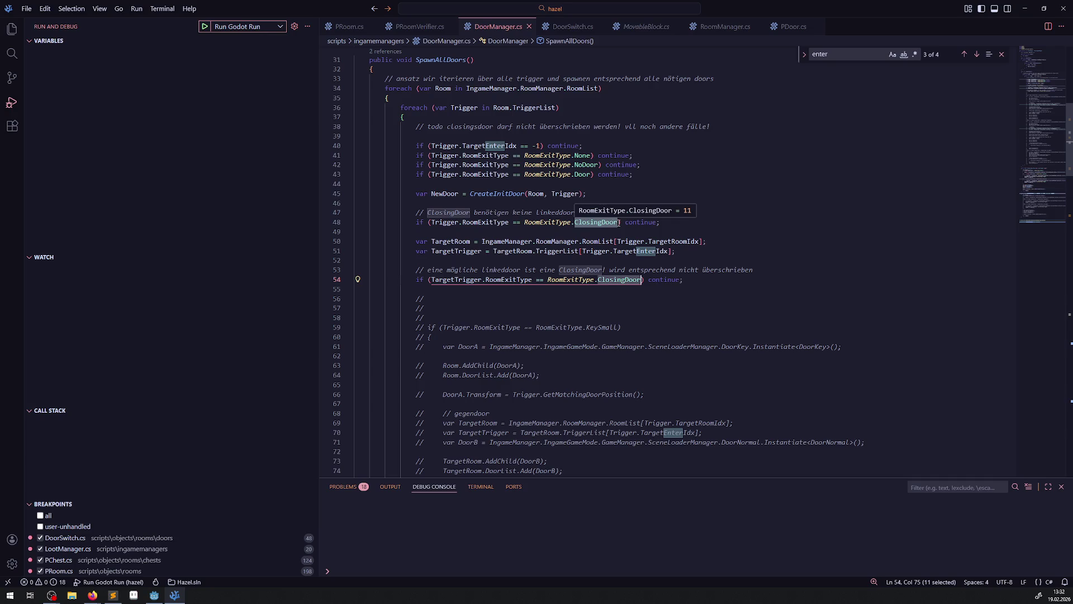
double_click(456, 279)
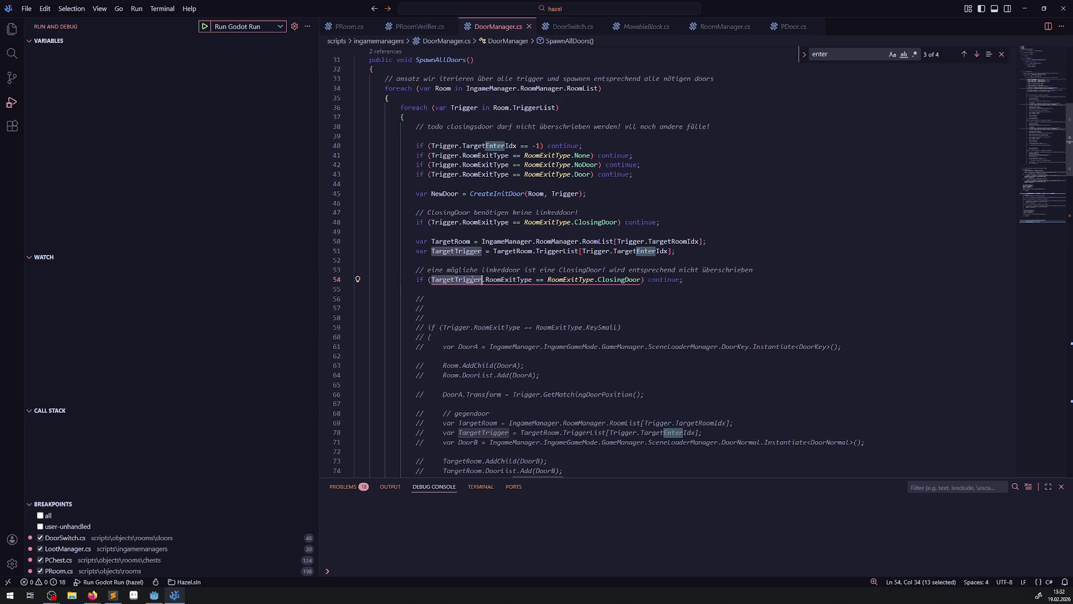
mouse_move(484, 285)
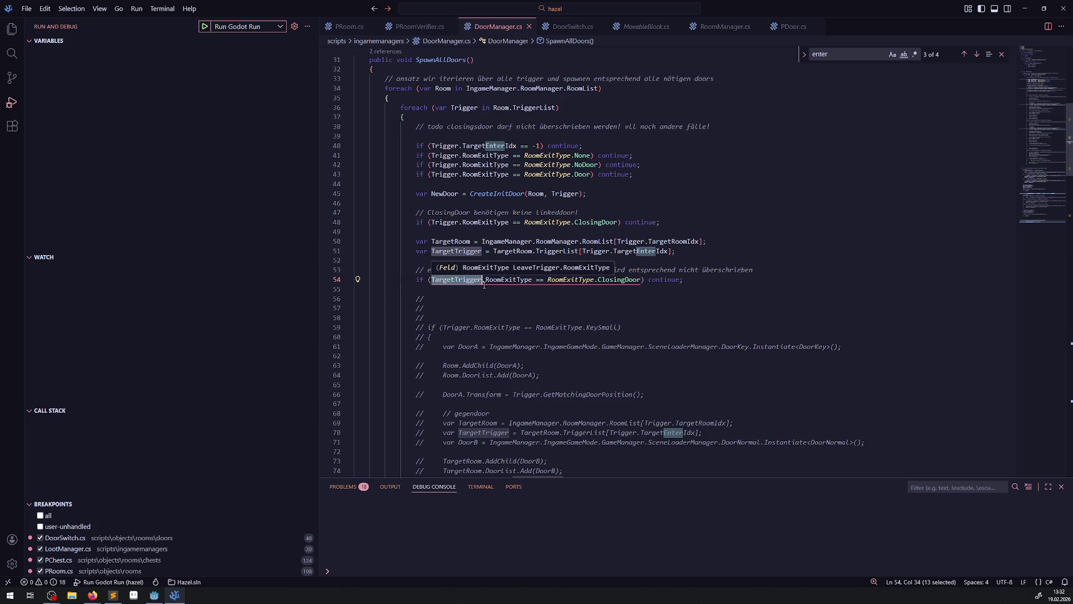
double_click(628, 279)
left_click(693, 282)
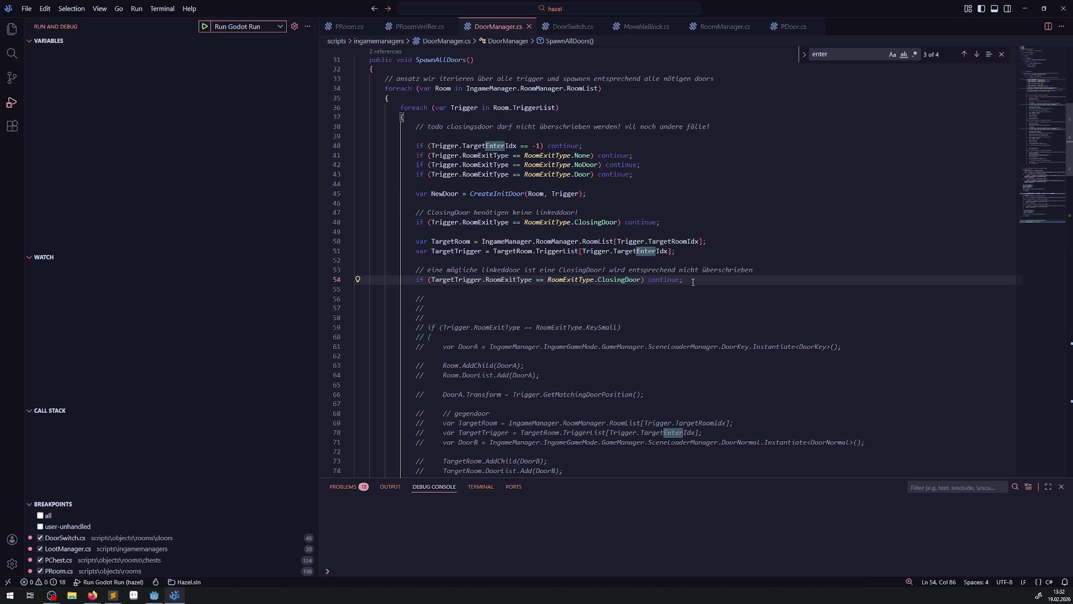
Step: Add 'var LinkedDoor = CreateLinkedDoor();' on line 56 below the ClosingDoor check
scroll(615, 279, "down", 20)
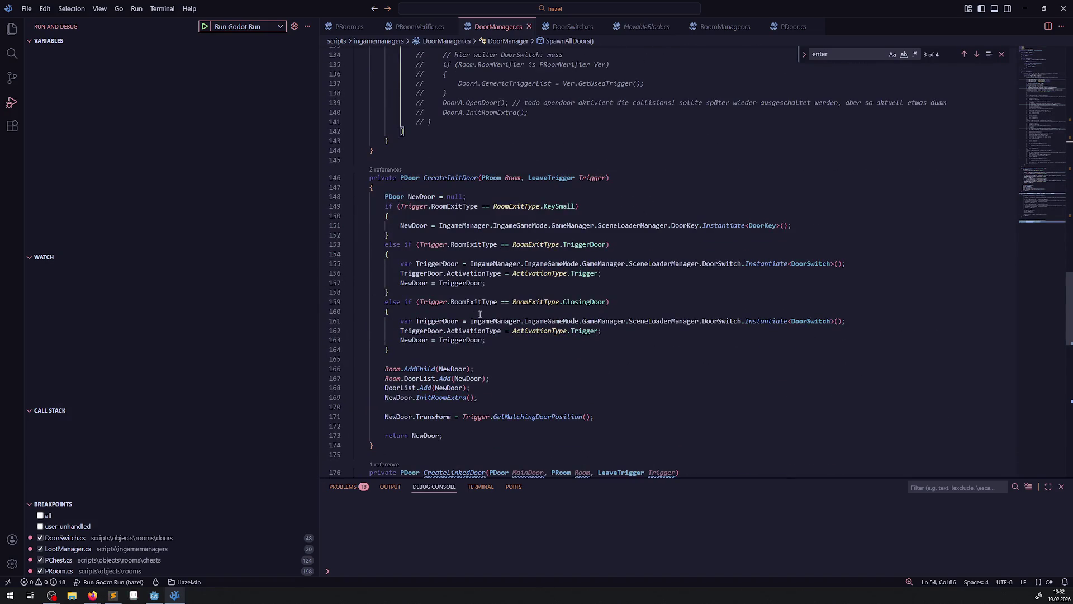
scroll(480, 314, "down", 2)
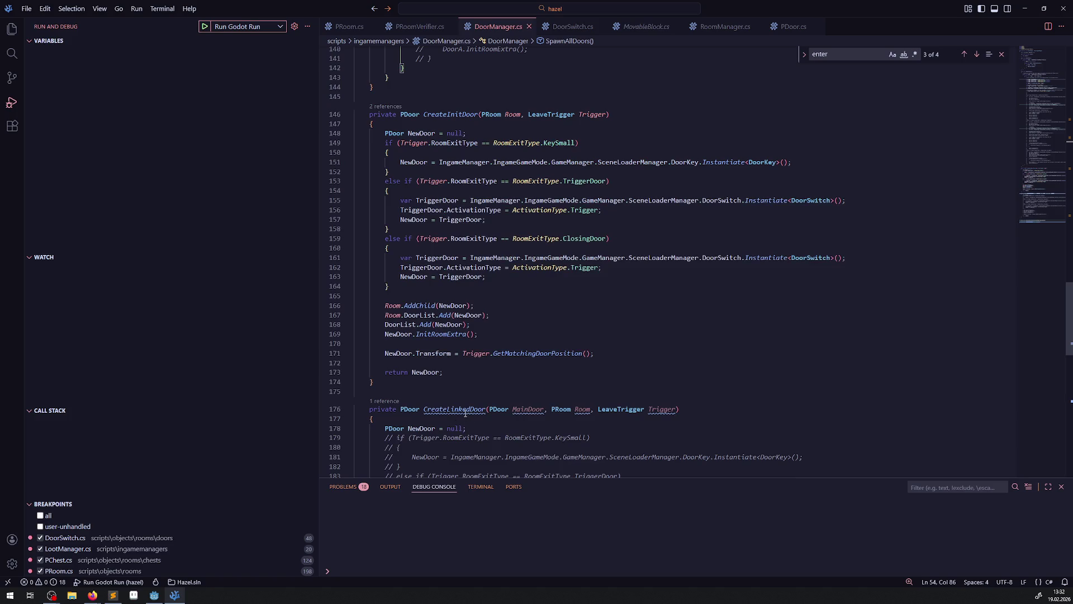
double_click(465, 409)
key("ctrl+c")
scroll(464, 414, "up", 20)
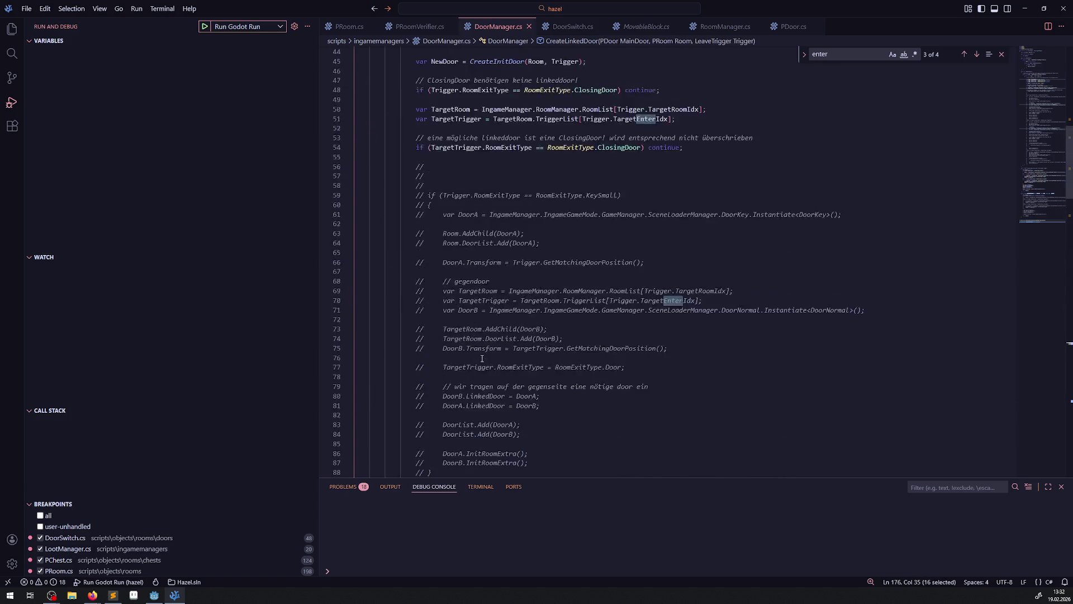
scroll(541, 339, "down", 1)
left_click(709, 338)
key("Return")
key("Return")
key("ctrl+v")
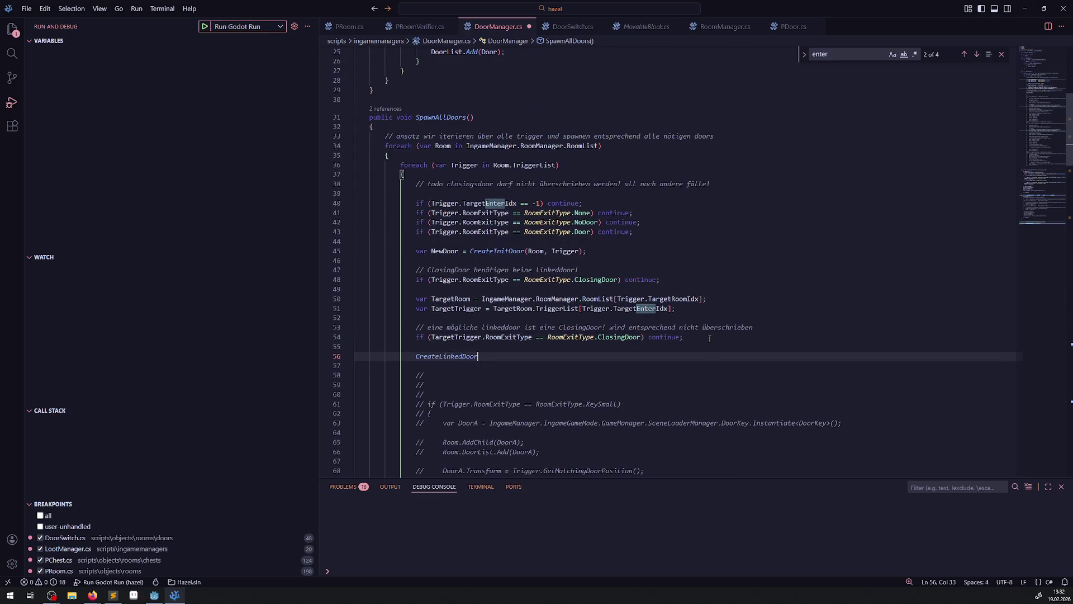
left_click_drag(413, 254, 468, 251)
key("ctrl+c")
left_click(415, 358)
key("ctrl+v")
double_click(447, 356)
type("LinkedDoor")
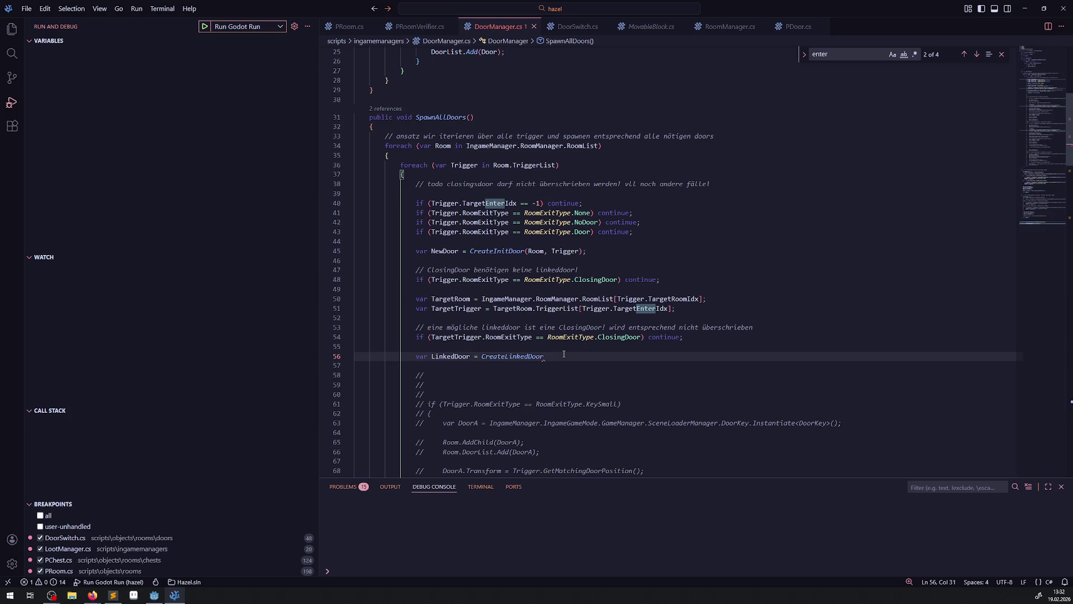
key("Tab")
type("();")
Step: Pass NewDoor, TargetRoom and TargetTrigger as CreateLinkedDoor's arguments and save
double_click(450, 298)
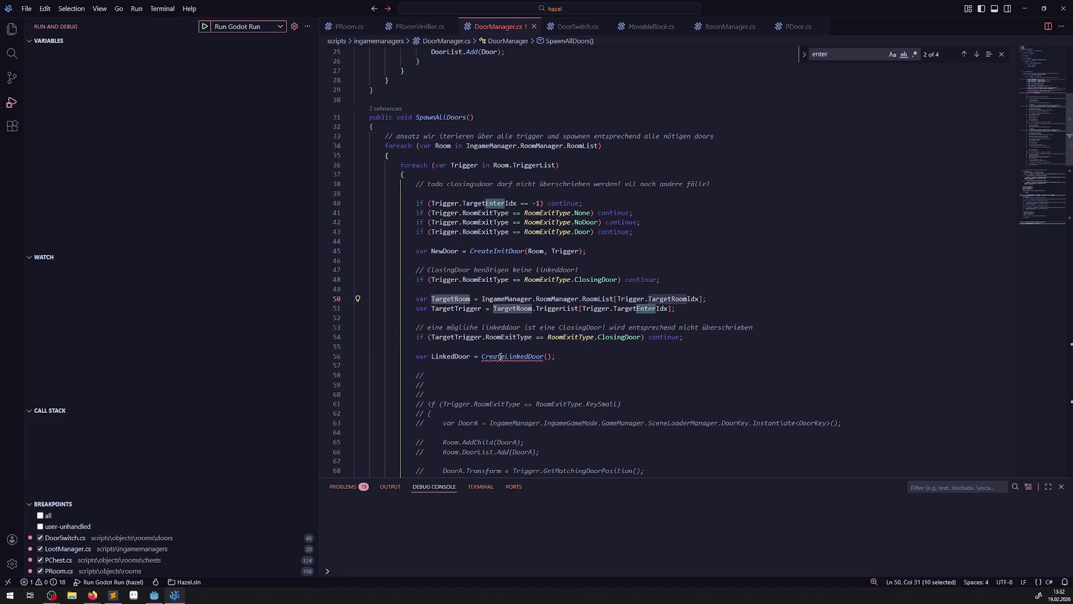
double_click(444, 252)
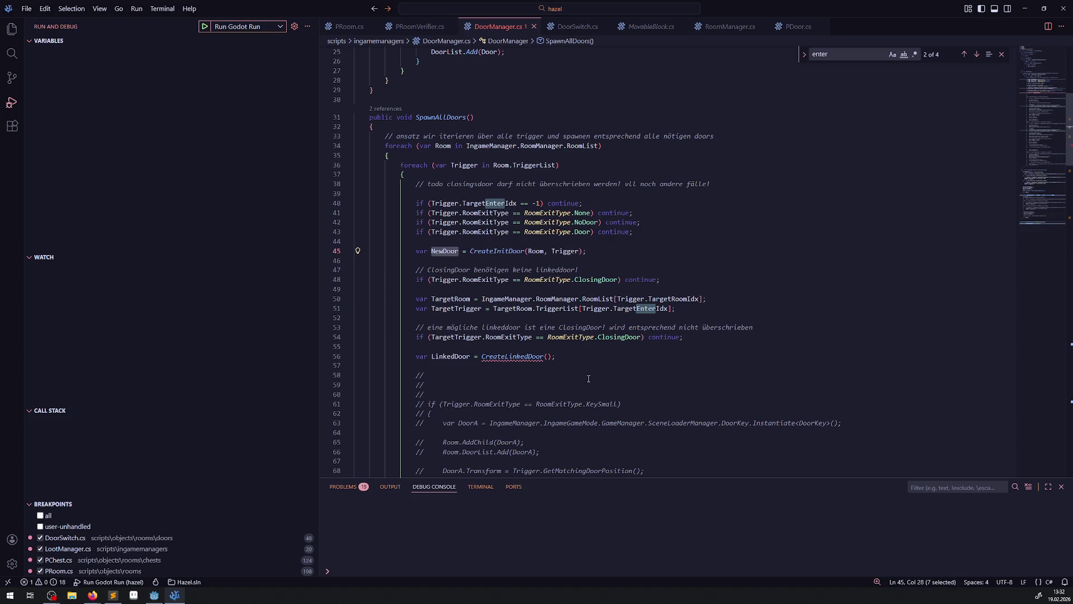
key("ctrl+c")
left_click(547, 357)
key("ctrl+v")
type(",")
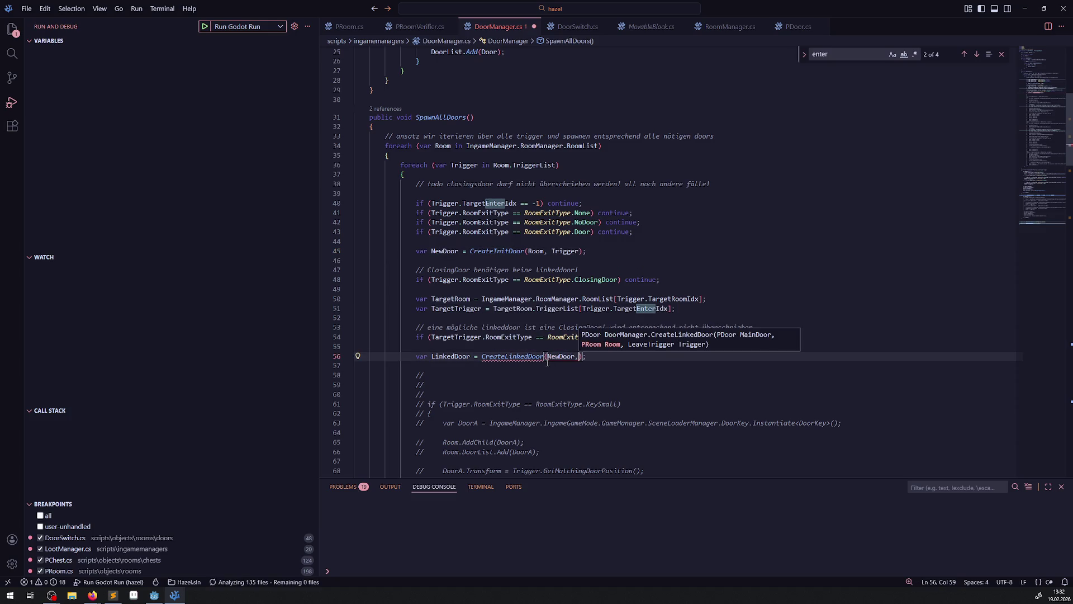
double_click(455, 299)
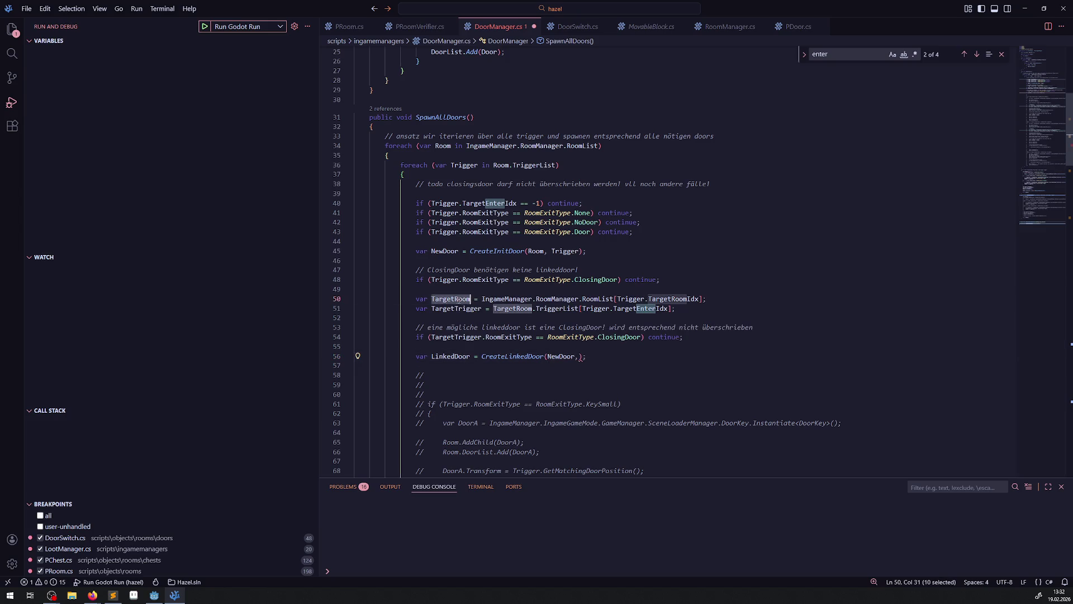
key("ctrl+c")
left_click(580, 358)
key("ctrl+v")
type(",")
double_click(465, 309)
key("ctrl+c")
left_click(622, 358)
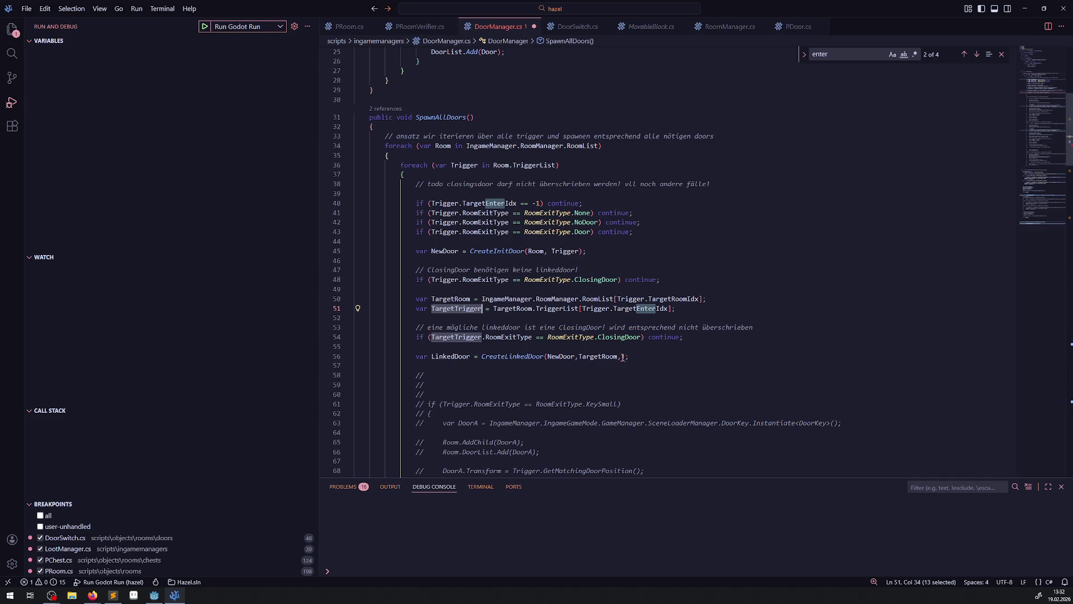
key("ctrl+v")
left_click(743, 365)
key("ctrl+s")
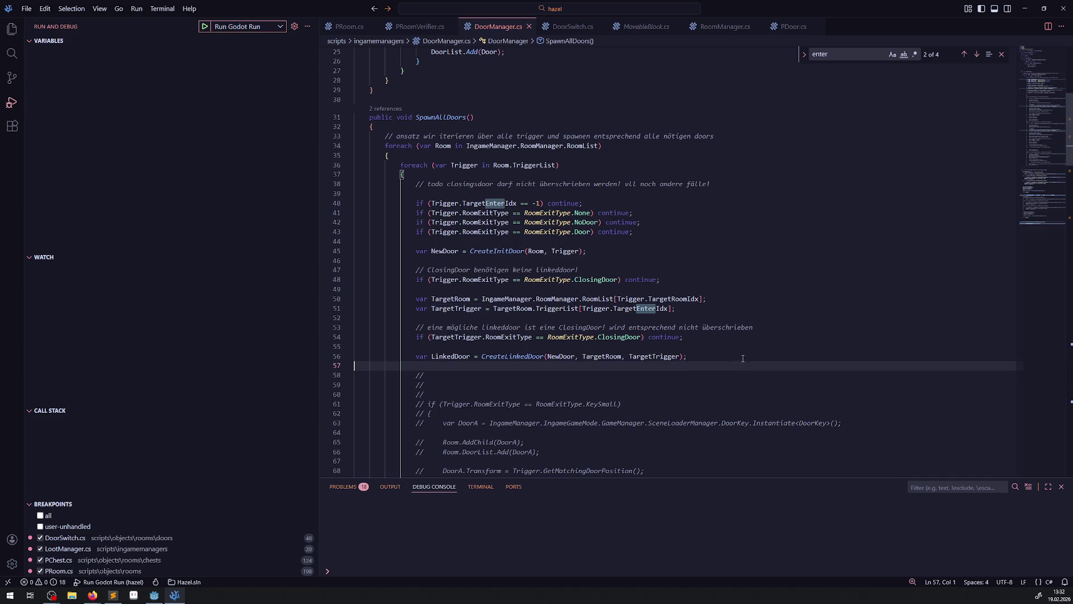
scroll(634, 334, "down", 12)
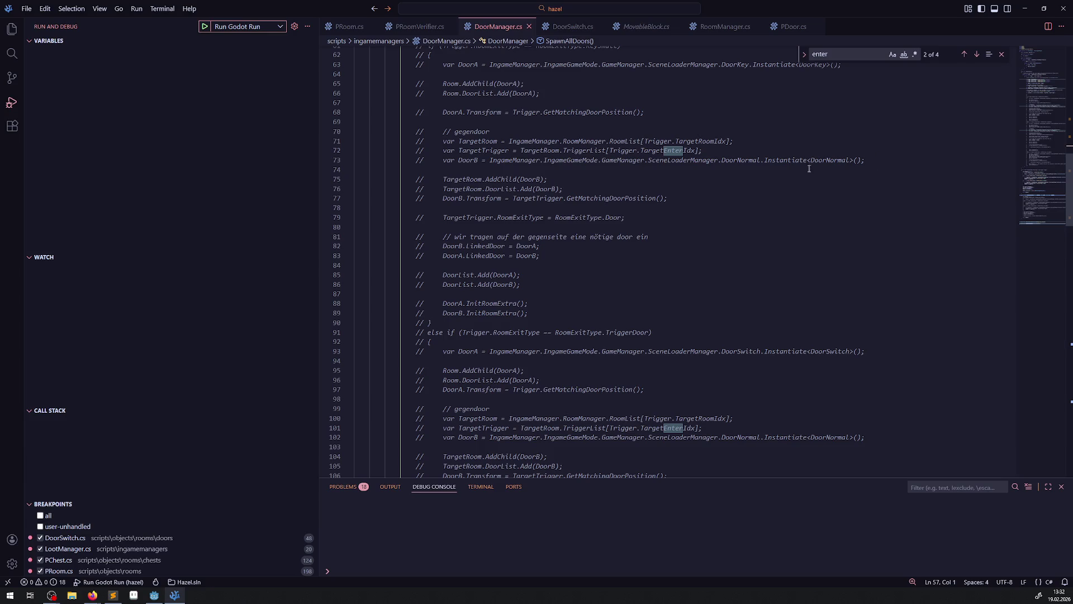
left_click_drag(441, 161, 581, 173)
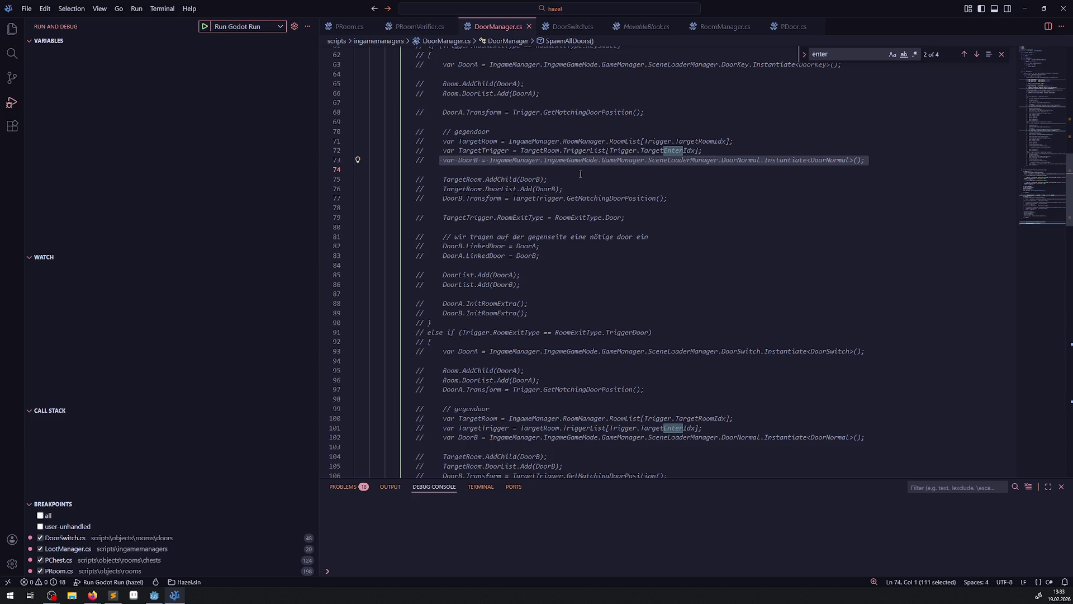
mouse_move(436, 161)
left_mouse_down()
mouse_move(565, 298)
mouse_move(565, 313)
left_mouse_up()
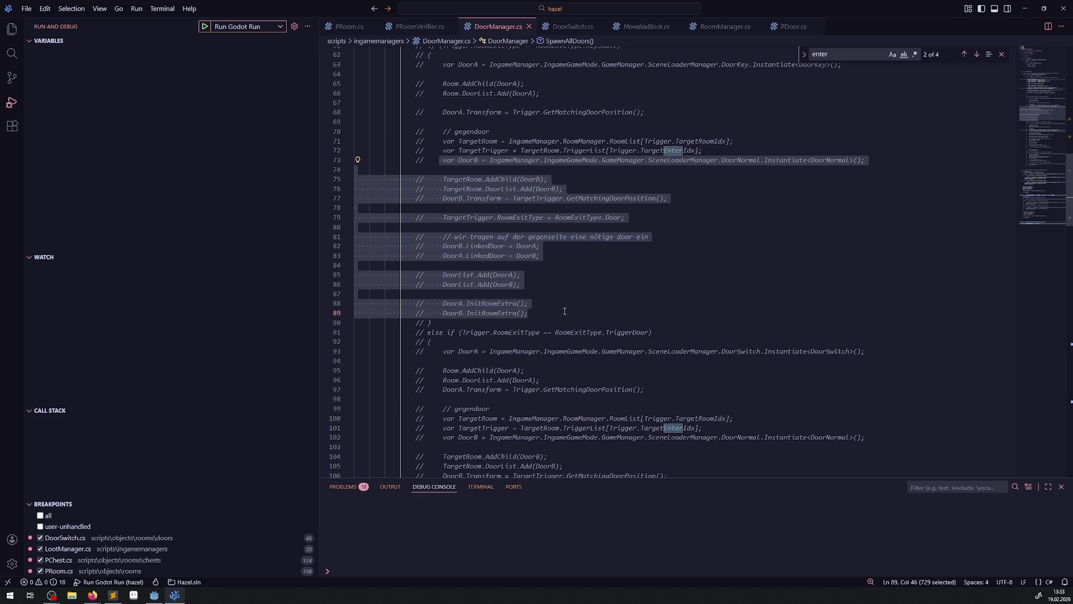
scroll(552, 324, "down", 15)
scroll(553, 324, "down", 12)
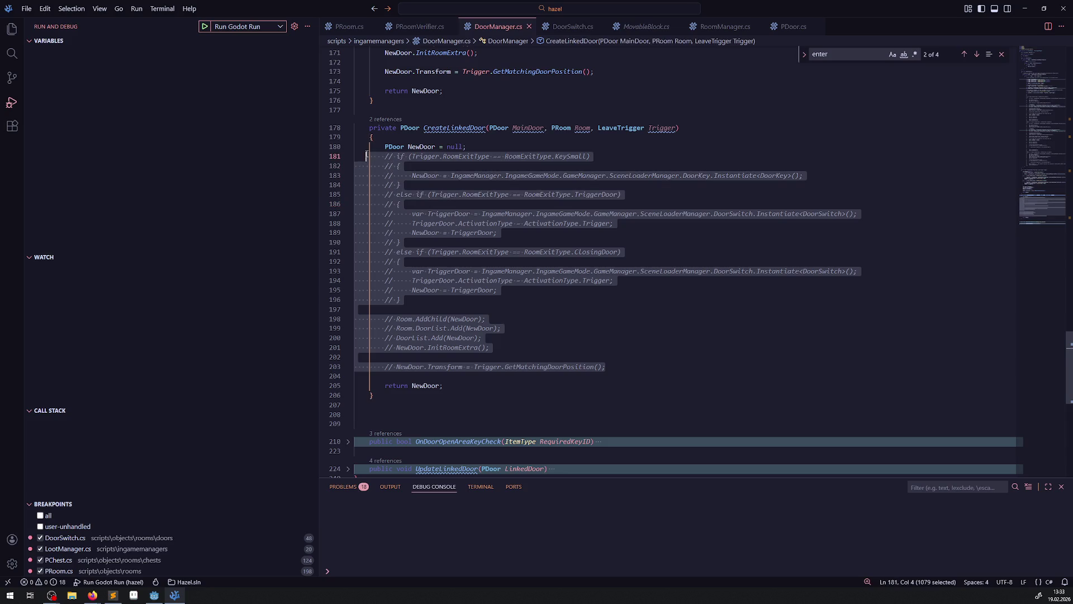
Step: Paste the copied DoorB creation block below the NewDoor declaration in CreateLinkedDoor and save
left_click(472, 147)
key("Return")
key("Return")
key("Return")
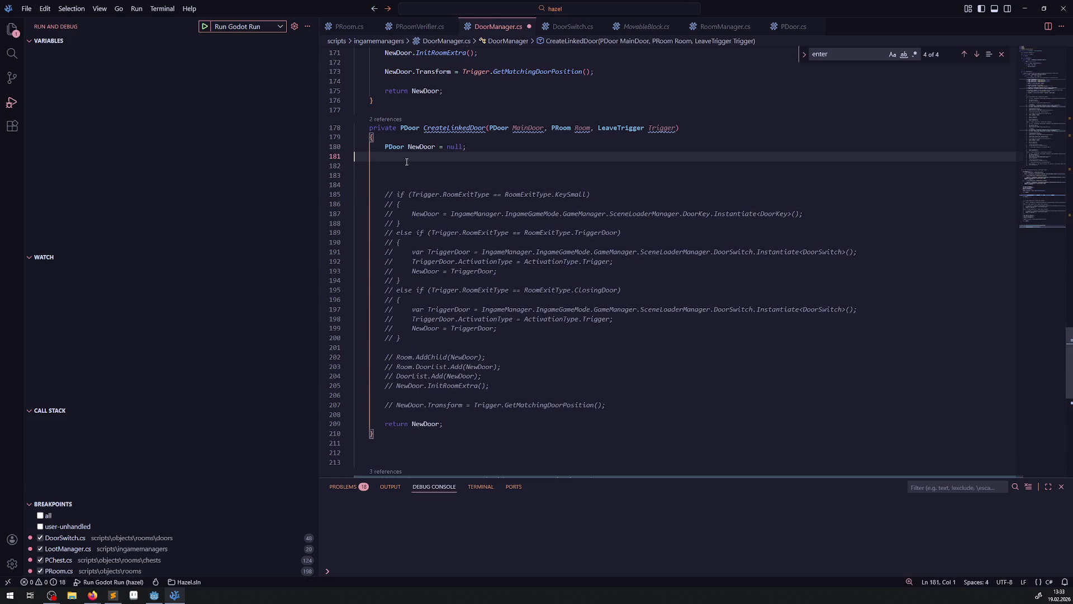
key("ctrl+v")
key("ctrl+s")
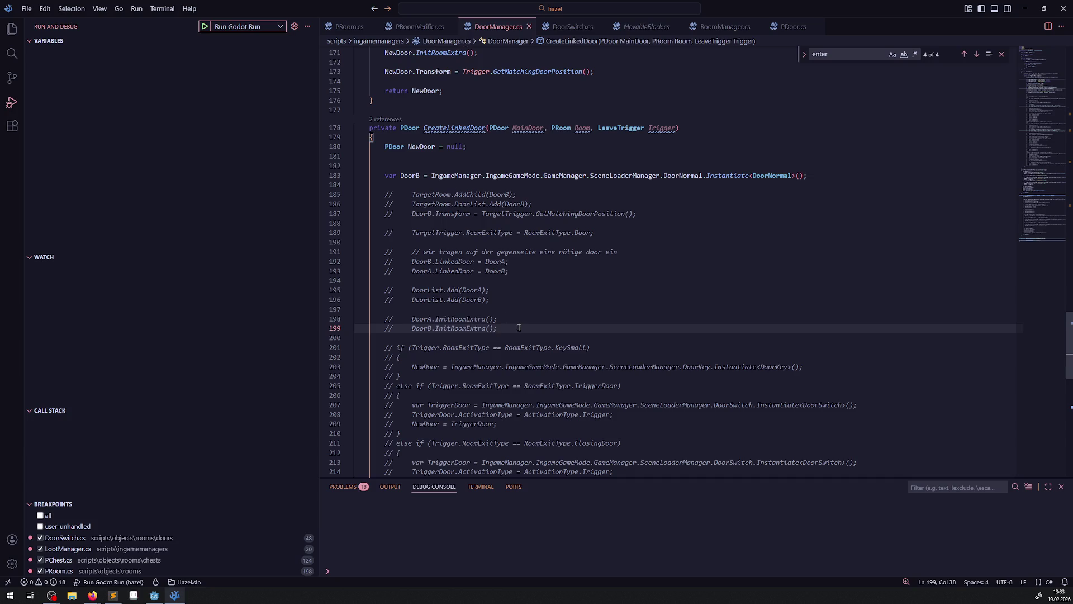
Step: Make line 180 declare DoorNormal NewDoor with the Instantiate<DoorNormal>() initializer, dropping var DoorB
double_click(422, 147)
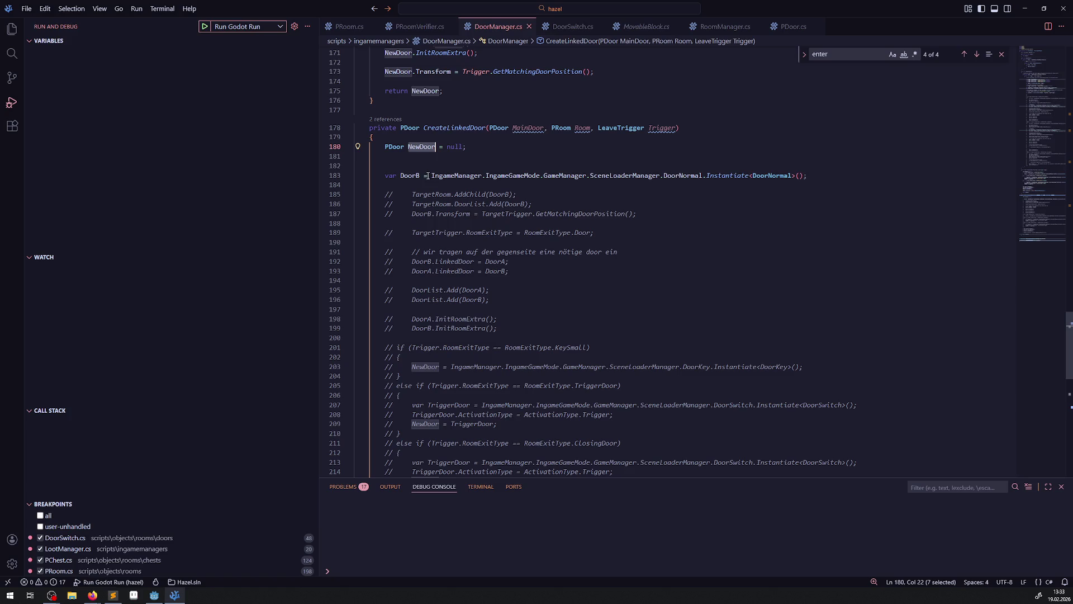
left_click_drag(427, 175, 440, 147)
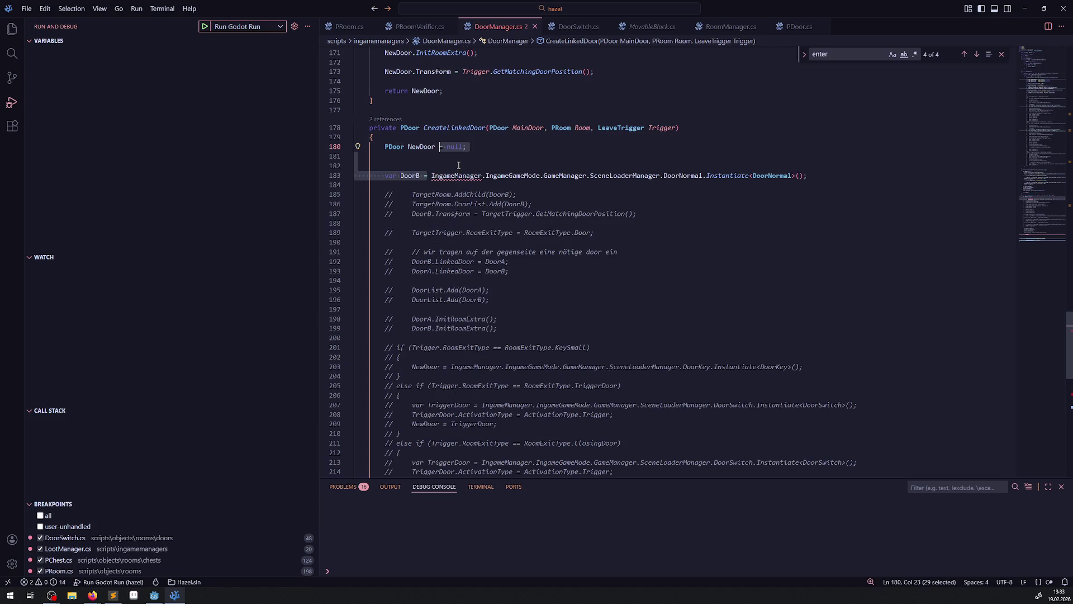
left_click(458, 164)
left_click(782, 180)
double_click(782, 179)
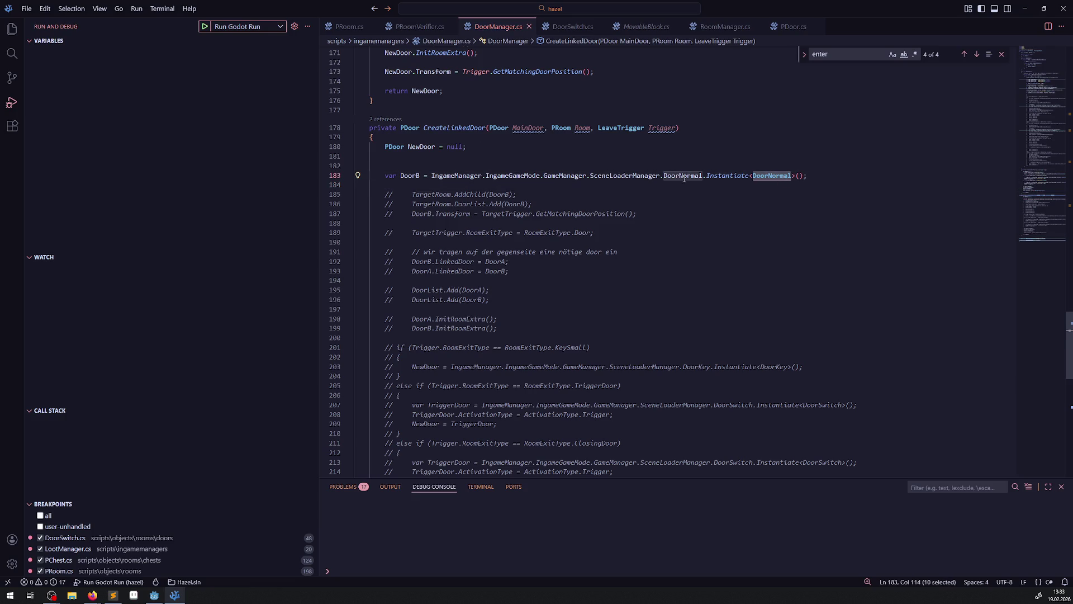
key("ctrl+c")
double_click(392, 147)
key("ctrl+v")
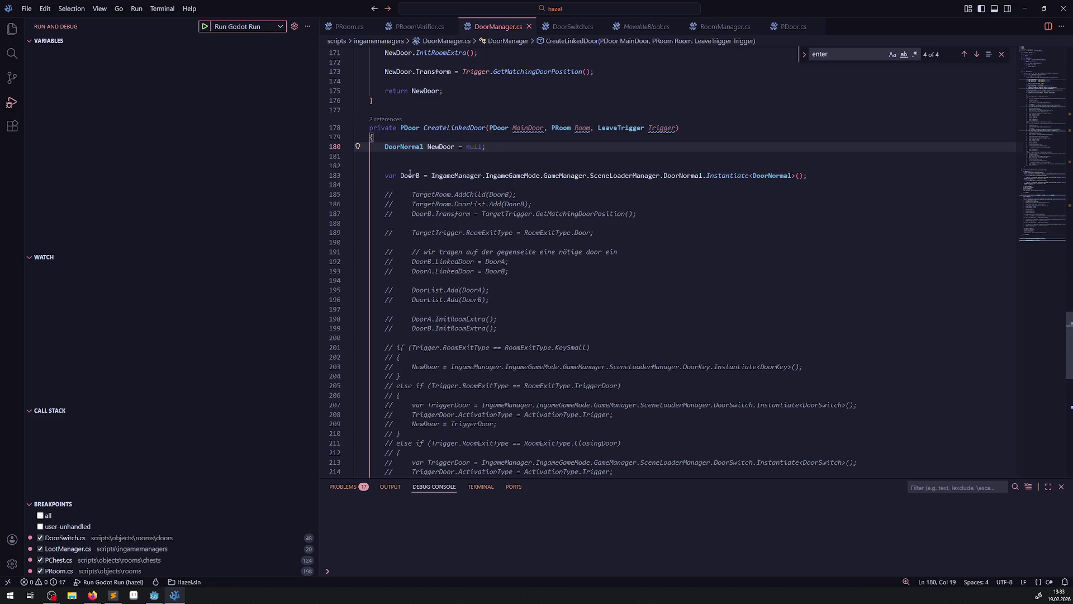
mouse_move(421, 177)
left_mouse_down()
mouse_move(486, 147)
mouse_move(458, 147)
left_mouse_up()
key("BackSpace")
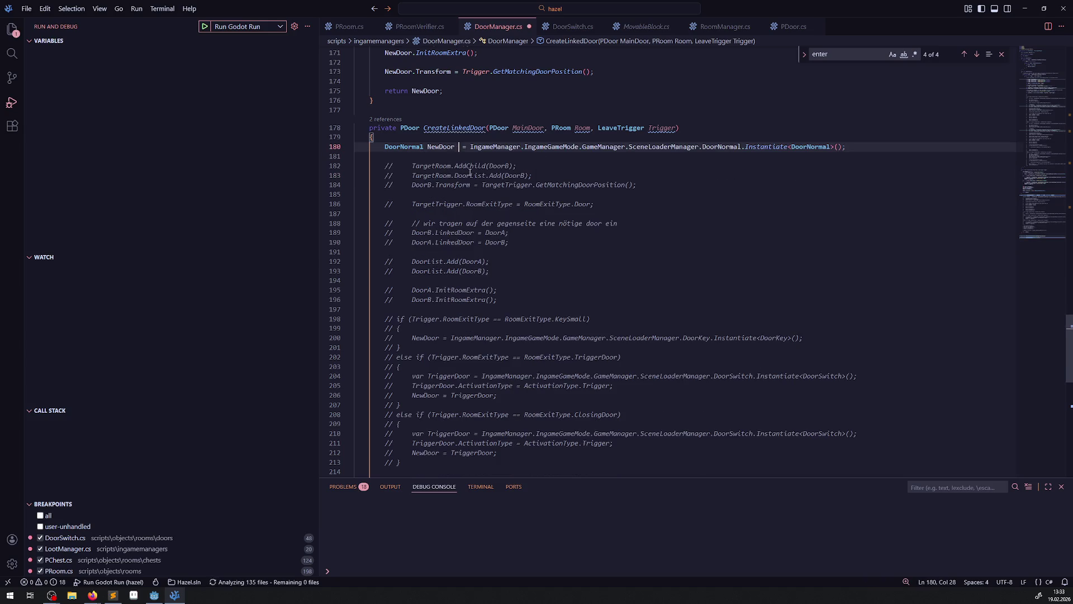
key("BackSpace")
Step: Uncomment the AddChild, DoorList and Transform lines and outdent them to method level
double_click(440, 147)
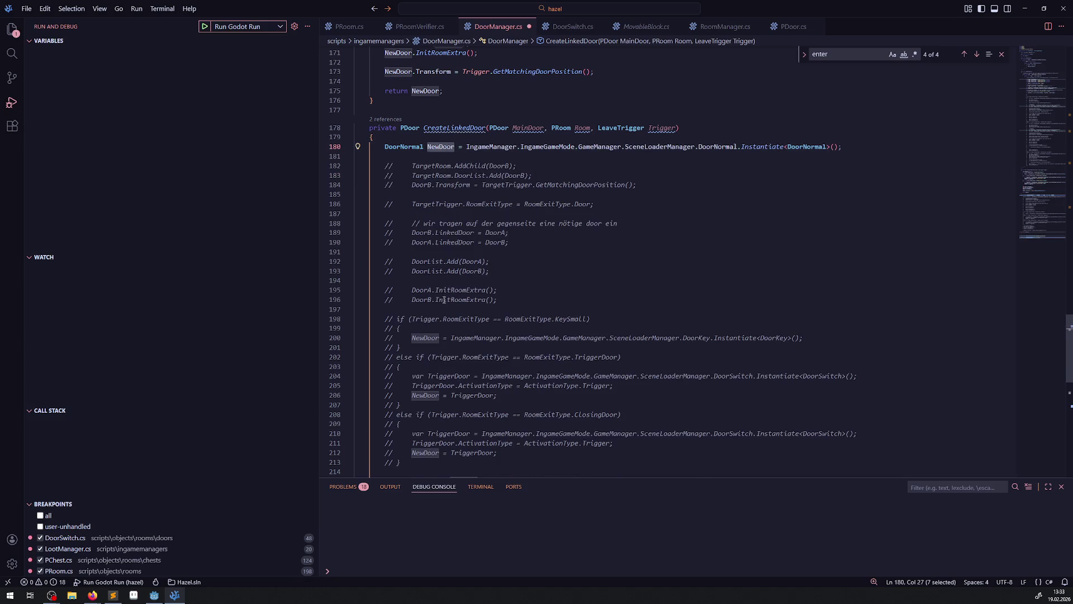
scroll(445, 301, "down", 3)
scroll(447, 317, "up", 4)
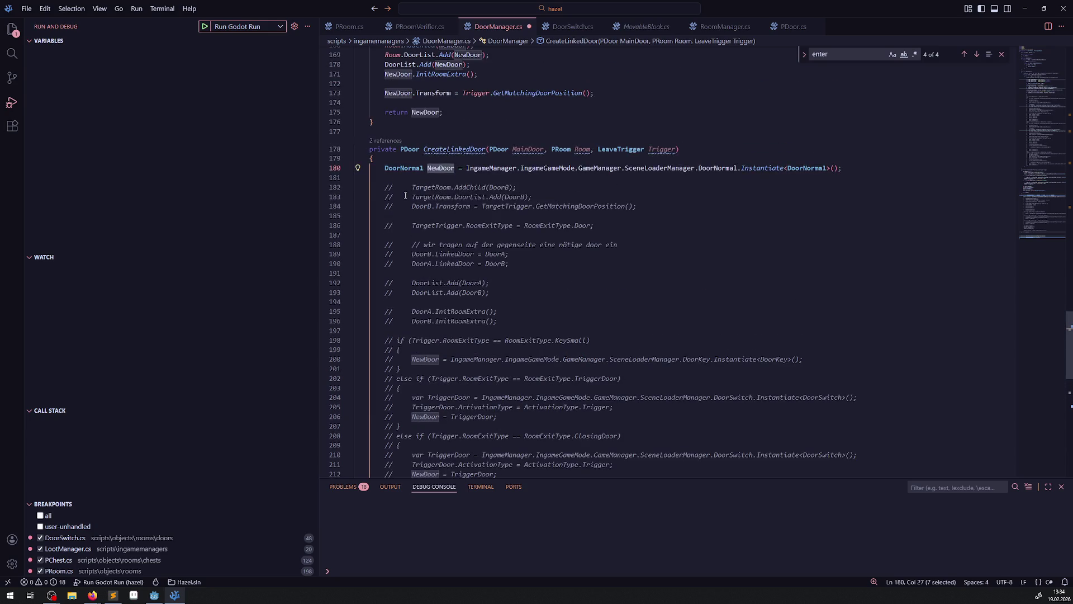
left_click_drag(384, 188, 676, 210)
key("ctrl+slash")
key("shift+Tab")
key("Up")
key("Up")
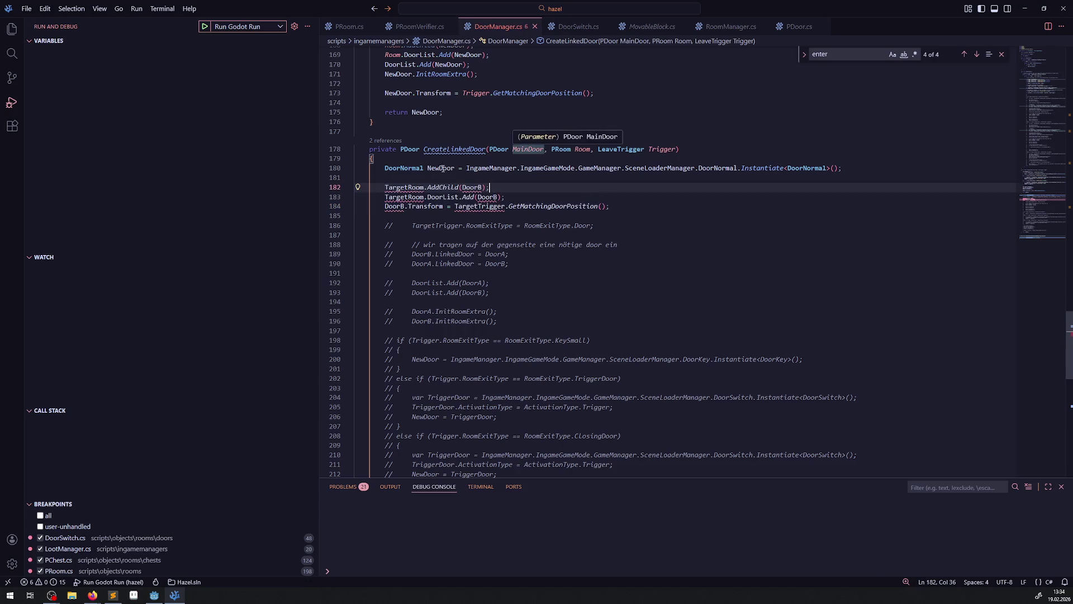
Step: Rename TargetRoom to Room on lines 182 and 183
double_click(441, 167)
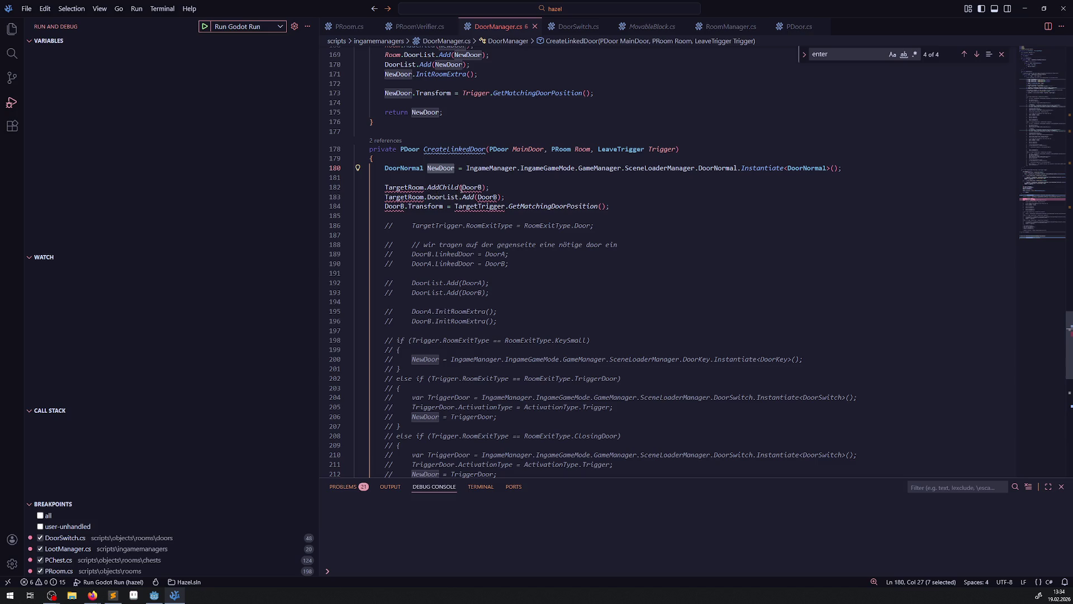
left_click(576, 149)
left_click(400, 186)
double_click(400, 187)
type("Room")
double_click(400, 197)
type("Room")
Step: Replace TargetTrigger with Trigger and every DoorB with NewDoor, then save DoorManager.cs
double_click(661, 149)
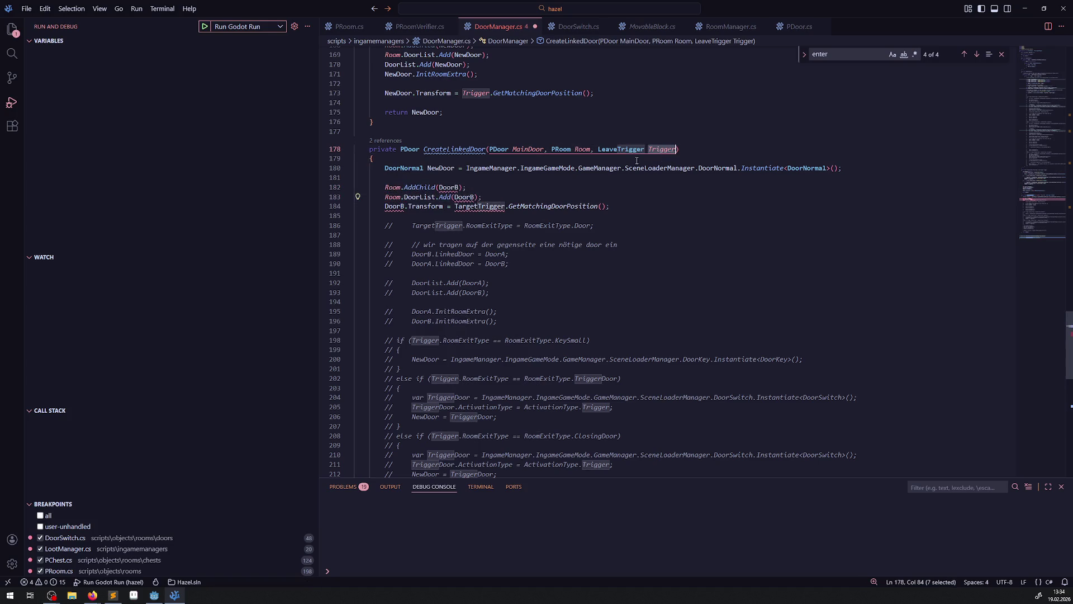
double_click(470, 206)
key("ctrl+v")
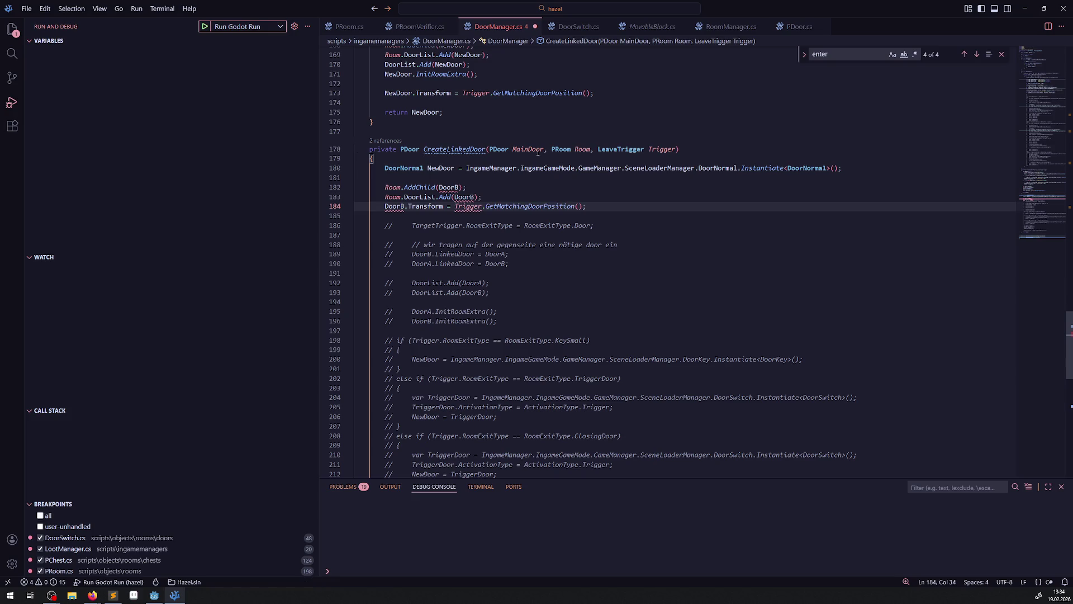
double_click(440, 168)
key("ctrl+c")
double_click(449, 187)
key("ctrl+v")
double_click(463, 197)
key("ctrl+v")
double_click(394, 206)
key("ctrl+v")
left_click(686, 211)
key("ctrl+s")
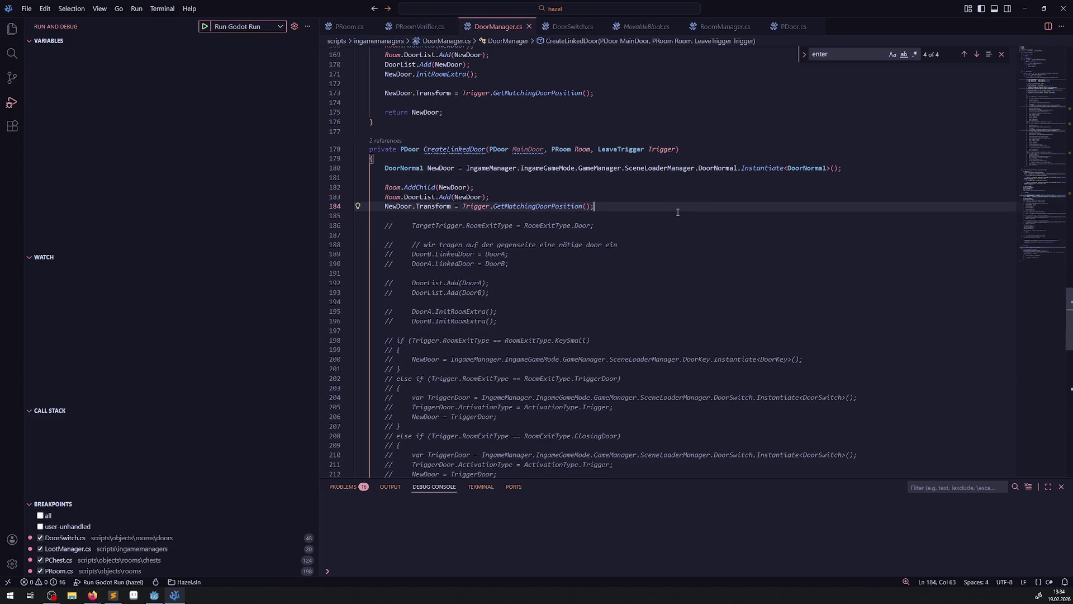
left_click(51, 595)
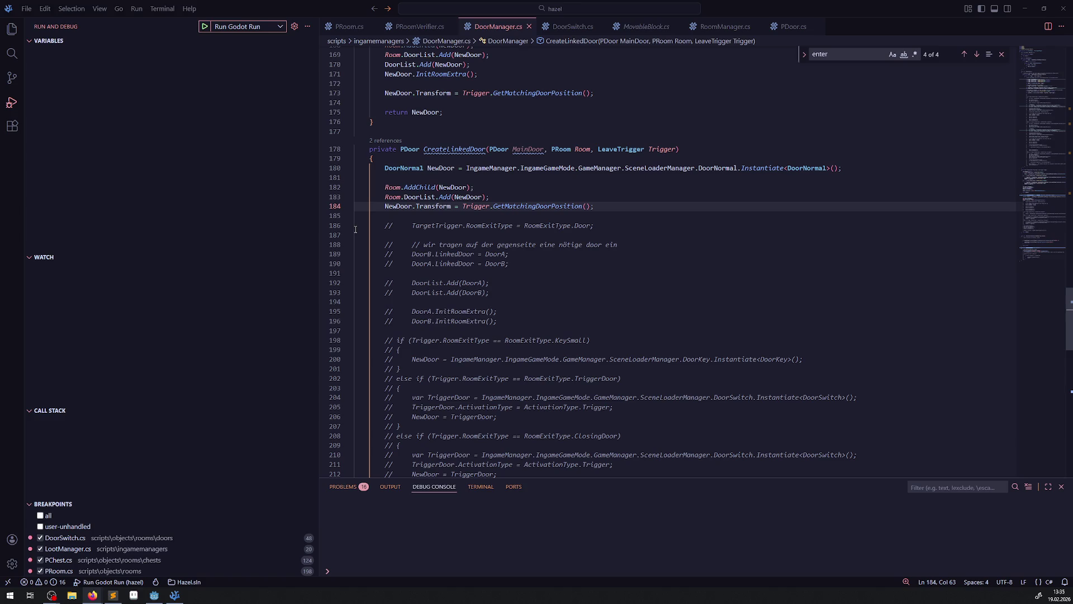
left_click_drag(478, 234, 337, 227)
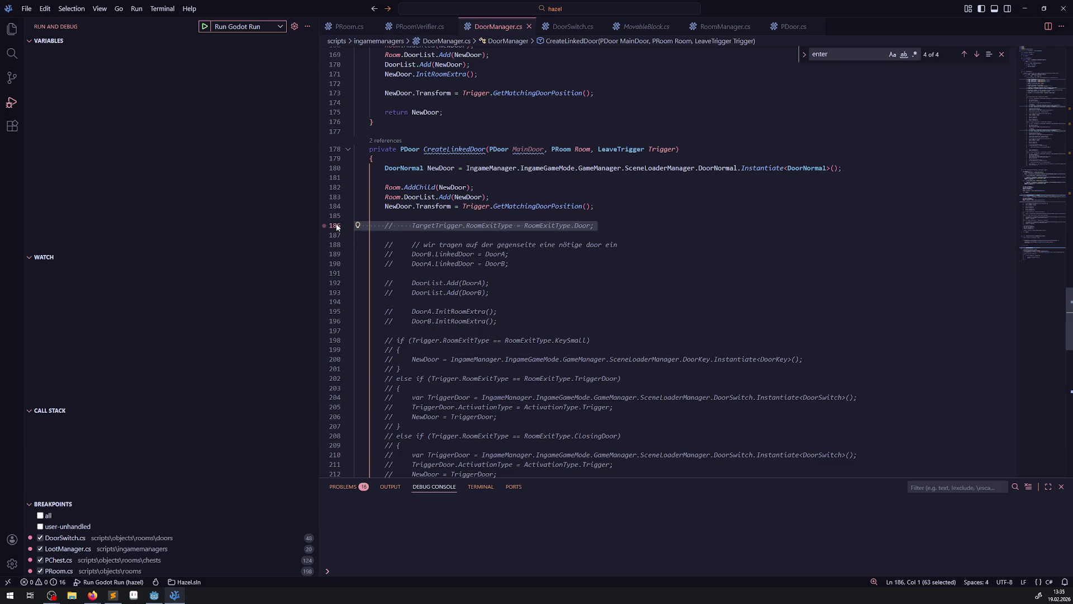
Step: Uncomment the RoomExitType line in CreateLinkedDoor, rename TargetTrigger to Trigger, and save
scroll(487, 221, "up", 10)
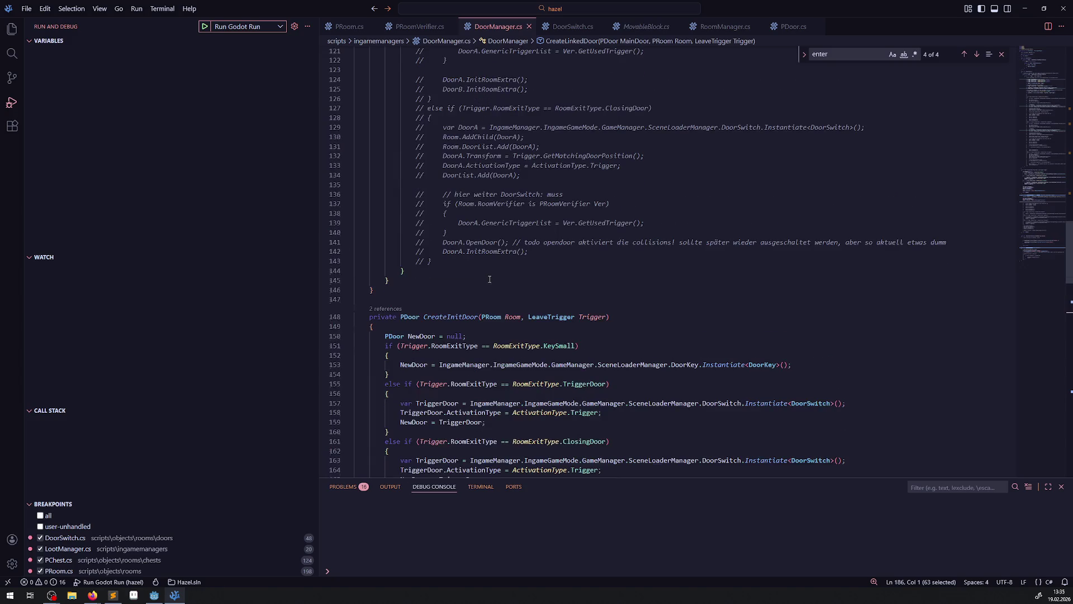
scroll(489, 280, "up", 4)
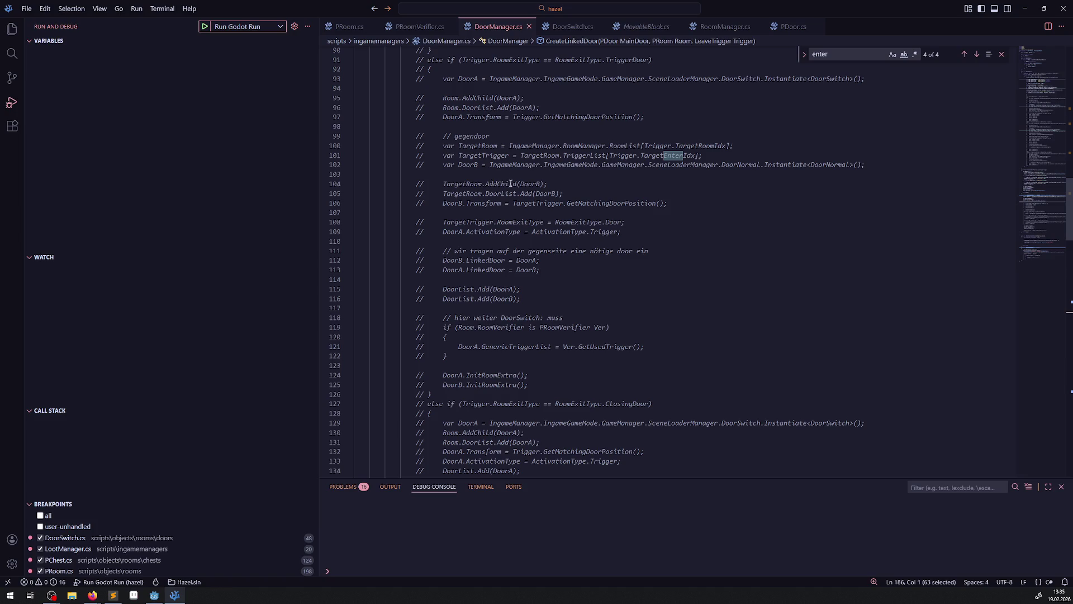
scroll(483, 207, "up", 7)
double_click(467, 178)
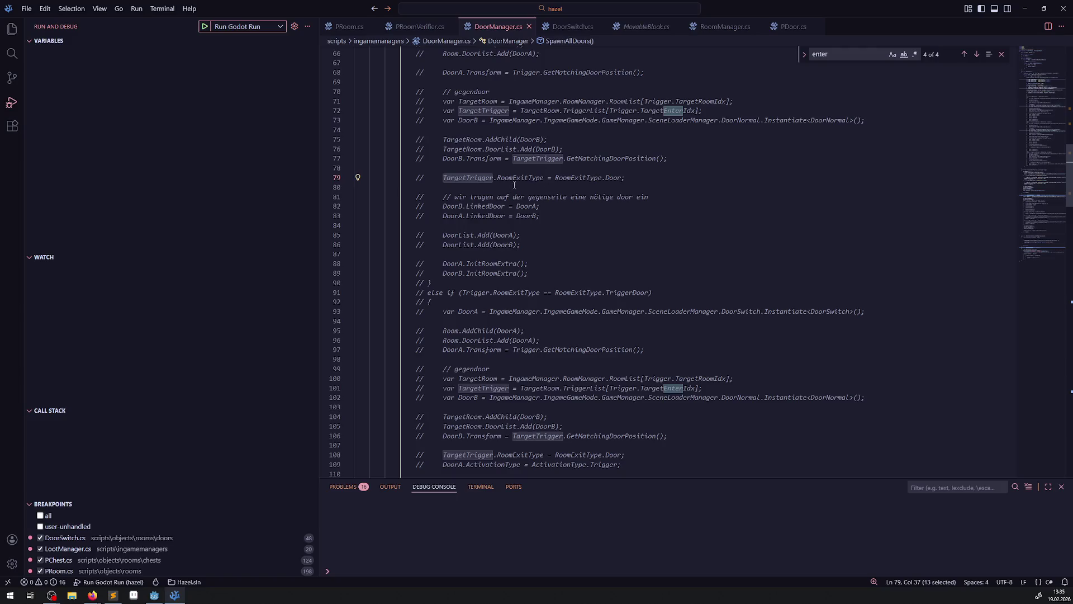
left_click_drag(637, 177, 440, 178)
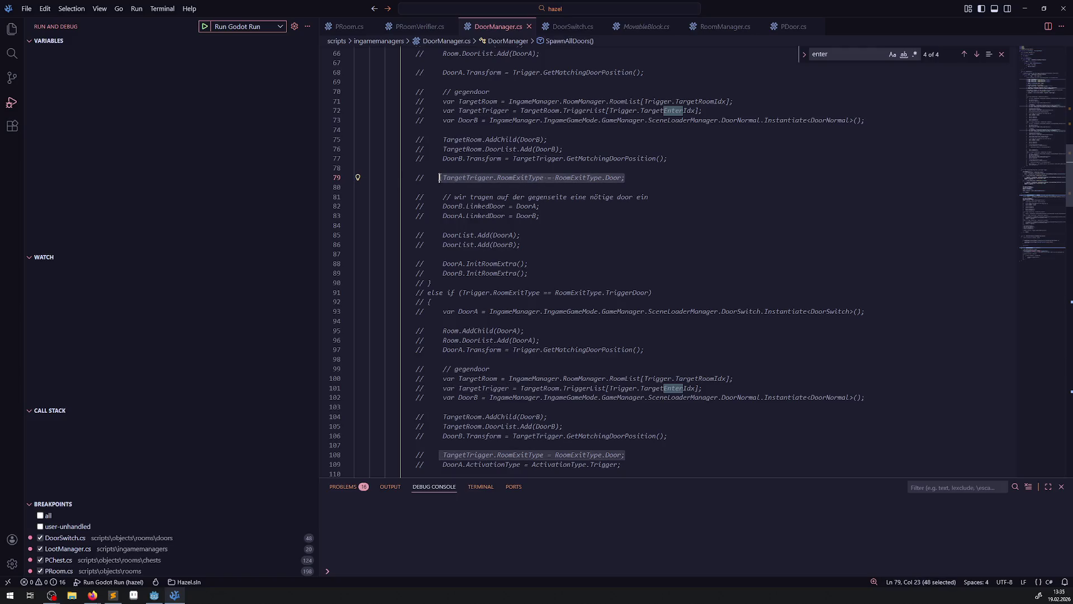
scroll(445, 258, "down", 20)
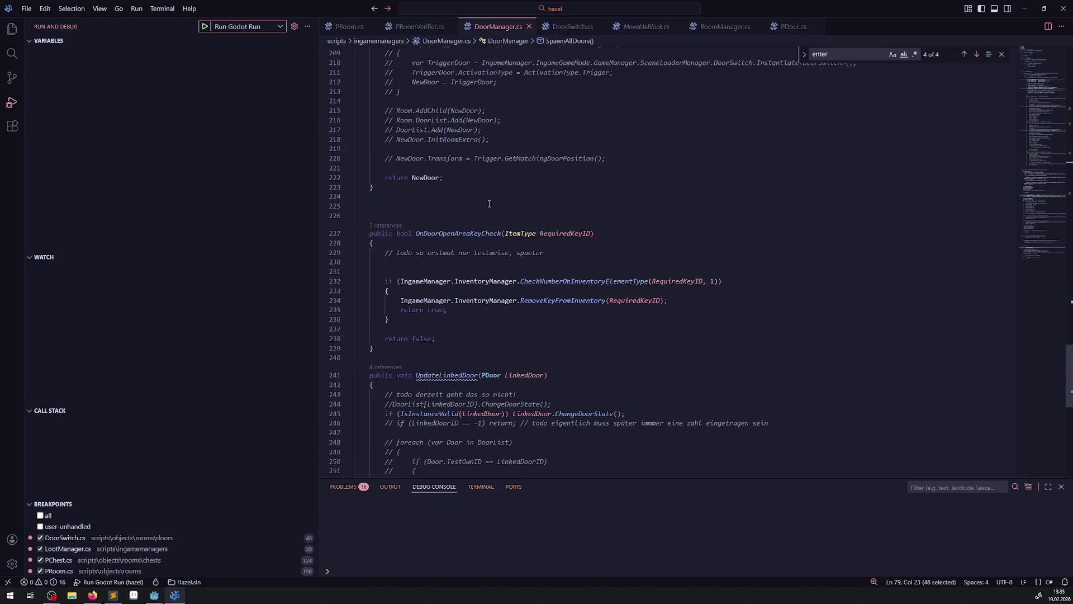
scroll(446, 258, "up", 9)
left_click_drag(381, 235, 412, 235)
key("BackSpace")
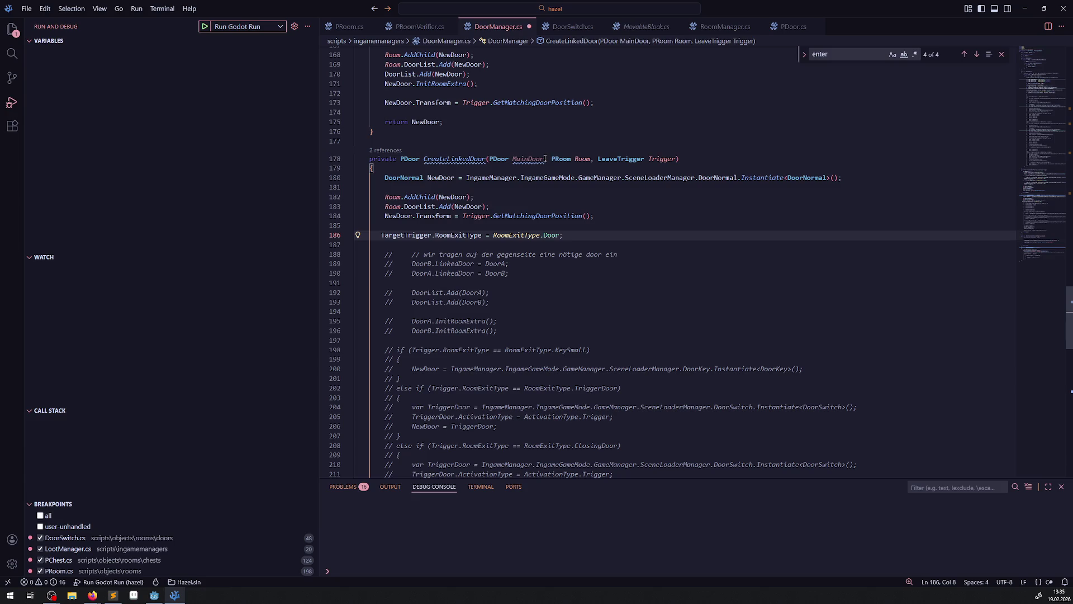
double_click(662, 159)
key("ctrl+c")
double_click(405, 236)
key("ctrl+v")
key("ctrl+s")
Step: Uncomment the three LinkedDoor lines and replace DoorA with MainDoor in both
mouse_move(509, 274)
left_mouse_down()
mouse_move(364, 274)
mouse_move(336, 255)
left_mouse_up()
key("ctrl+slash")
key("ctrl+s")
double_click(527, 159)
key("ctrl+c")
double_click(468, 264)
key("ctrl+v")
double_click(394, 274)
key("ctrl+v")
Step: Replace DoorB with NewDoor in both LinkedDoor lines and save DoorManager.cs
left_click(440, 177)
double_click(394, 264)
key("ctrl+v")
double_click(479, 273)
key("ctrl+v")
key("ctrl+s")
left_click(524, 290)
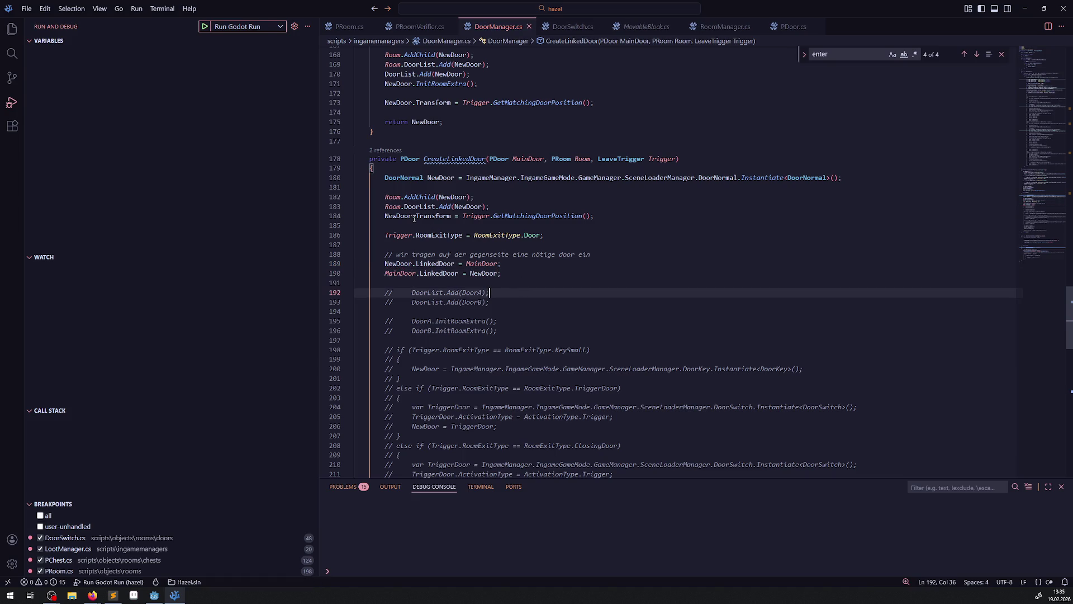
scroll(519, 334, "up", 4)
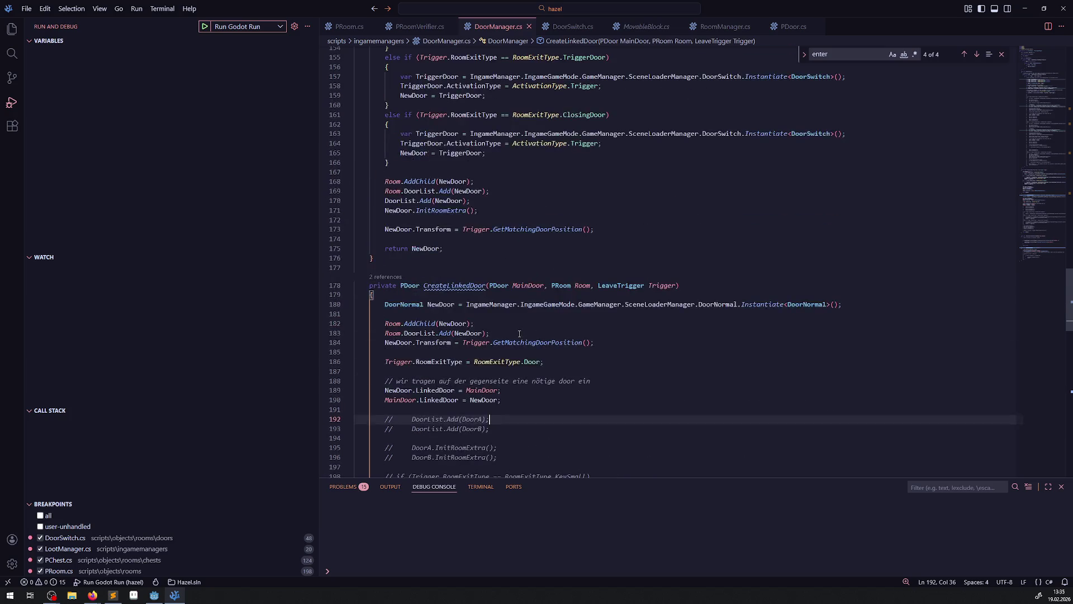
scroll(519, 334, "down", 2)
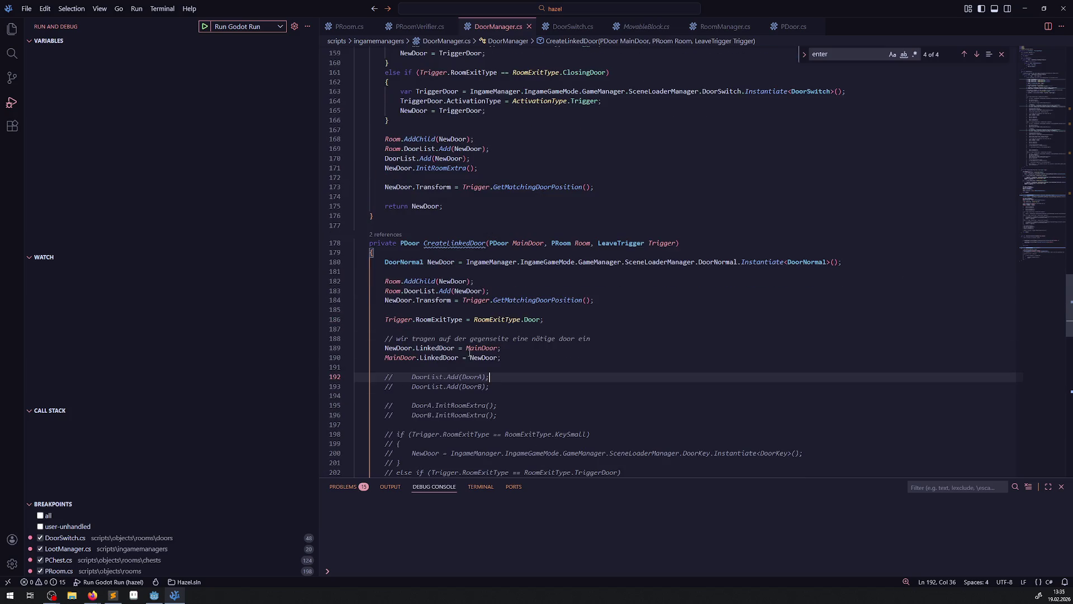
left_click_drag(373, 158, 498, 161)
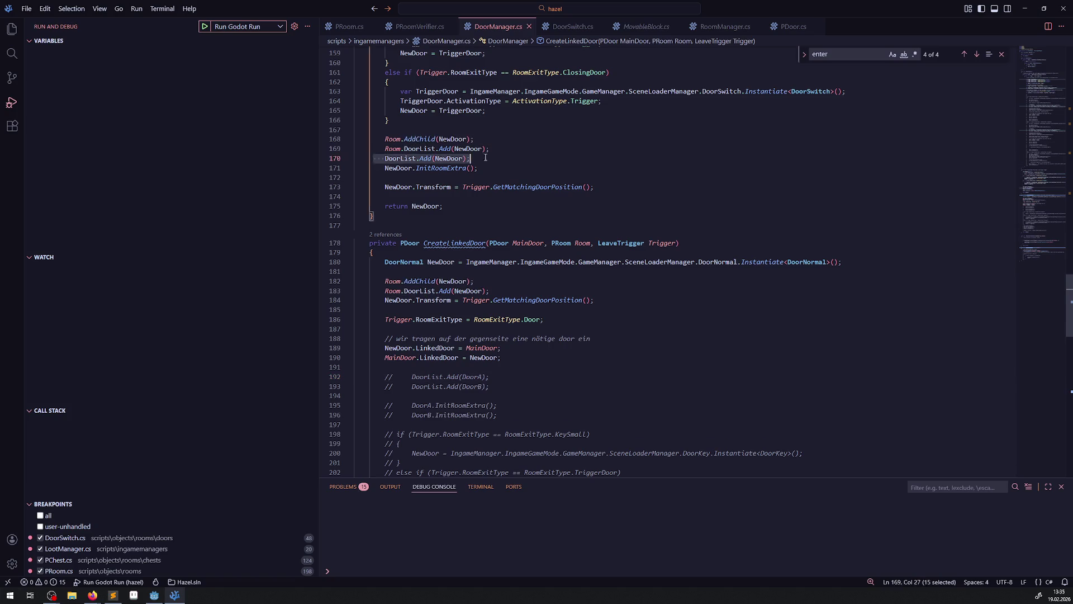
left_click(499, 289)
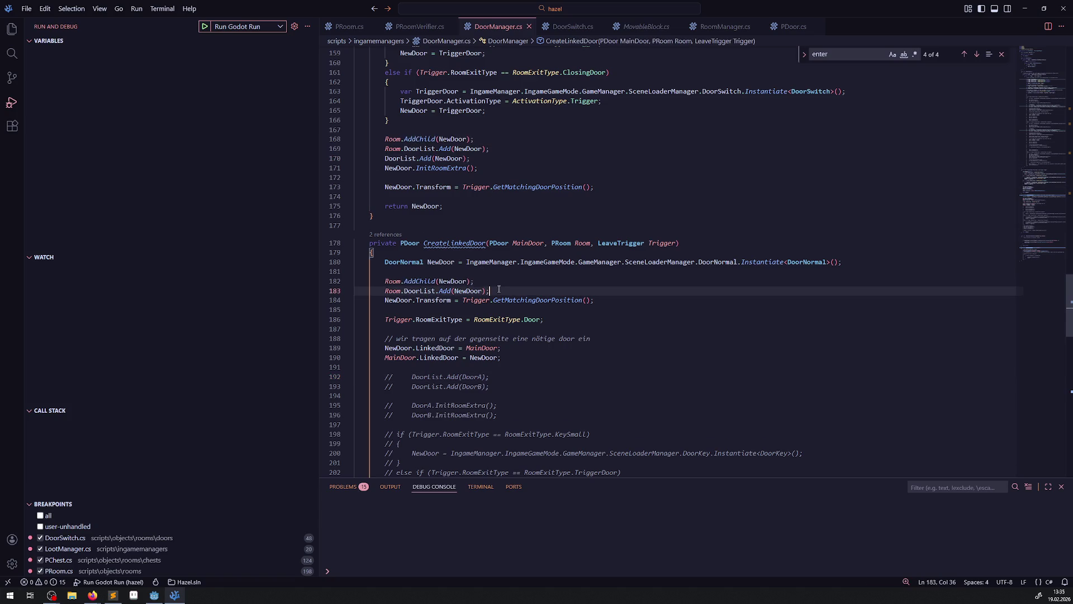
key("Return")
key("ctrl+v")
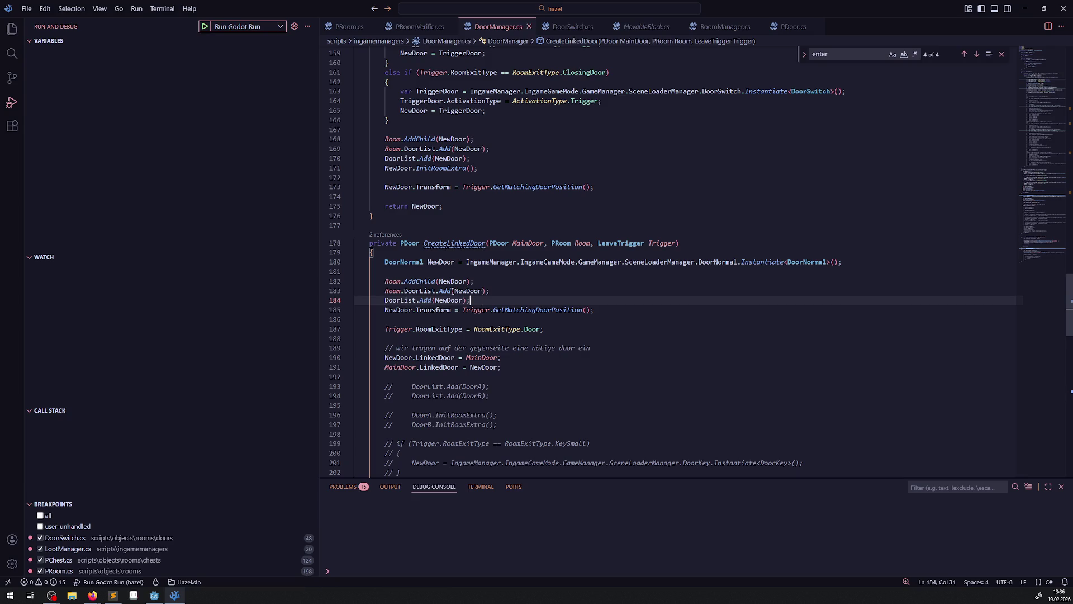
scroll(507, 342, "down", 3)
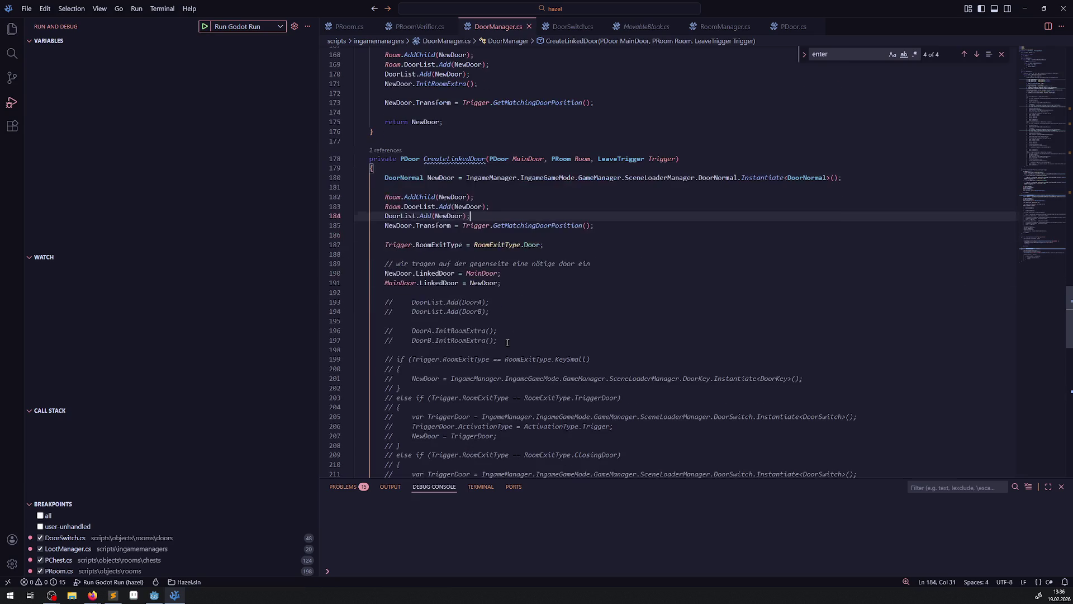
left_click_drag(491, 311, 347, 304)
key("Delete")
key("BackSpace")
scroll(478, 200, "up", 2)
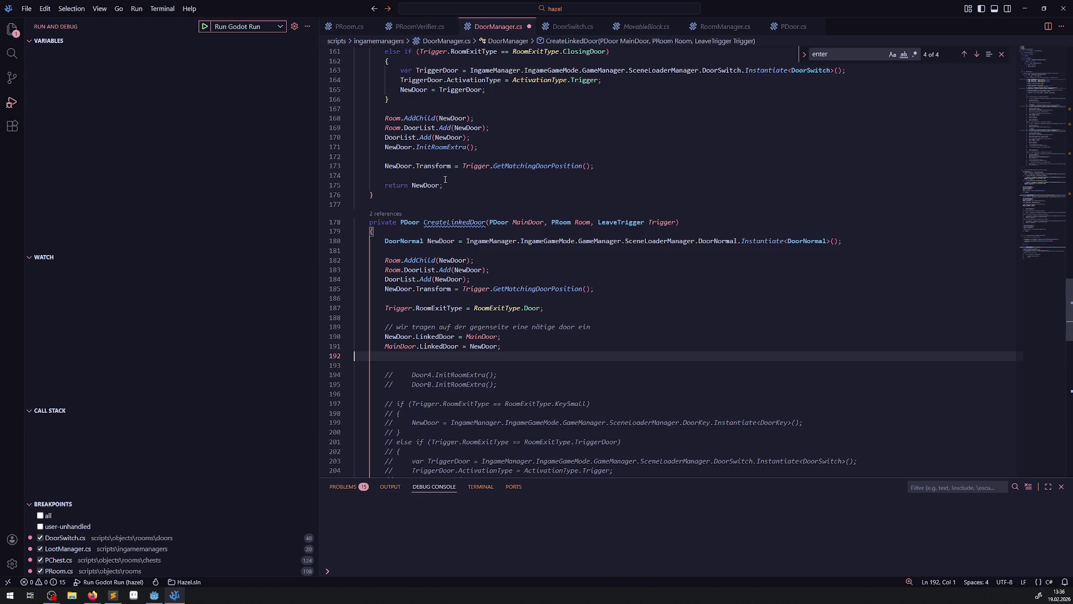
scroll(447, 190, "up", 3)
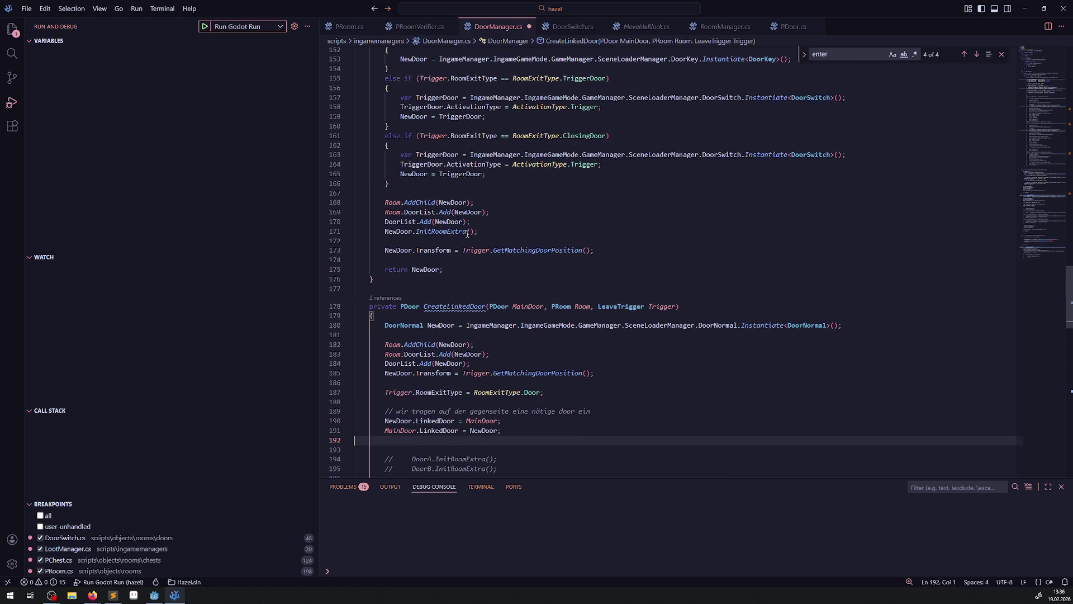
scroll(468, 228, "up", 10)
scroll(471, 233, "up", 16)
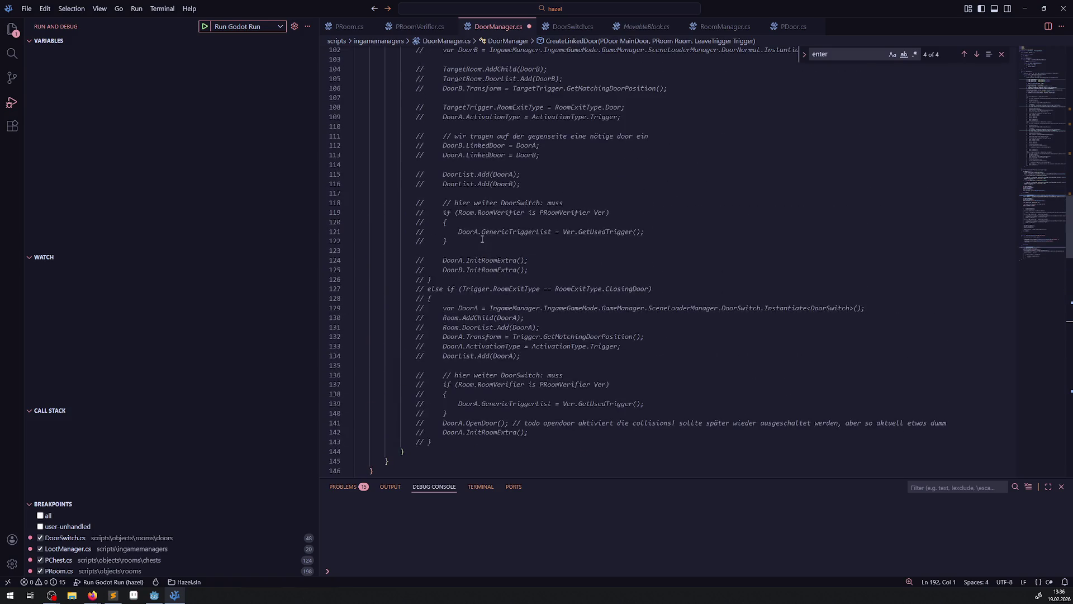
scroll(478, 228, "up", 15)
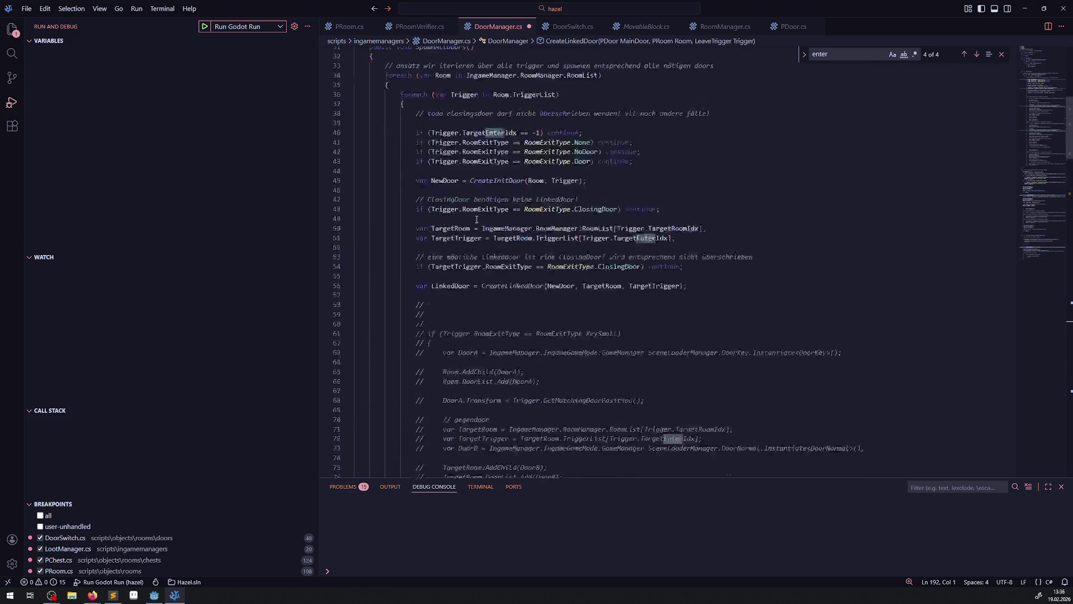
scroll(475, 235, "down", 20)
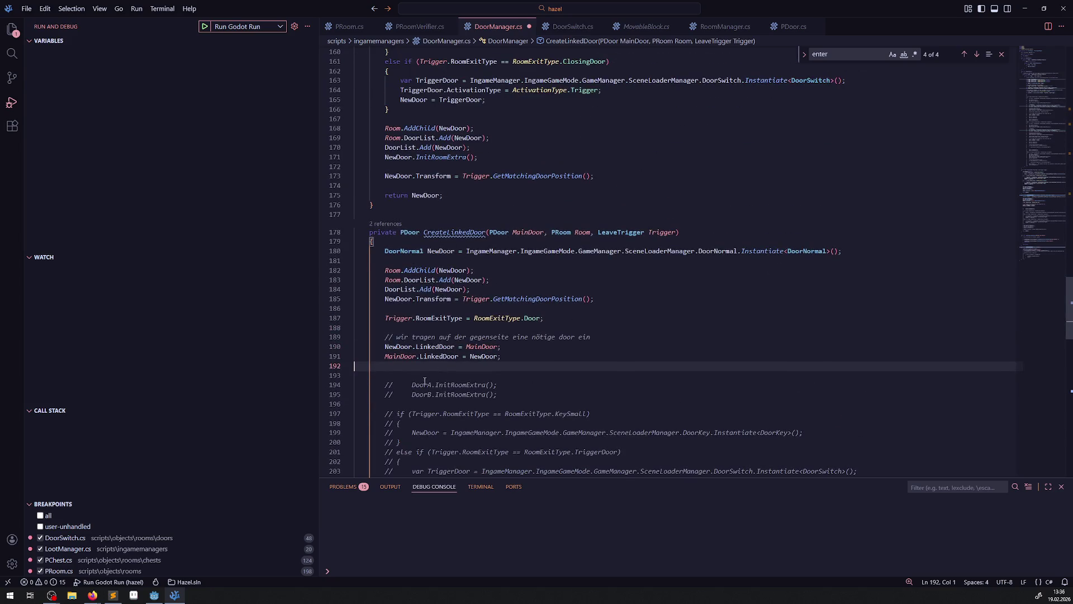
mouse_move(433, 385)
left_mouse_down()
mouse_move(447, 394)
mouse_move(519, 384)
left_mouse_up()
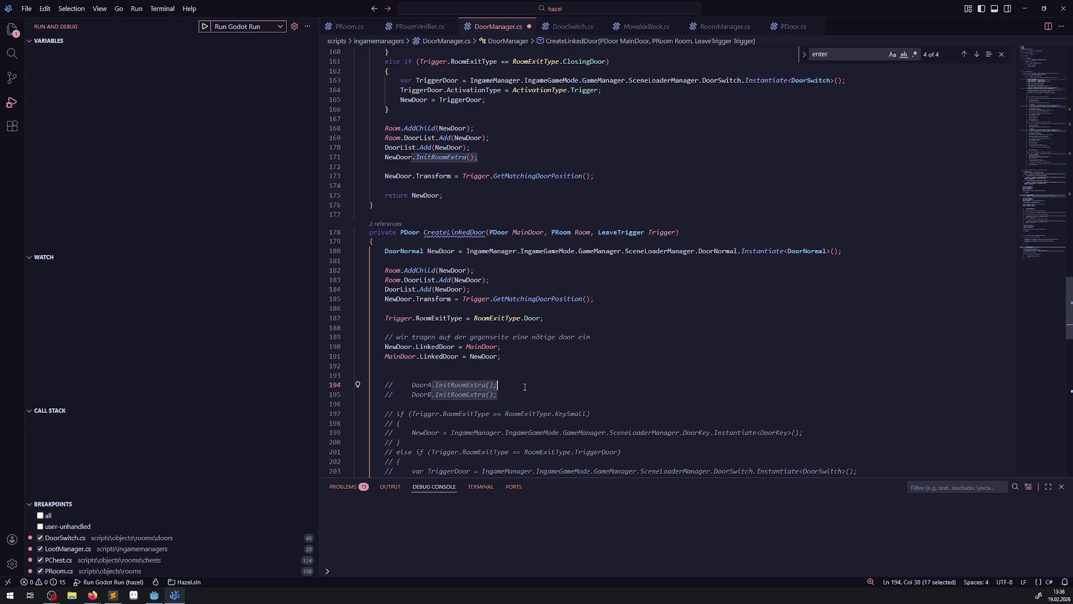
Step: Add NewDoor.InitRoomExtra(); just before the return in CreateLinkedDoor
scroll(520, 381, "down", 9)
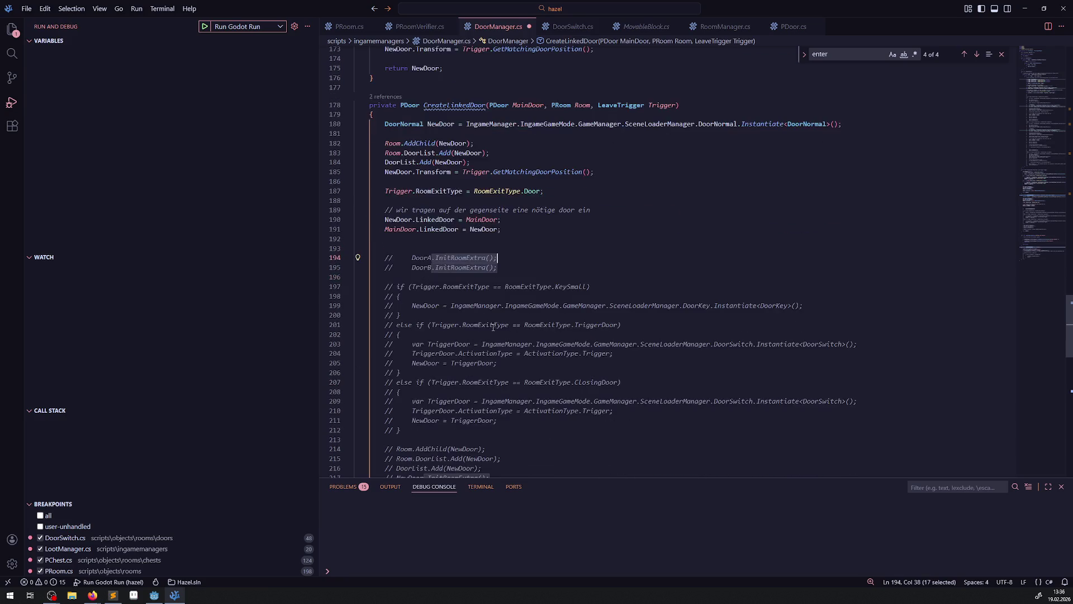
key("ctrl+c")
left_click(444, 380)
key("Return")
key("ctrl+v")
double_click(427, 398)
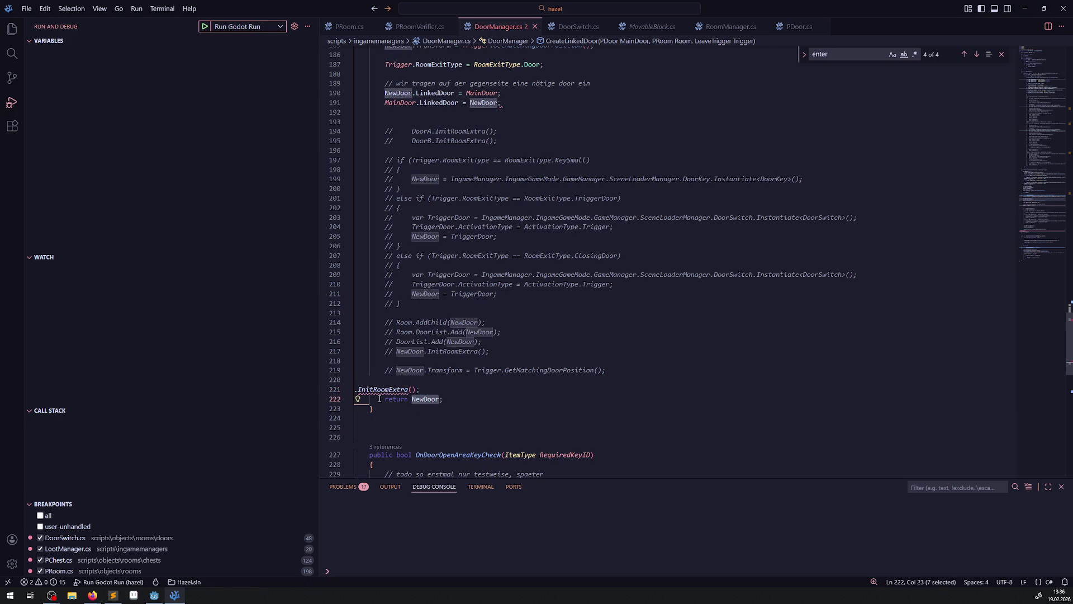
key("ctrl+c")
left_click(355, 389)
key("ctrl+v")
key("shift+alt+f")
key("End")
key("shift+Home")
key("shift+Home")
Step: Insert NewDoor.InitRoomExtra(); before CreateInitDoor's return, delete the old InitRoomExtra line, and save
scroll(509, 329, "up", 9)
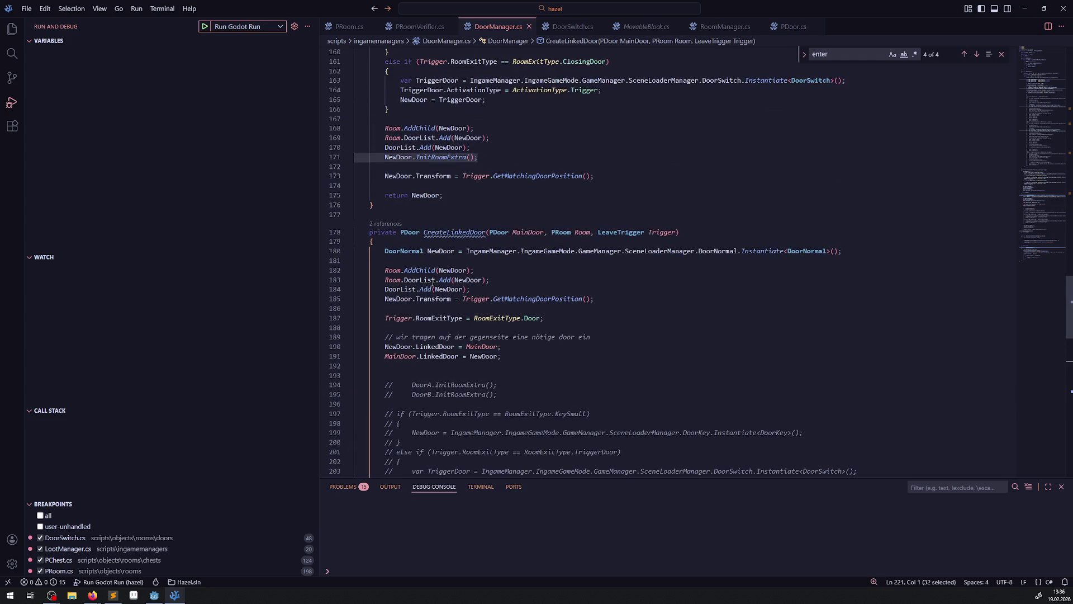
left_click(425, 183)
key("ctrl+v")
key("ctrl+shift+Return")
left_click(525, 157)
key("shift+Up")
key("Delete")
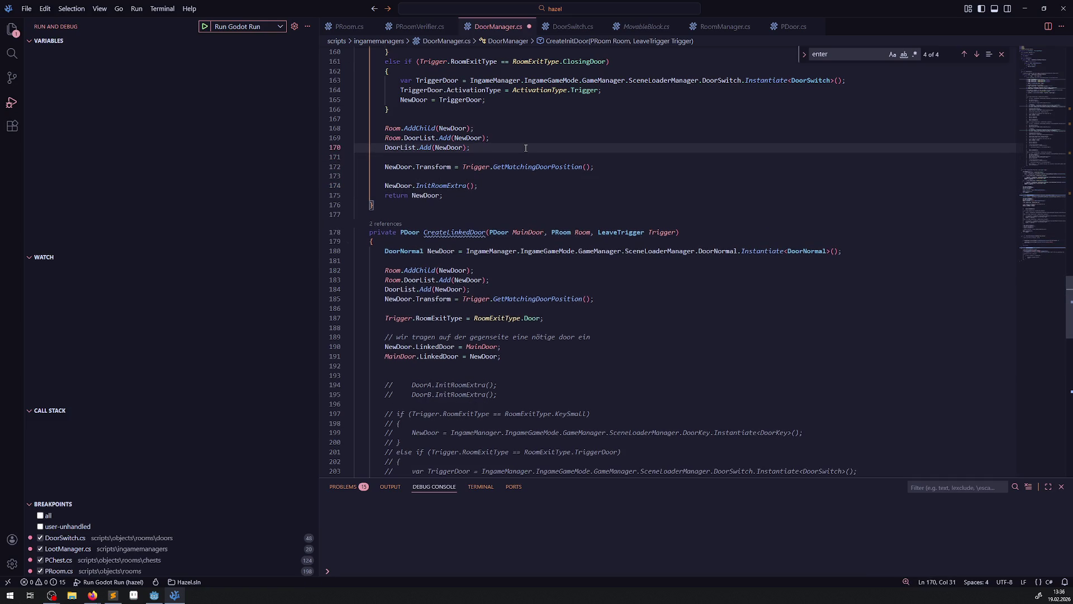
key("ctrl+s")
Step: Tidy the blank lines around the new InitRoomExtra calls
key("Down")
key("Down")
key("Down")
key("alt+Up")
key("Up")
key("alt+Up")
key("Up")
scroll(408, 195, "down", 10)
left_click(482, 200)
key("Return")
Step: Delete the commented DoorA/DoorB lines and the commented if/else door block, then save
scroll(478, 224, "up", 8)
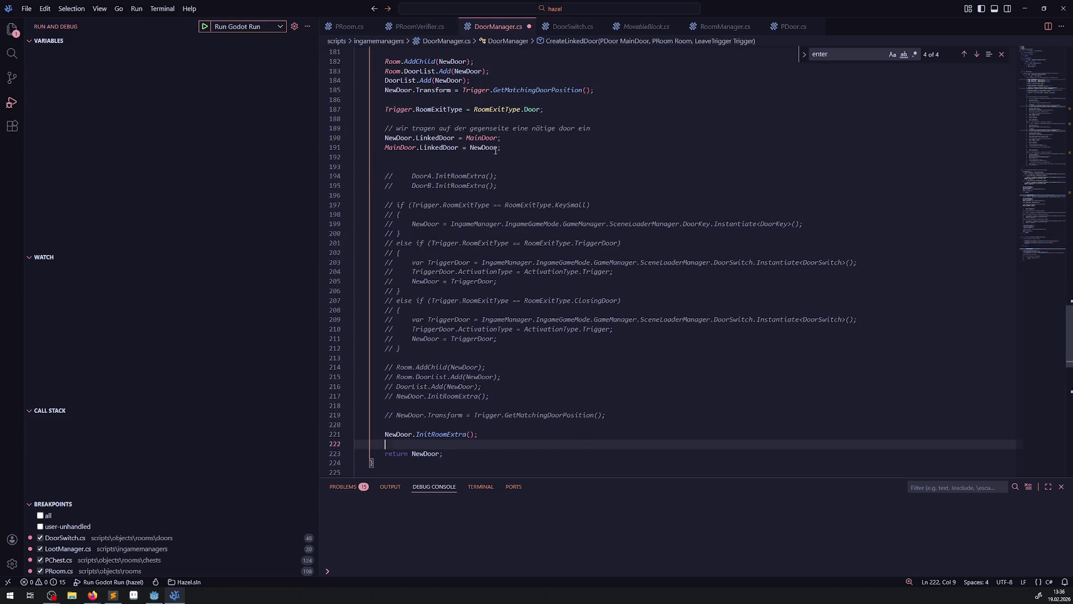
left_click_drag(389, 163, 548, 193)
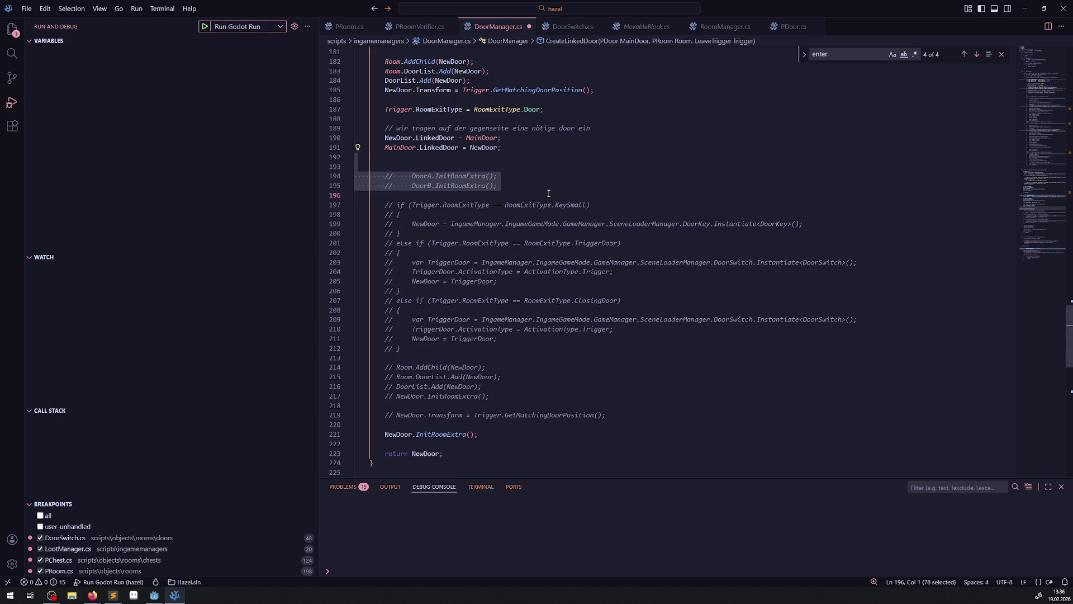
key("BackSpace")
key("BackSpace")
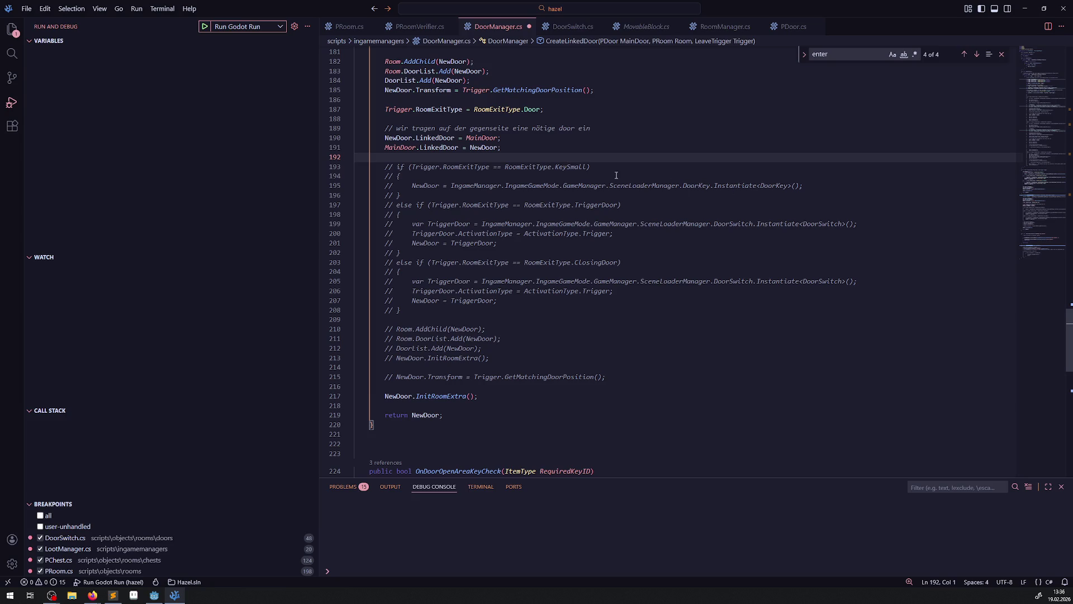
mouse_move(576, 160)
left_mouse_down()
mouse_move(620, 250)
mouse_move(631, 379)
left_mouse_up()
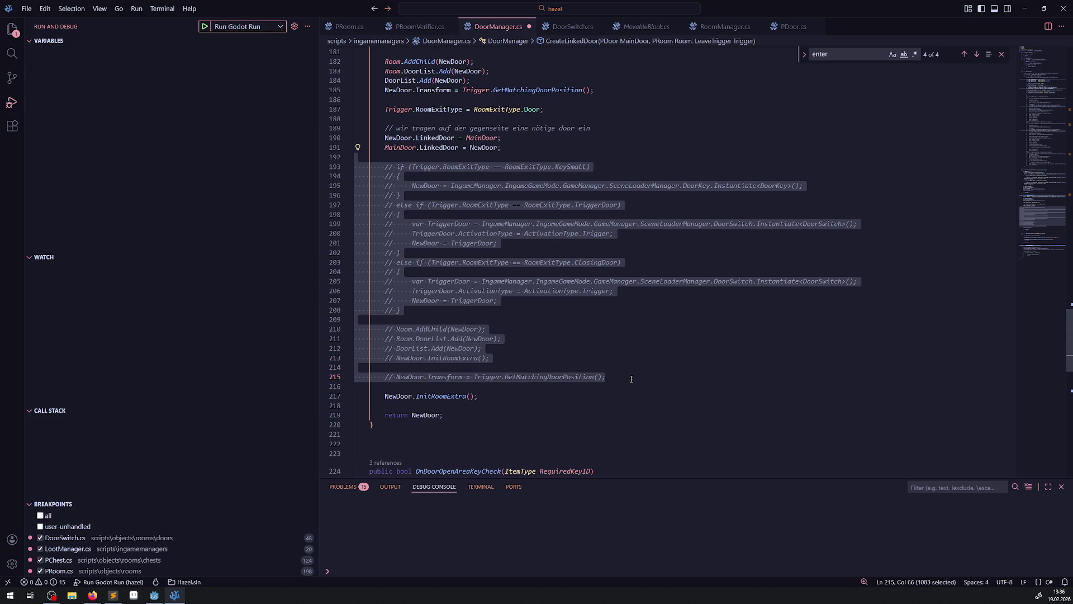
key("BackSpace")
key("BackSpace")
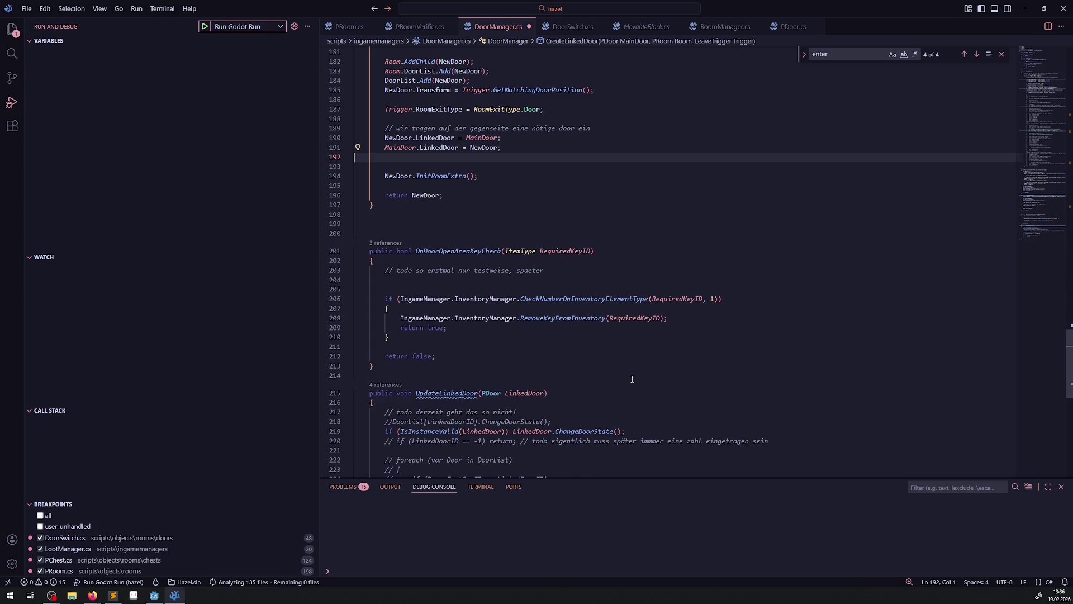
scroll(531, 260, "up", 3)
key("ctrl+s")
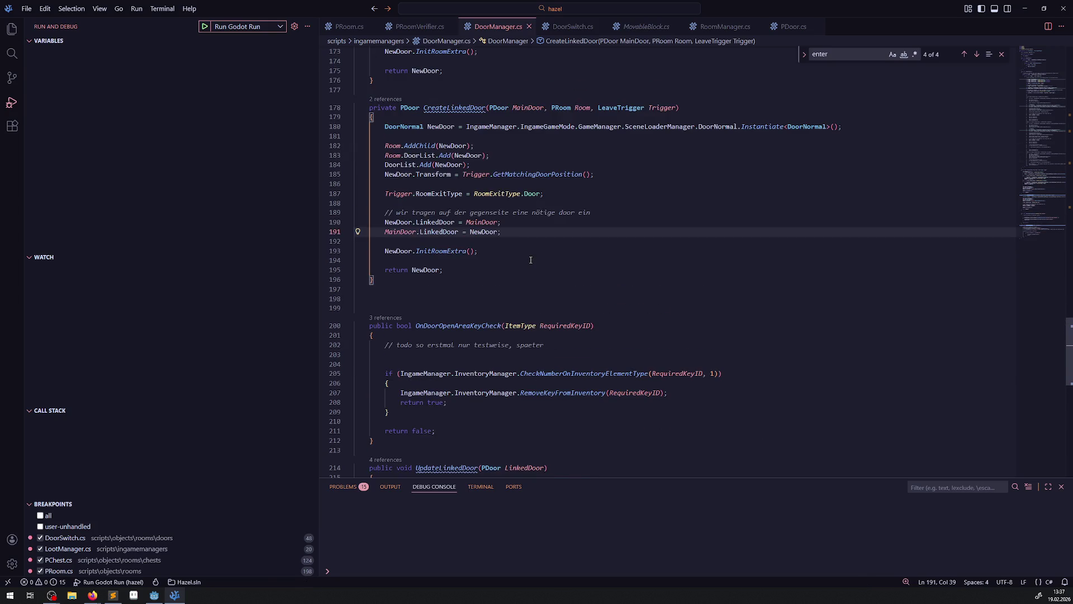
Step: Review DoorManager.cs up to SpawnAllDoors and switch to the Godot editor
scroll(514, 261, "up", 20)
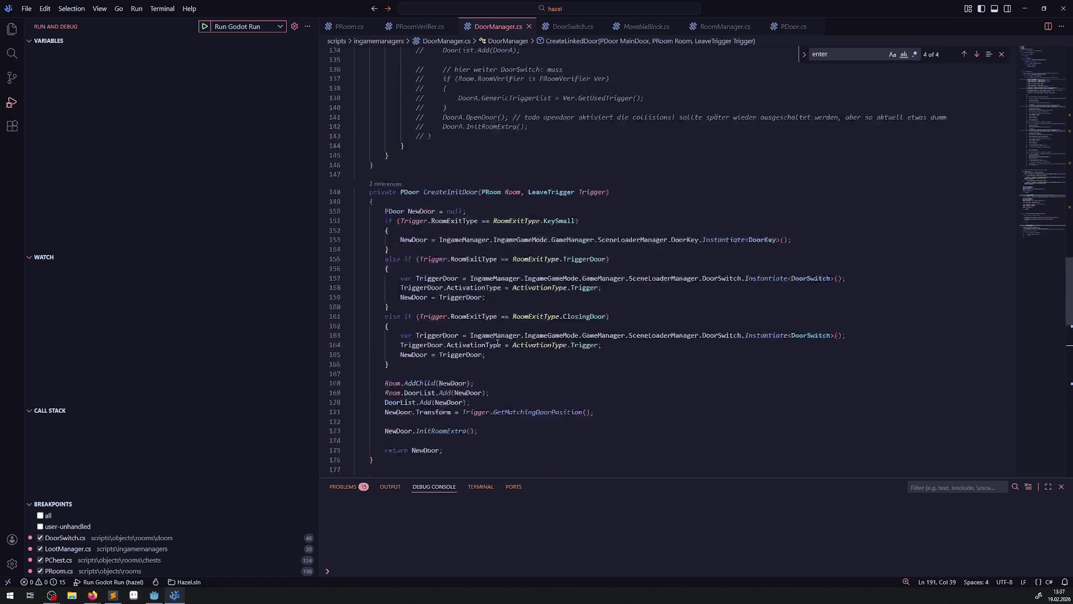
scroll(523, 266, "up", 4)
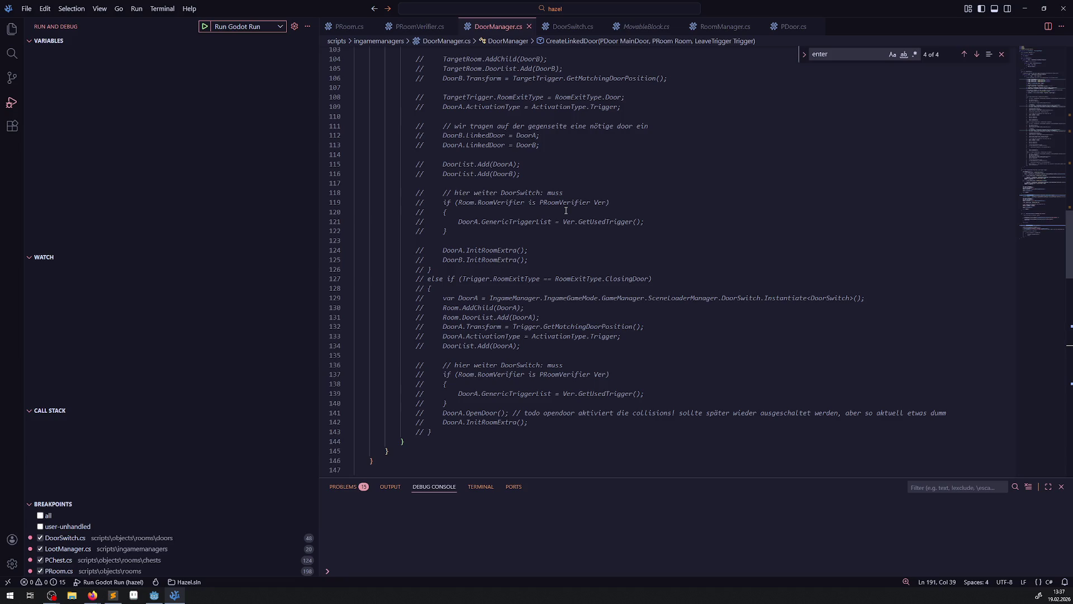
scroll(542, 272, "down", 15)
left_click(616, 256)
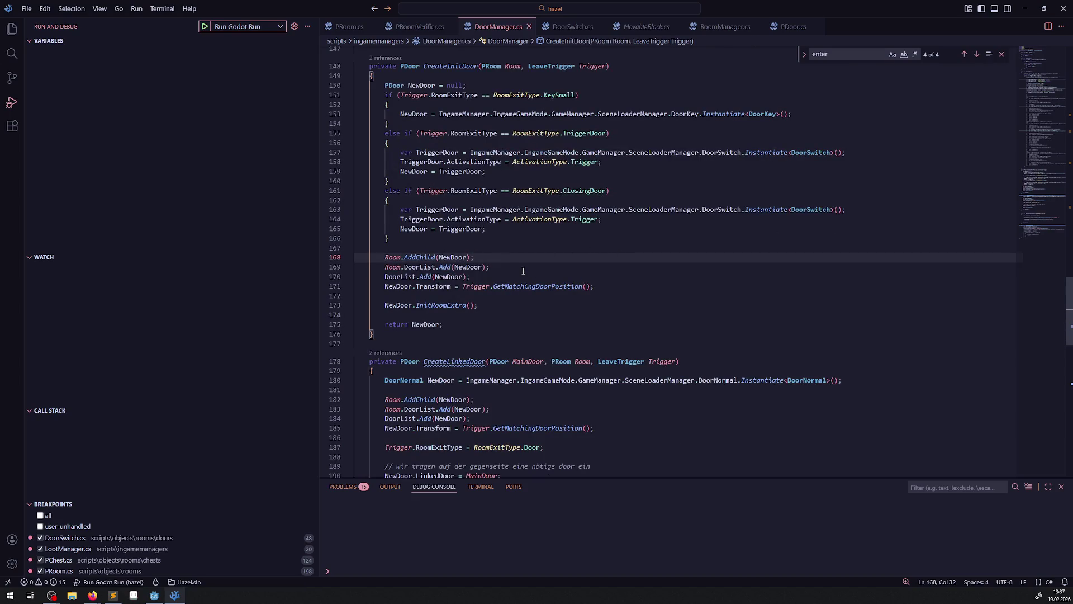
scroll(520, 274, "up", 15)
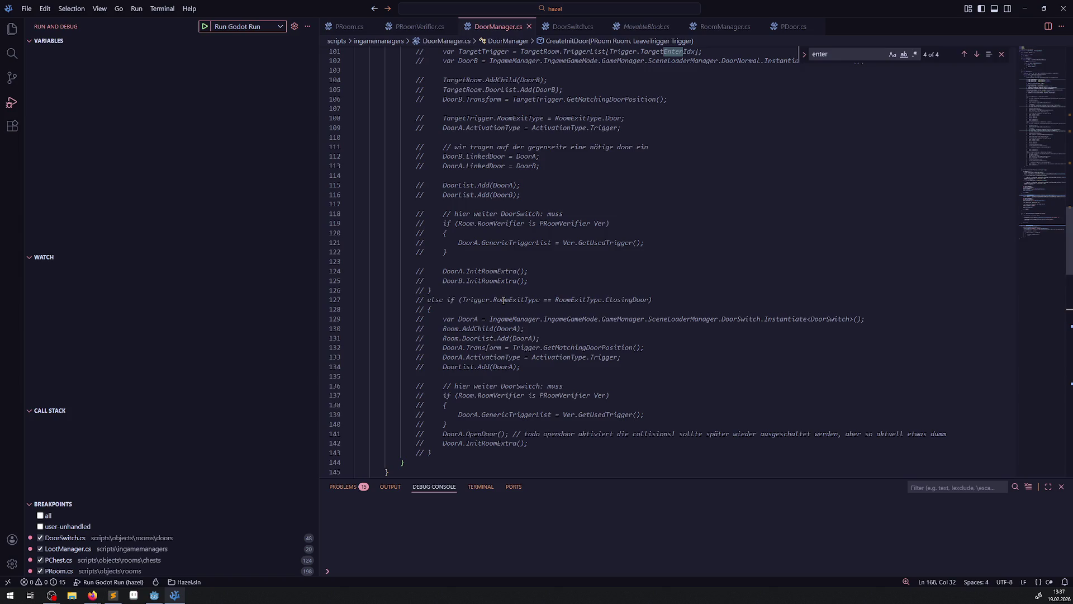
scroll(503, 301, "up", 15)
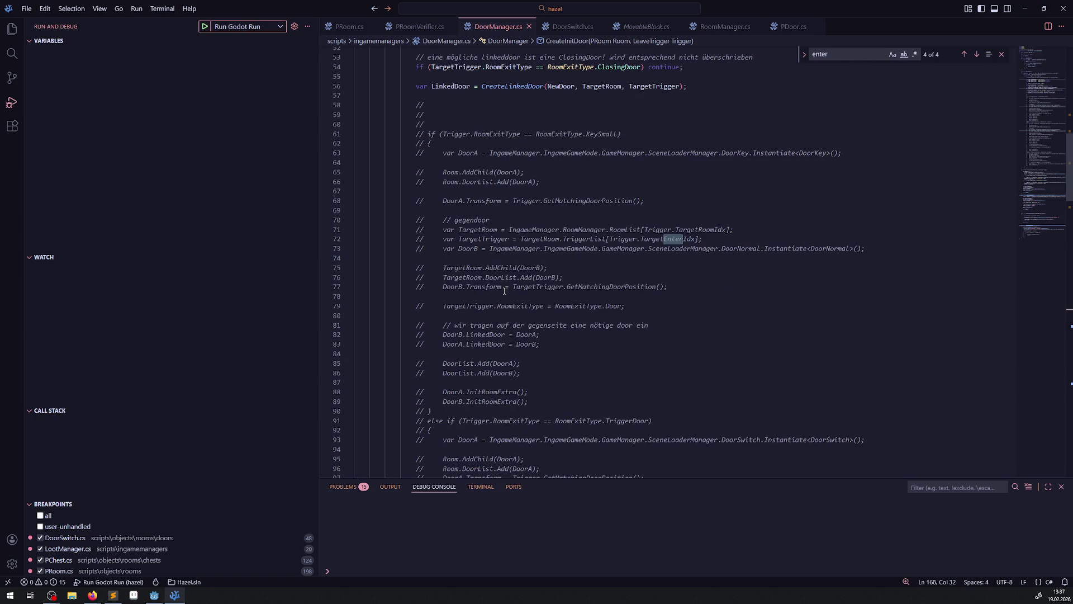
scroll(505, 290, "down", 20)
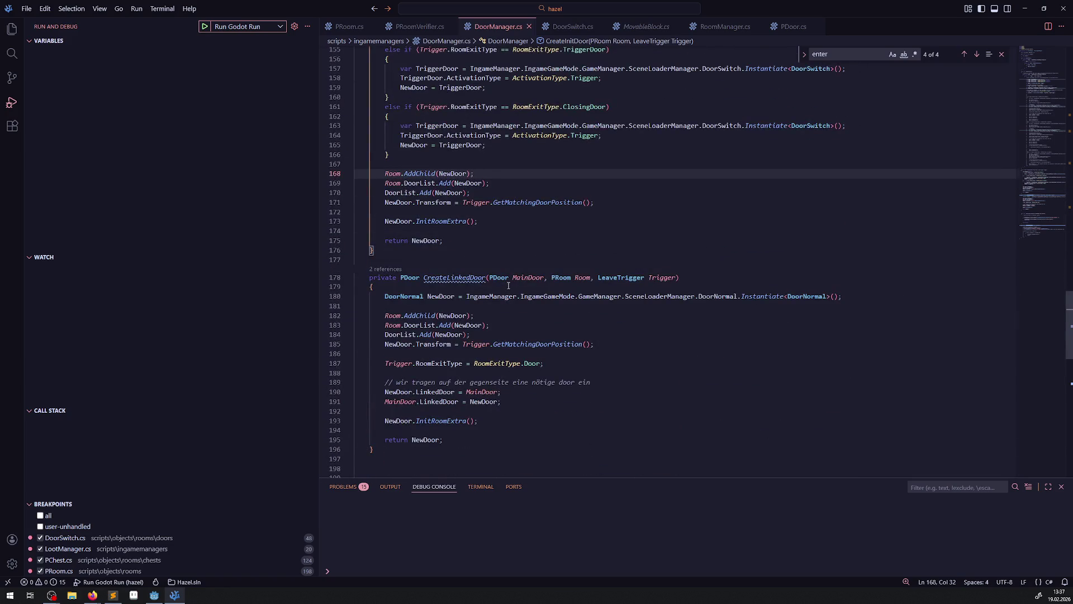
scroll(508, 285, "up", 3)
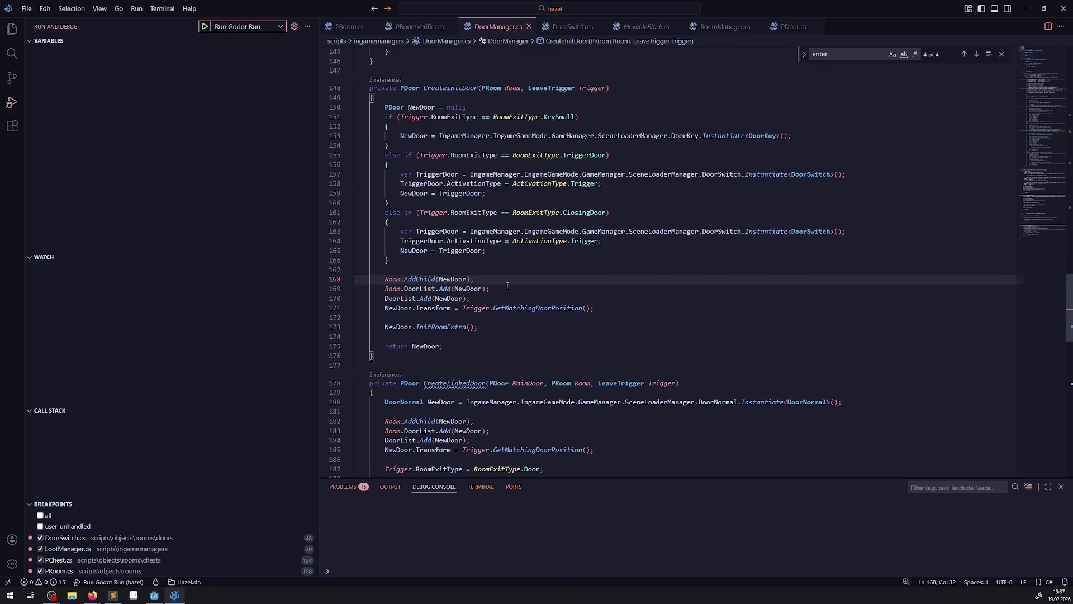
scroll(507, 285, "down", 5)
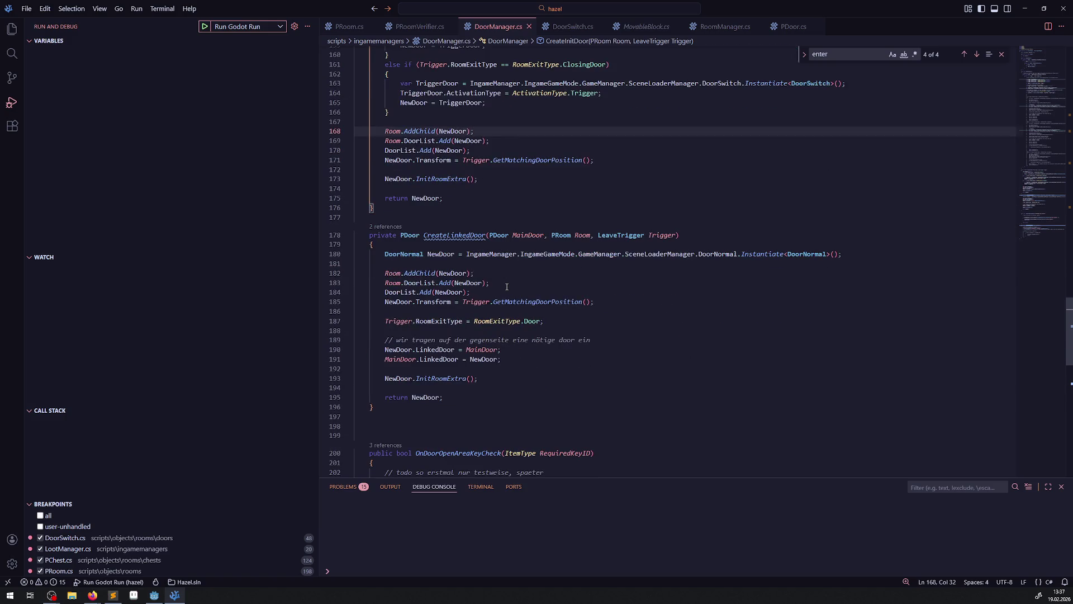
scroll(507, 287, "up", 3)
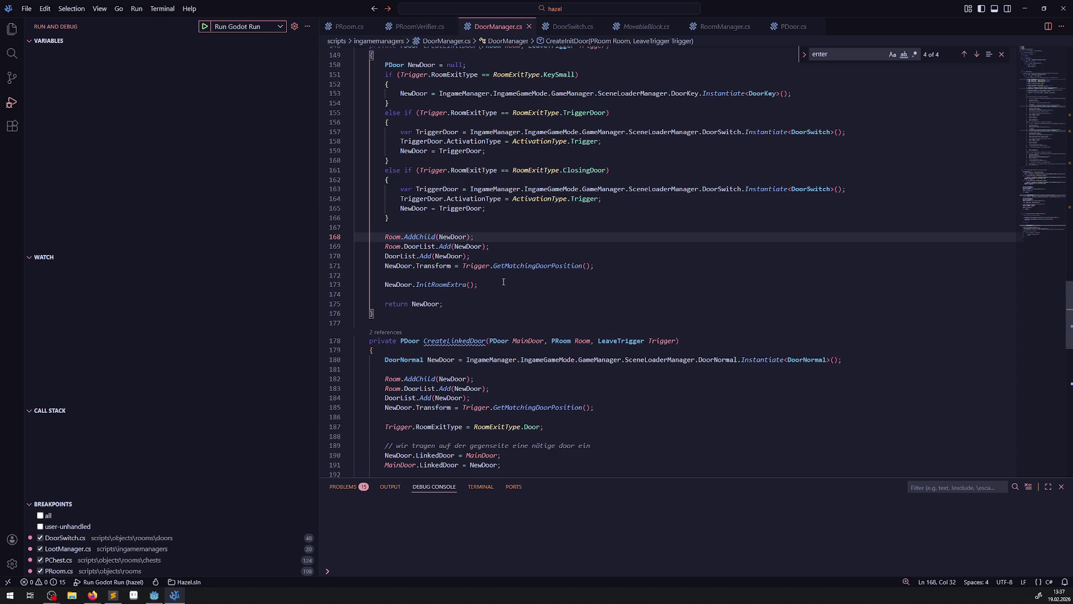
scroll(501, 268, "up", 15)
scroll(501, 267, "up", 15)
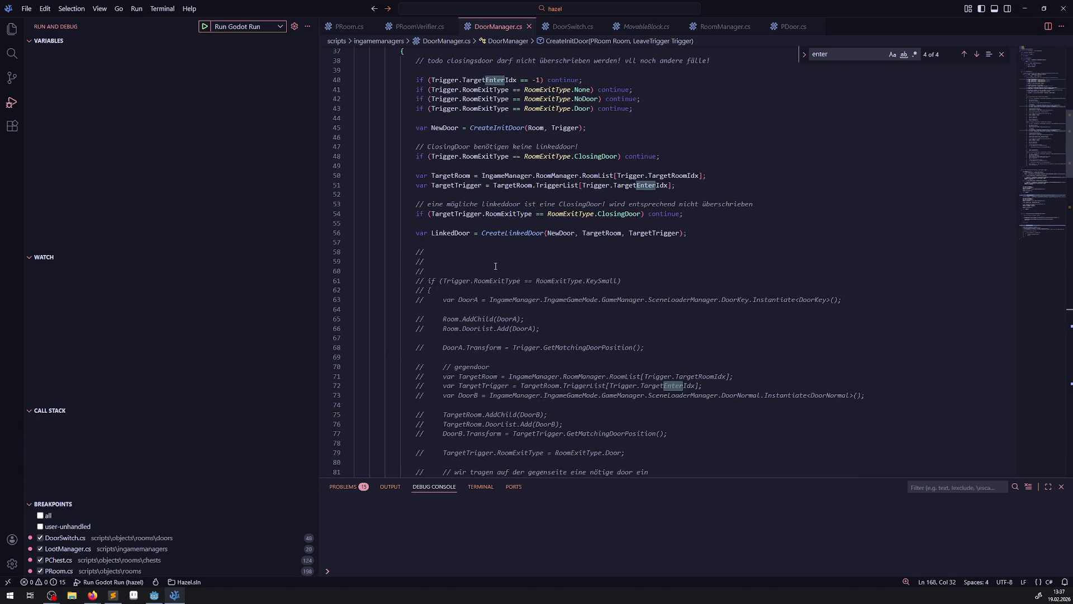
left_click(488, 258)
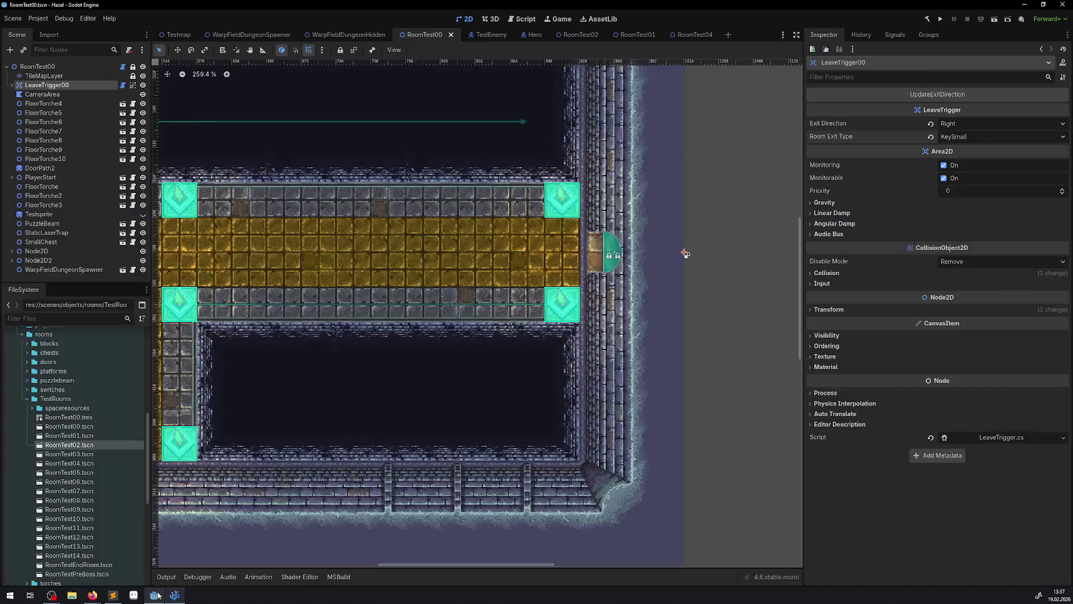
left_click(155, 594)
Step: Build the .NET project, run the game, then stop it
left_click(929, 19)
left_click(941, 19)
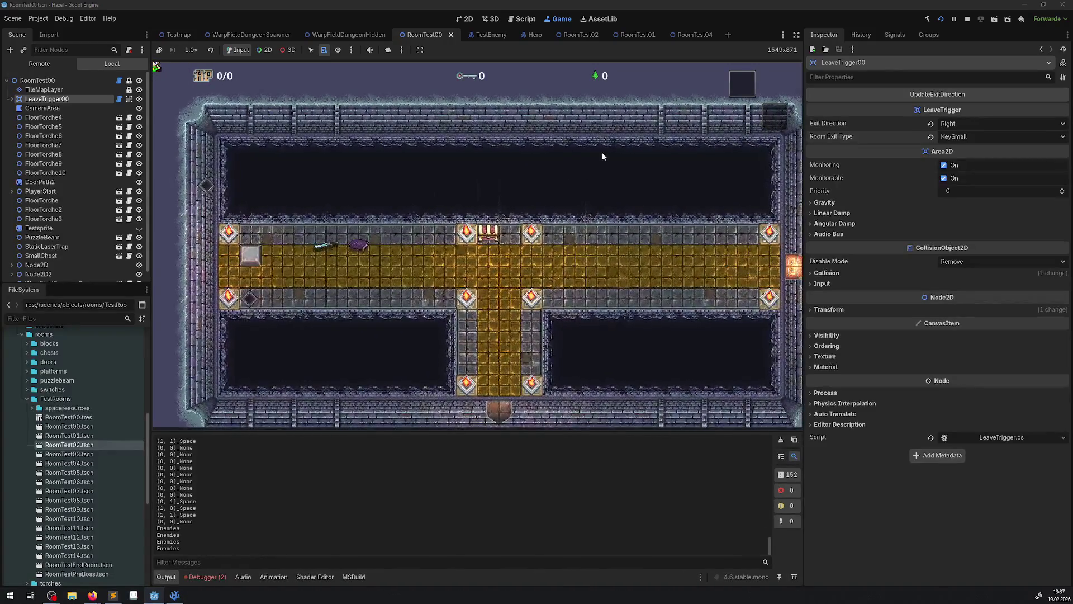
left_click(968, 20)
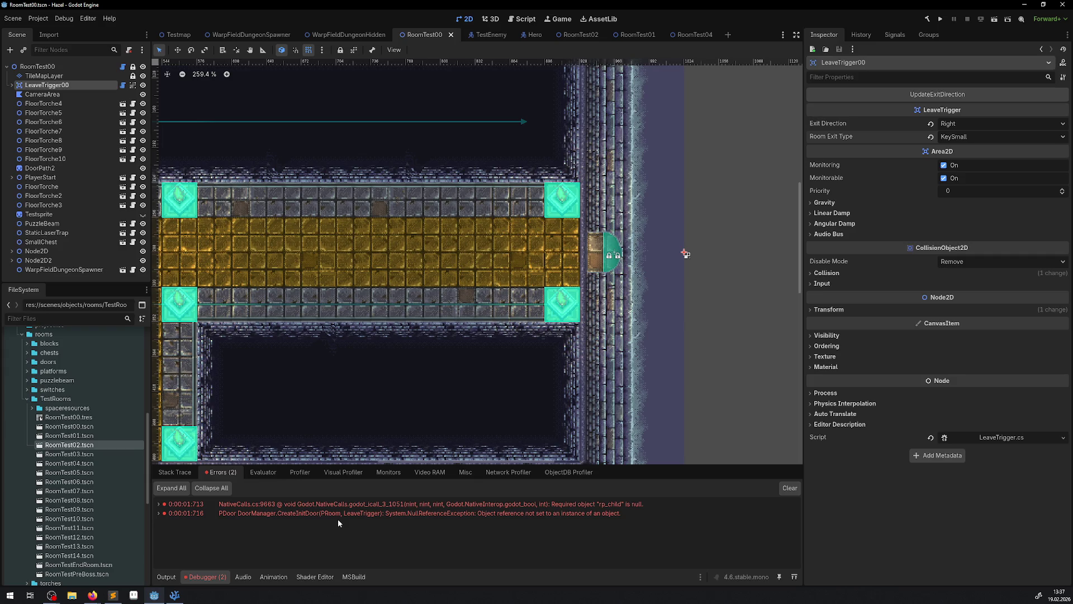
Step: Expand the NullReferenceException in the debugger and jump to DoorManager.cs line 171
double_click(354, 505)
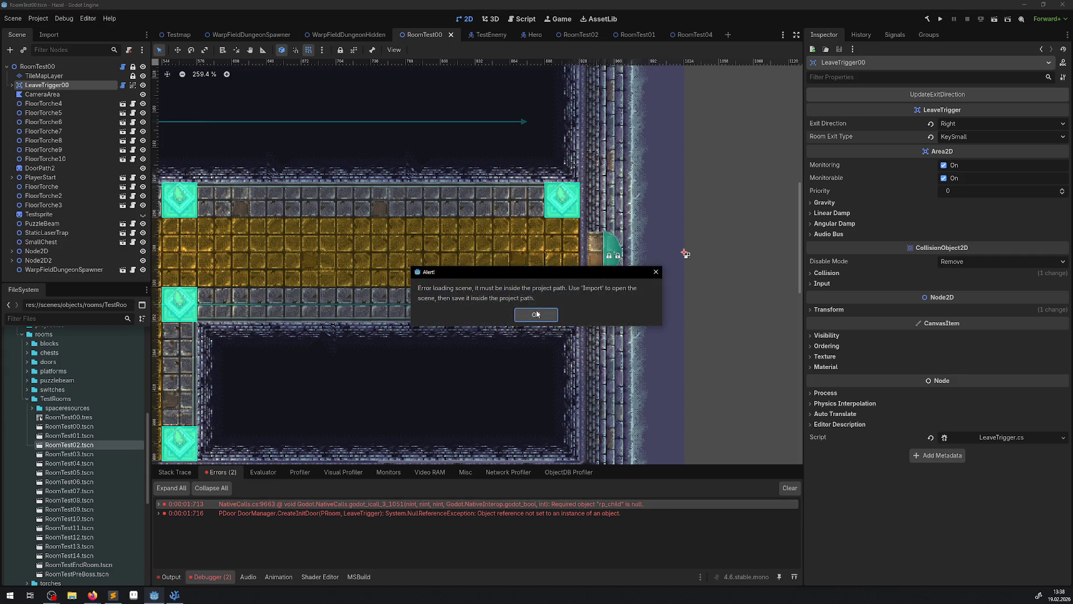
left_click(535, 314)
left_click(159, 513)
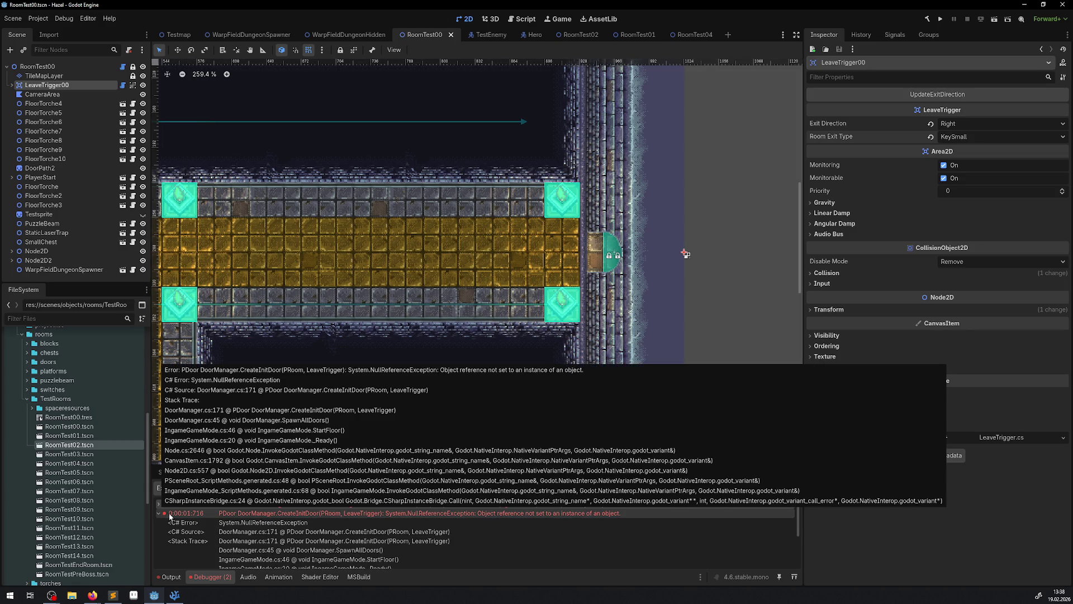
double_click(368, 534)
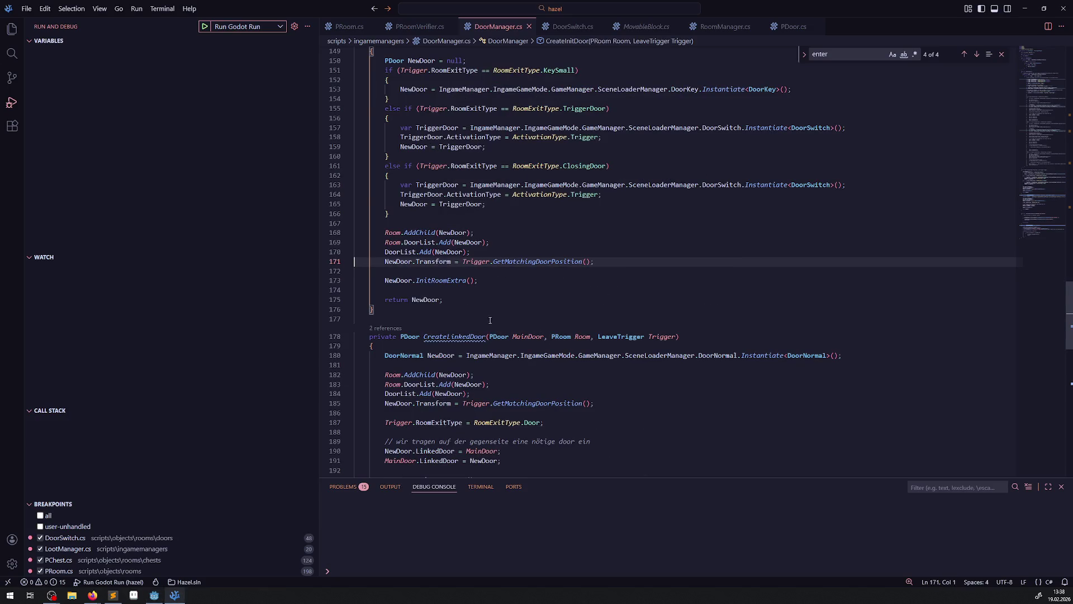
Step: Check what NewDoor refers to and select the CreateInitDoor method name
right_click(484, 338)
key("Escape")
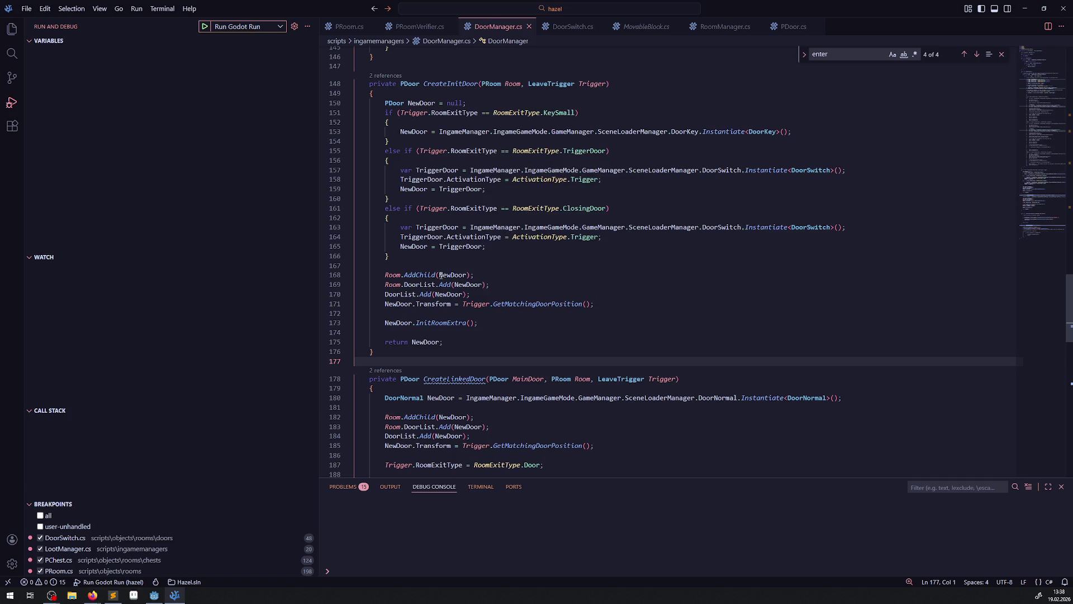
scroll(462, 323, "up", 3)
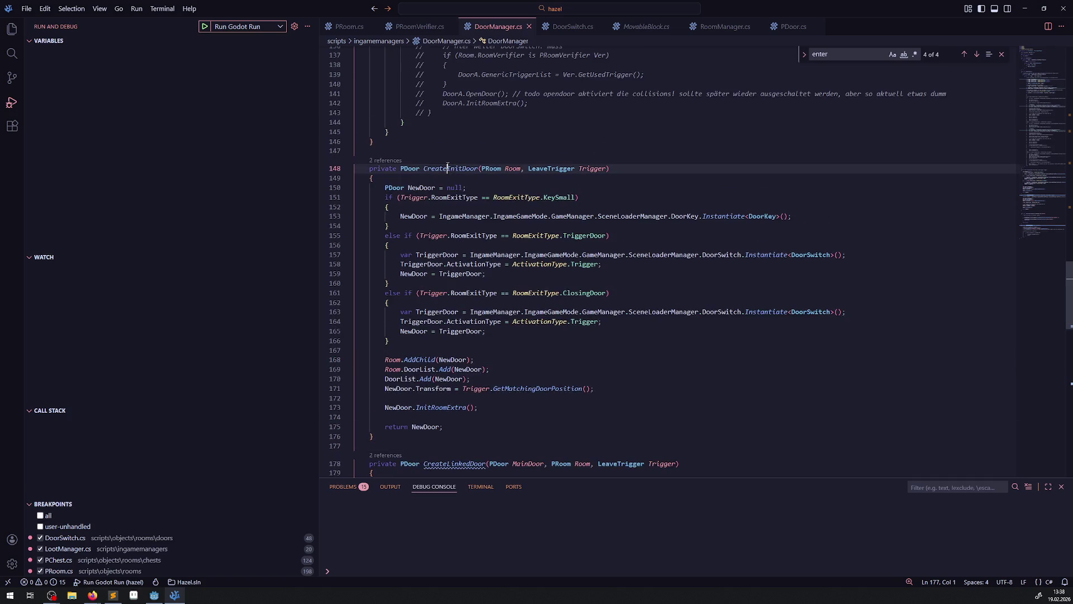
double_click(447, 167)
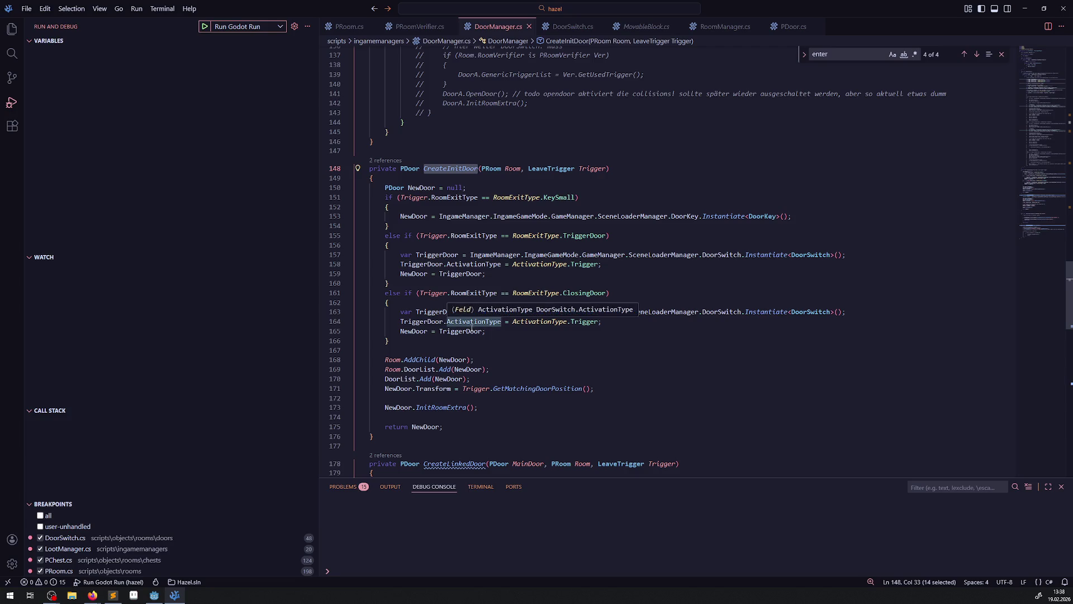
Step: Select the 'if (Trigger.RoomExitType == RoomExitType.KeySmall)' line and its opening brace
scroll(470, 327, "up", 8)
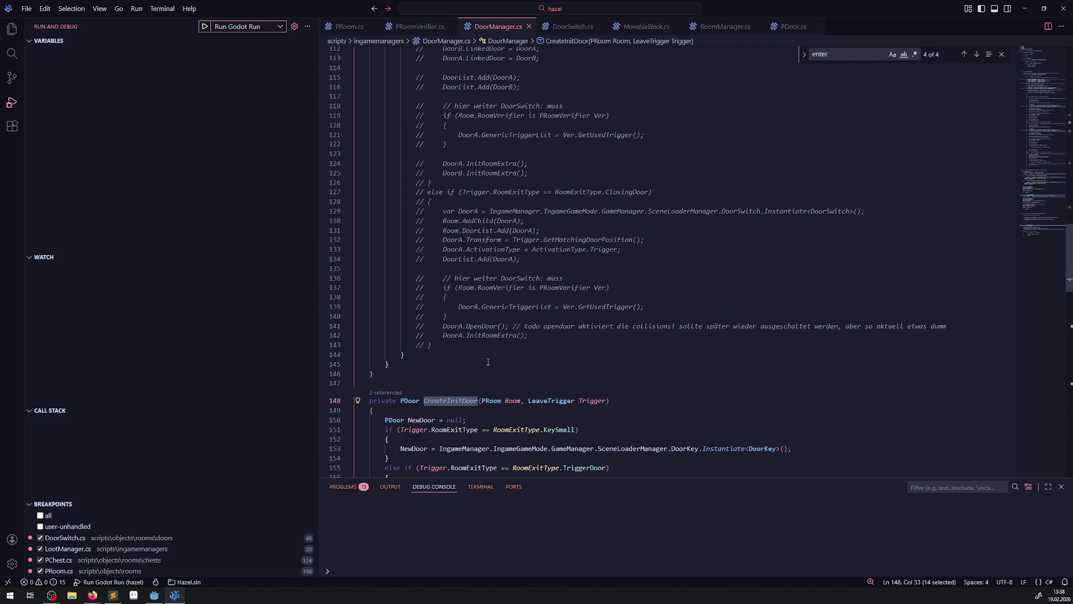
scroll(488, 360, "up", 13)
scroll(488, 358, "up", 8)
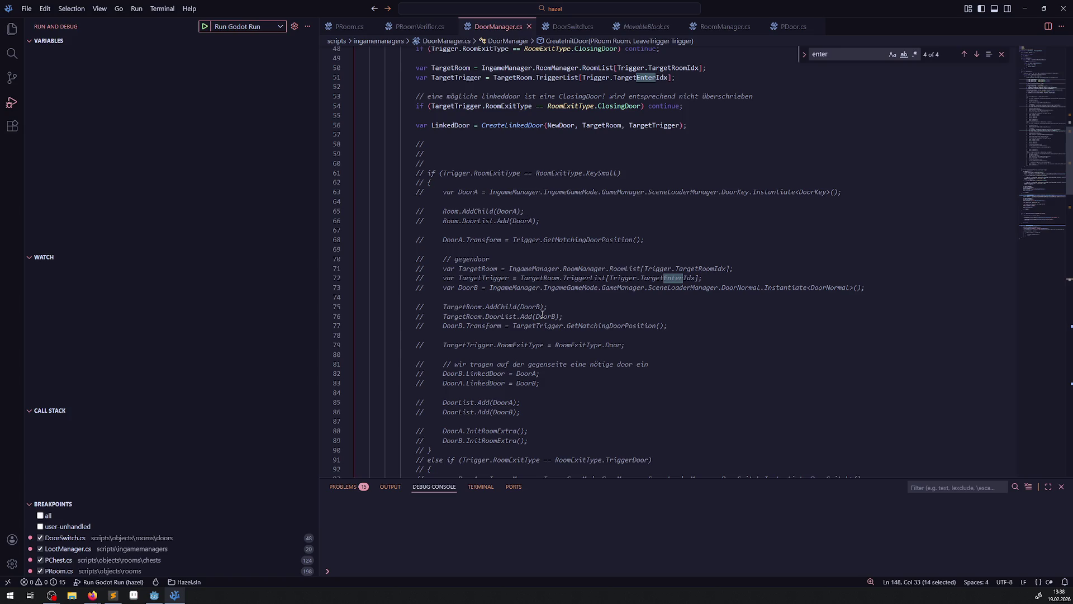
scroll(542, 315, "down", 20)
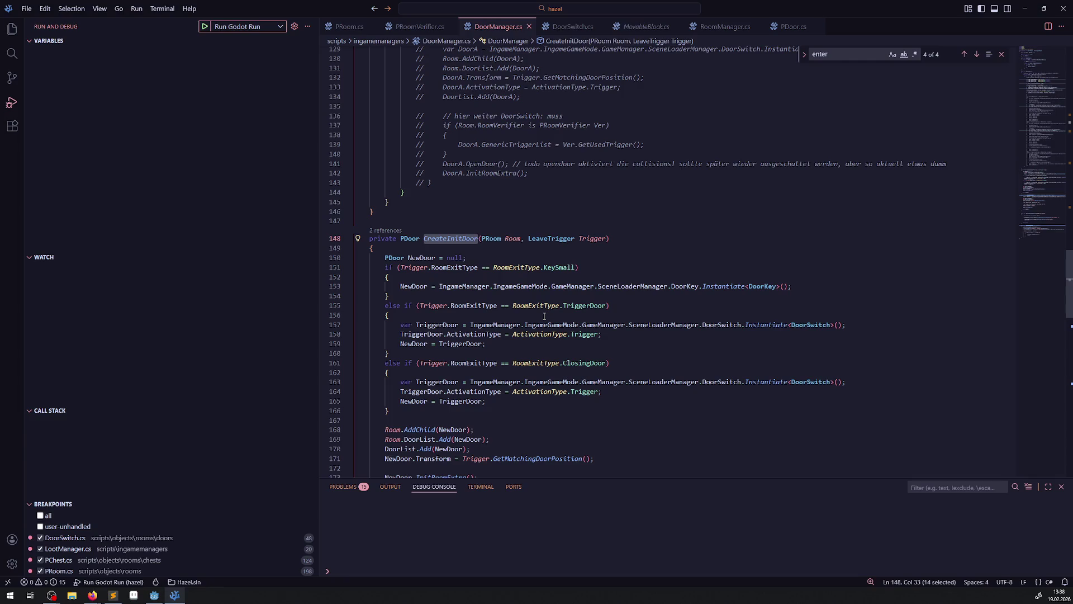
scroll(544, 316, "up", 20)
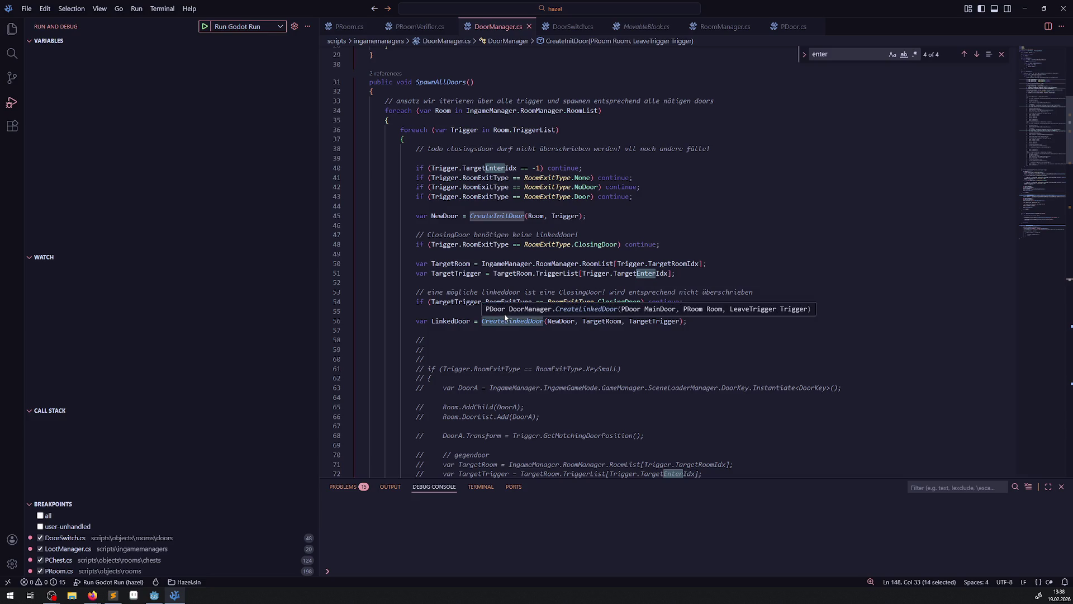
scroll(504, 317, "down", 4)
scroll(504, 317, "down", 20)
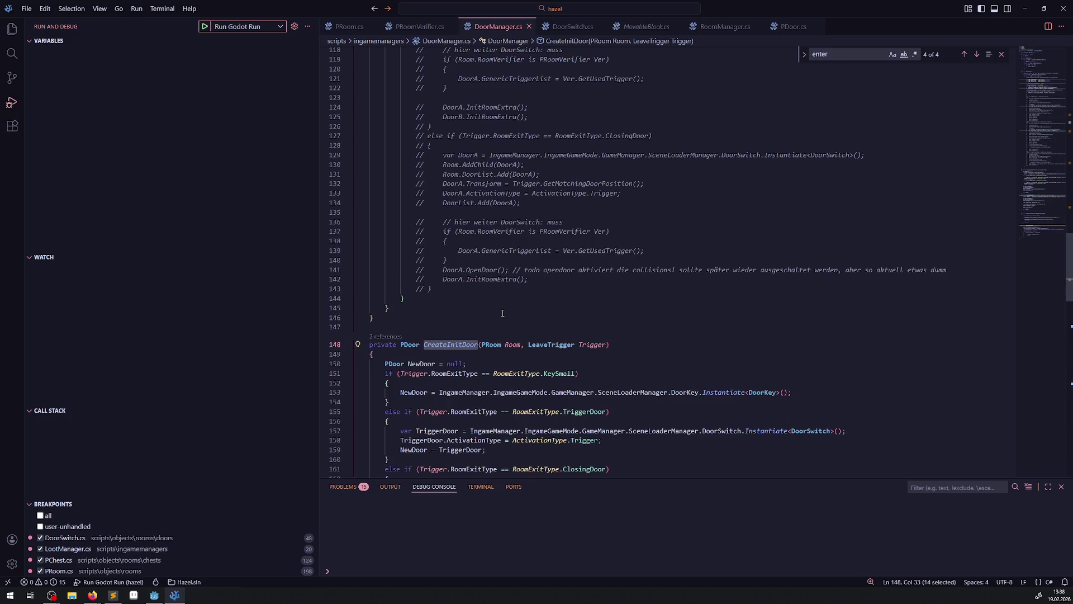
left_click(385, 375)
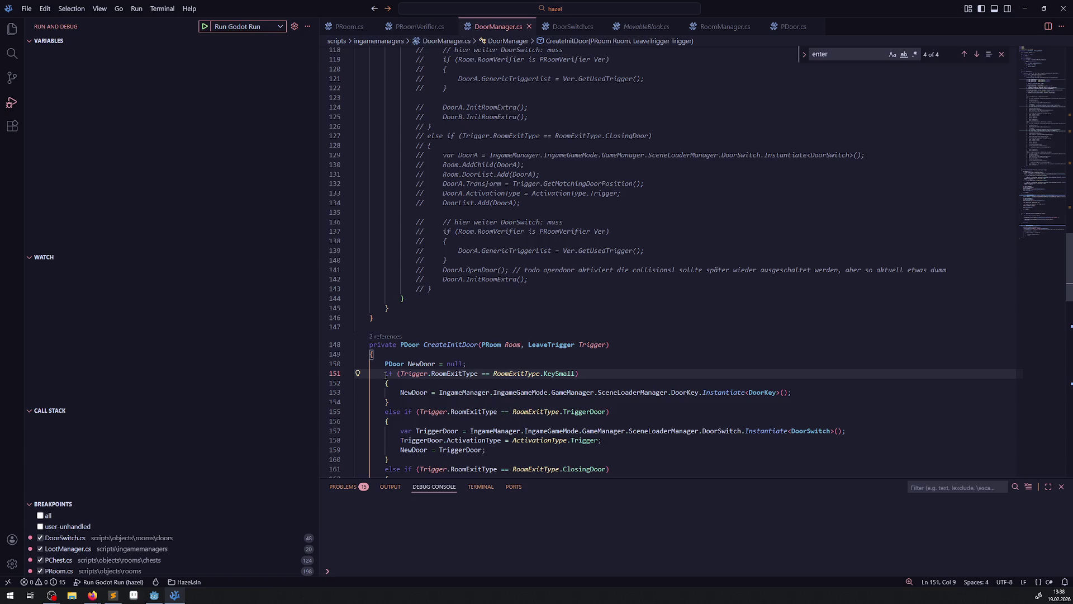
left_click_drag(385, 374, 412, 383)
key("ctrl+c")
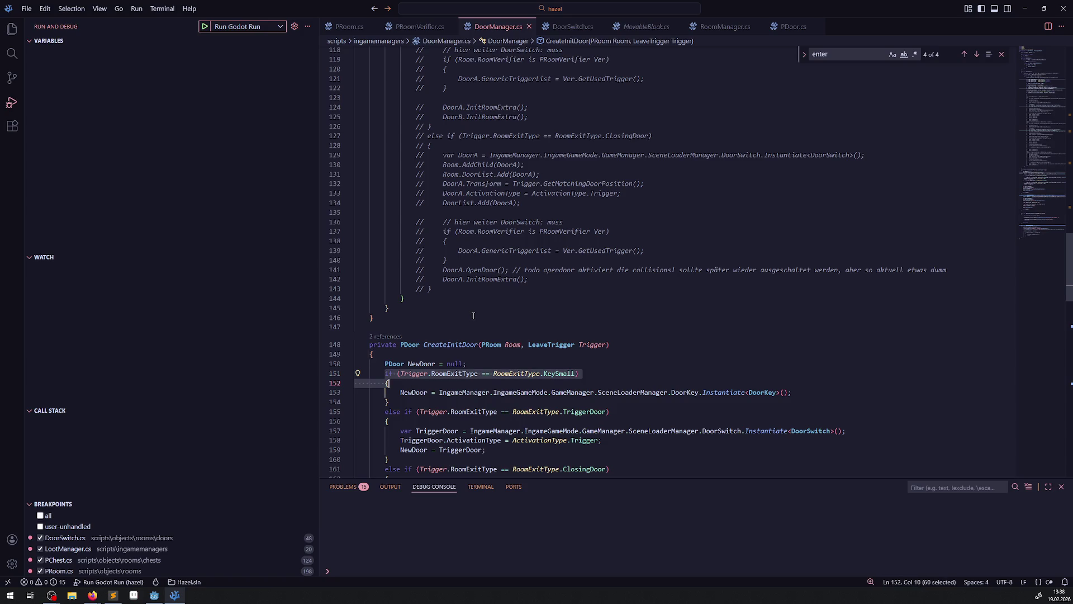
scroll(489, 336, "up", 20)
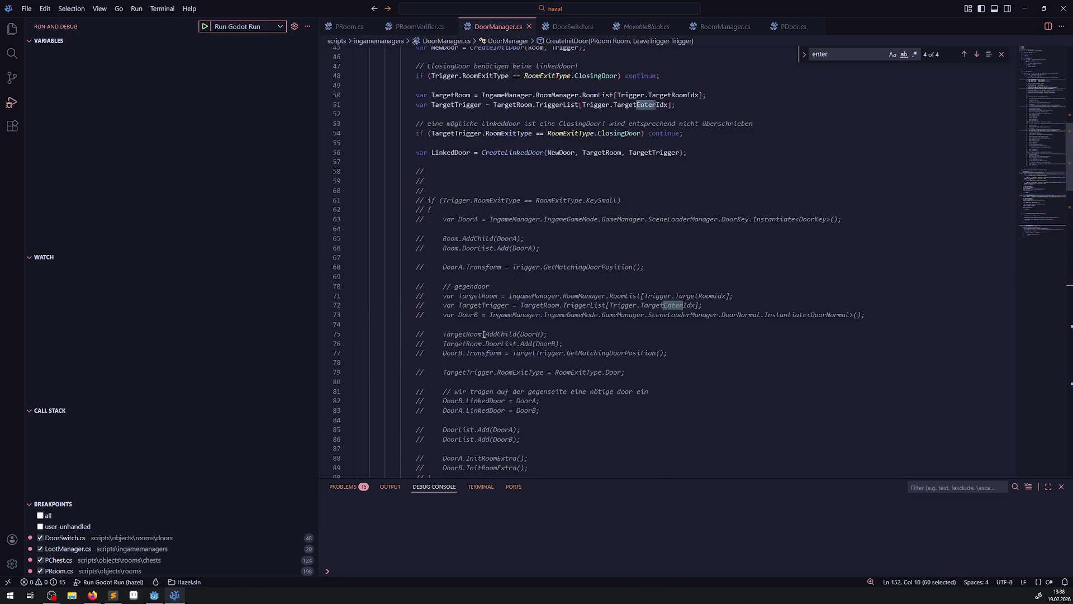
scroll(468, 326, "up", 2)
Step: Wrap SpawnAllDoors' door creation through the LinkedDoor line in the KeySmall if-block and save
left_click(559, 207)
key("Return")
key("ctrl+v")
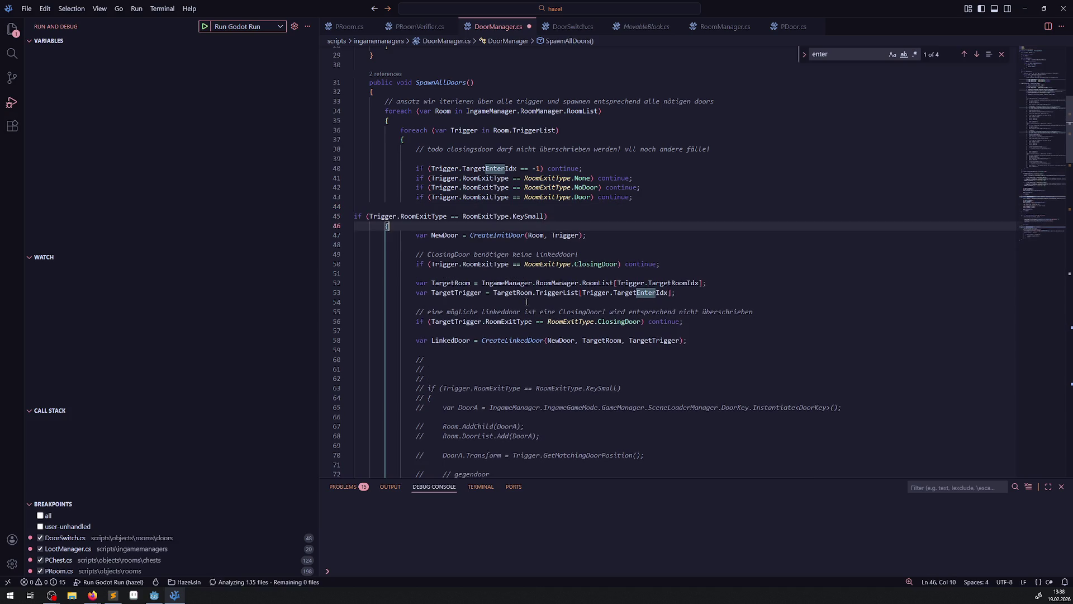
left_click(439, 347)
type("}")
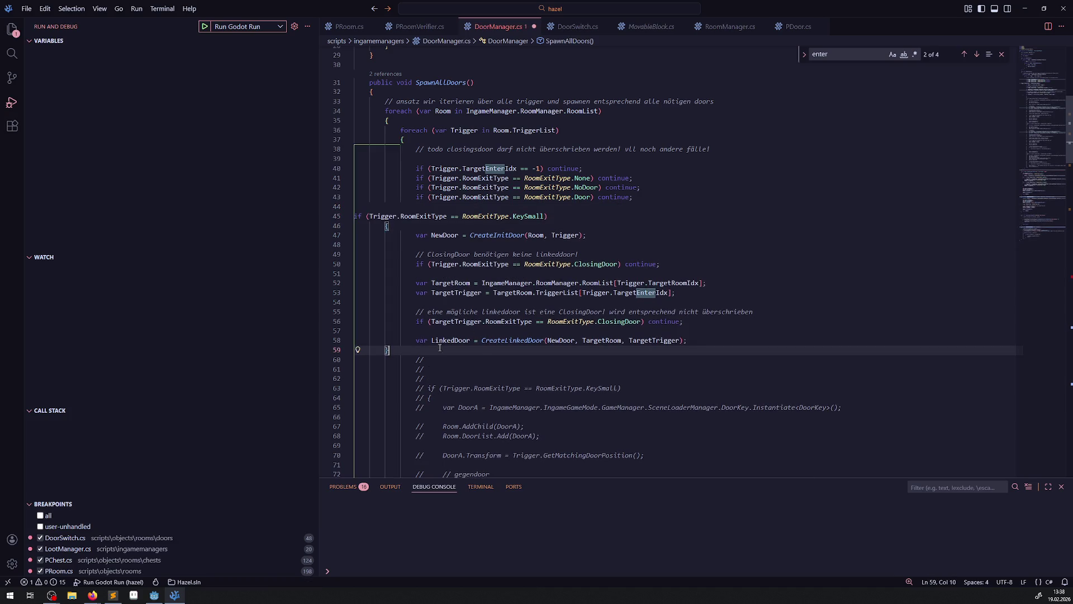
key("ctrl+s")
Step: Extend the condition with '||' plus the TriggerDoor check copied from the old code
double_click(587, 217)
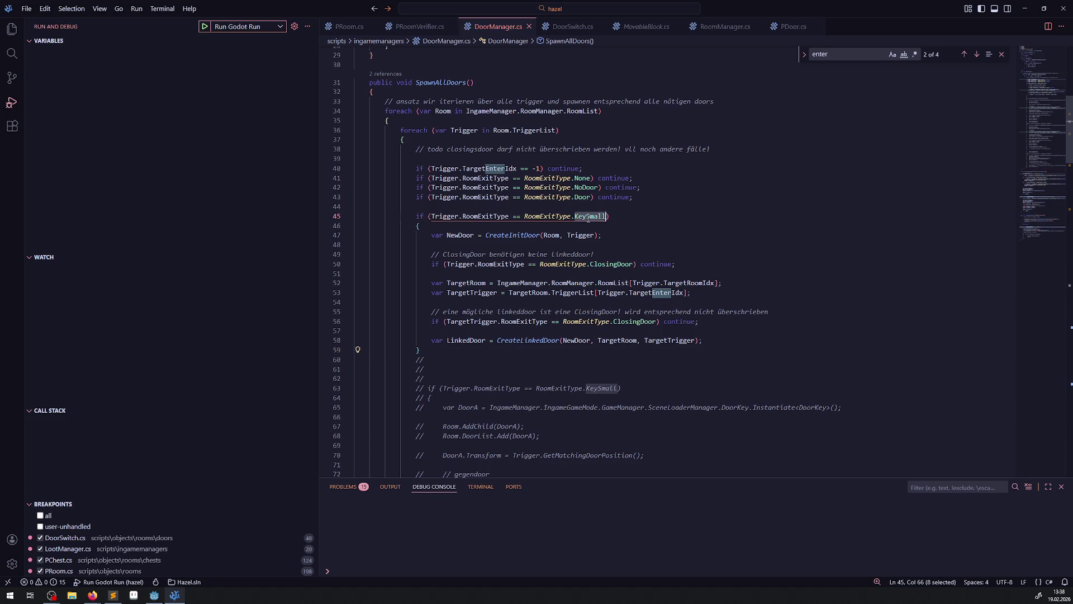
key("Right")
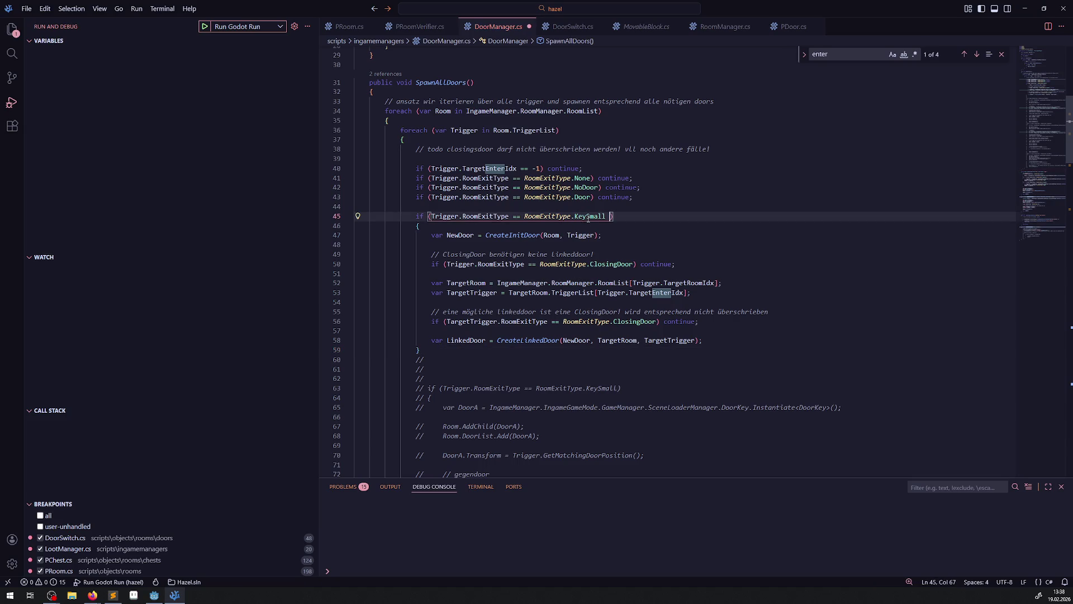
type("||")
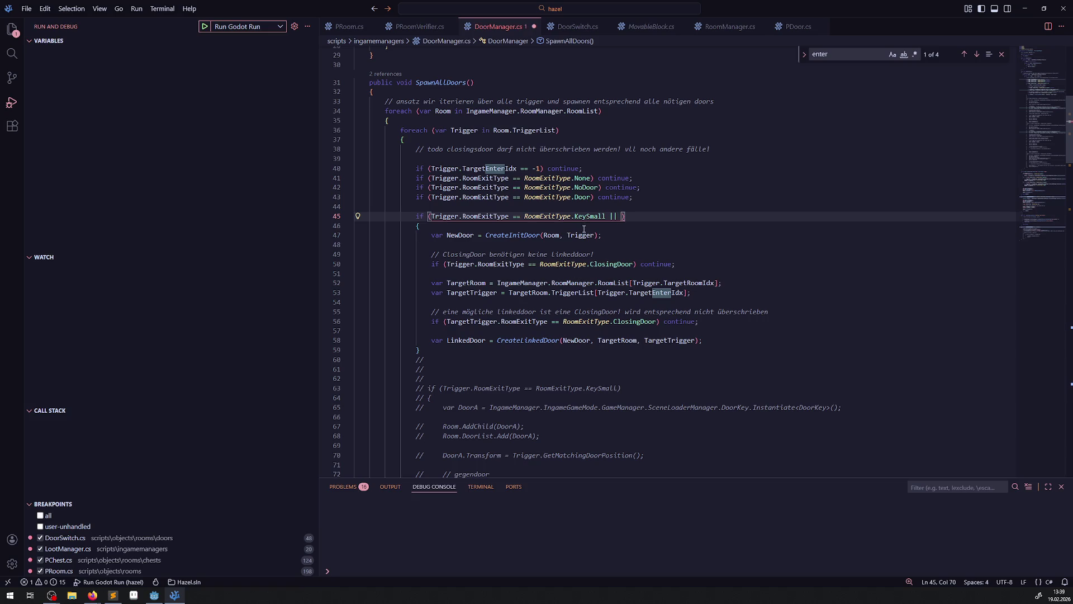
scroll(553, 303, "down", 10)
scroll(544, 192, "up", 2)
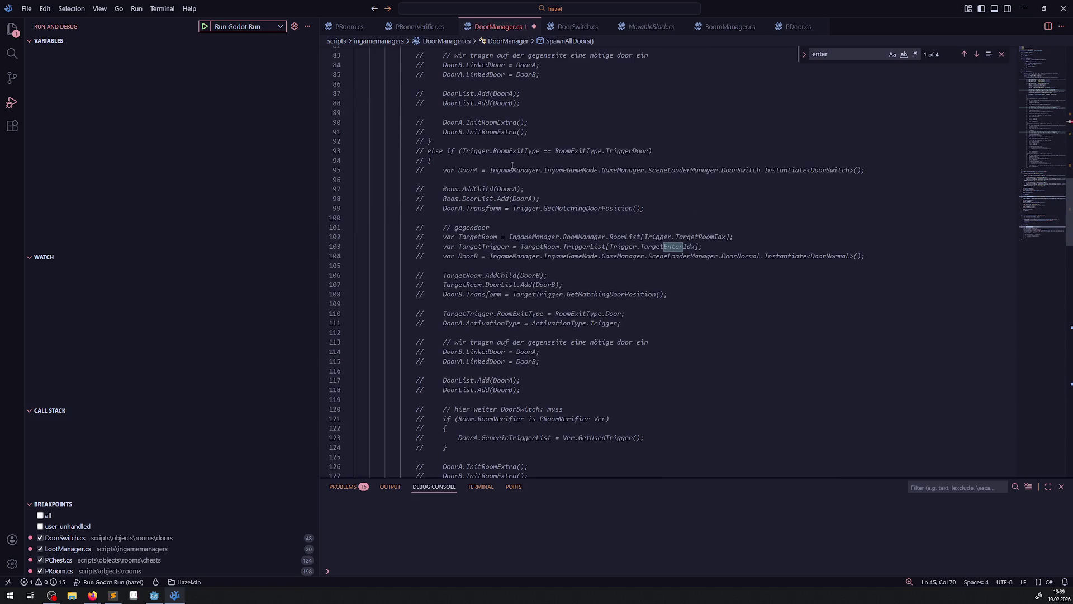
left_click_drag(462, 151, 649, 151)
key("ctrl+c")
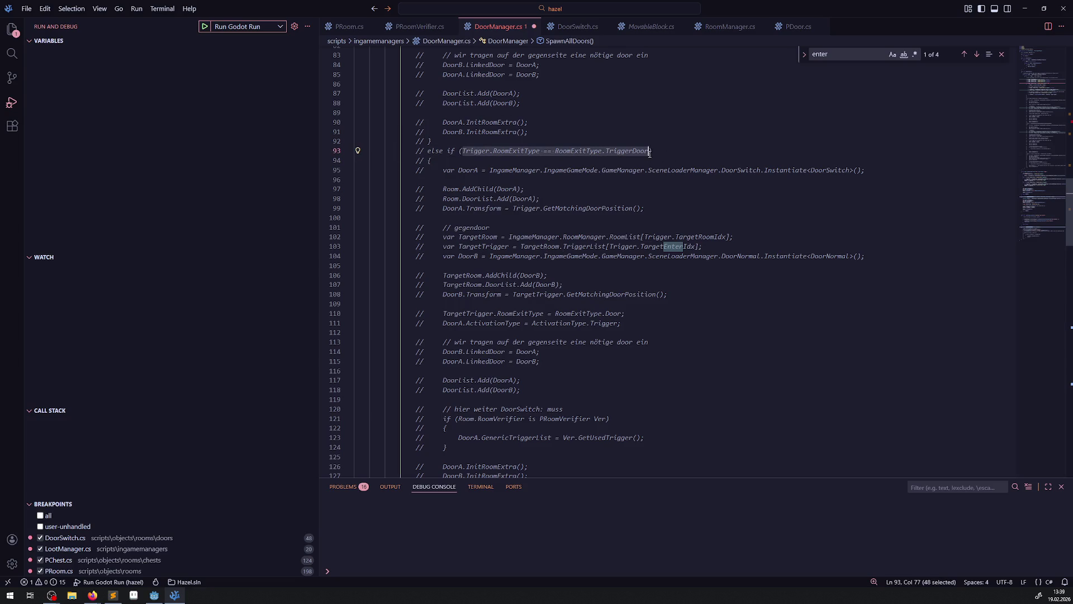
scroll(598, 212, "up", 7)
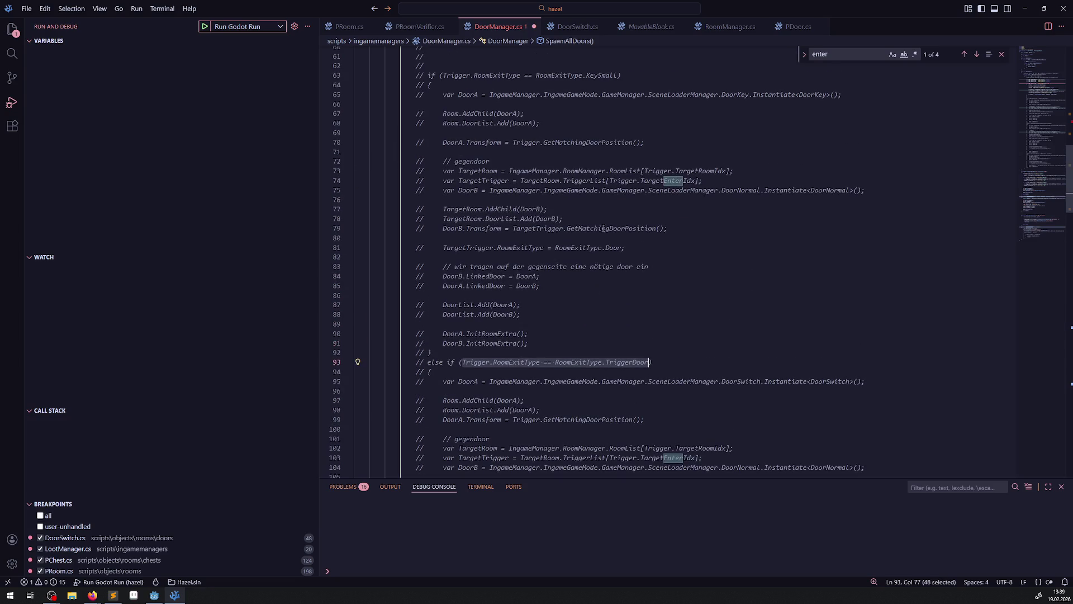
scroll(601, 231, "up", 1)
scroll(679, 186, "up", 2)
left_click(621, 220)
key("ctrl+v")
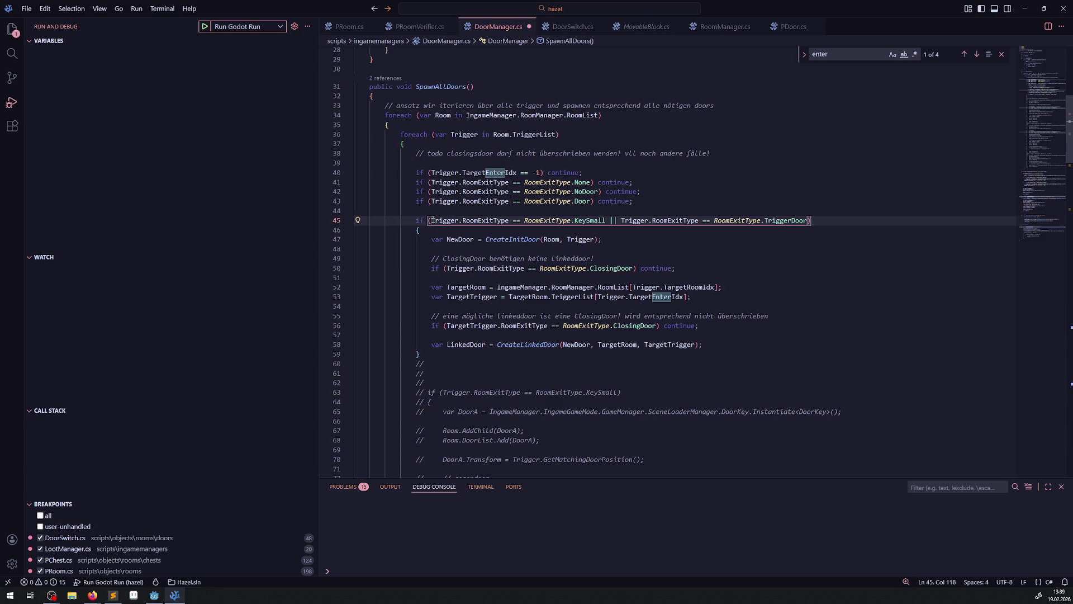
Step: Append ')||' and the ClosingDoor check to the condition, then return to Godot
left_click_drag(431, 220, 511, 220)
key("shift+Left")
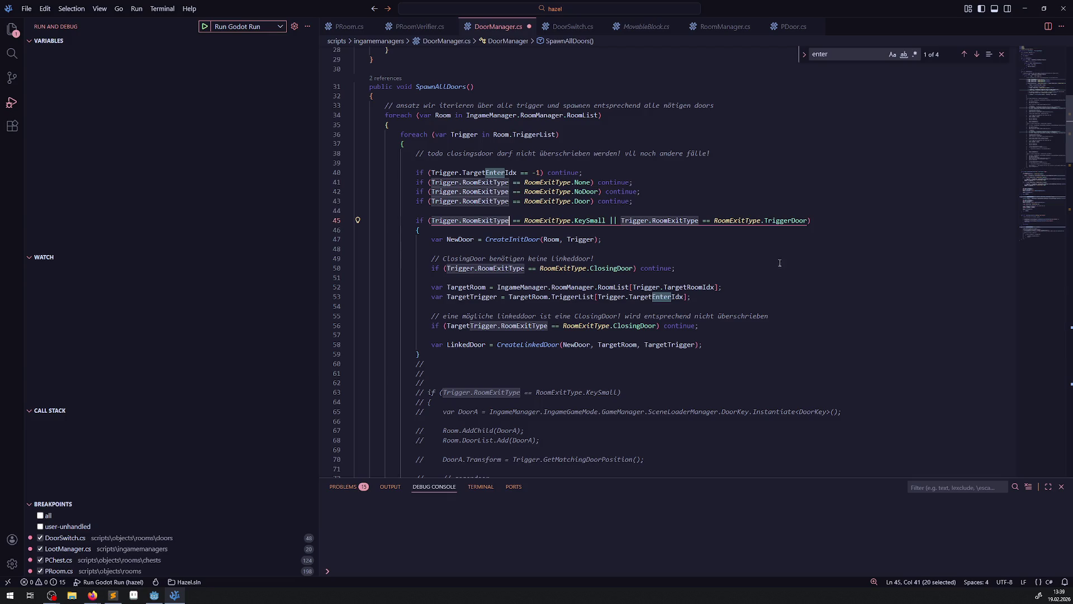
left_click(809, 220)
type(")")
type("||")
scroll(803, 207, "down", 15)
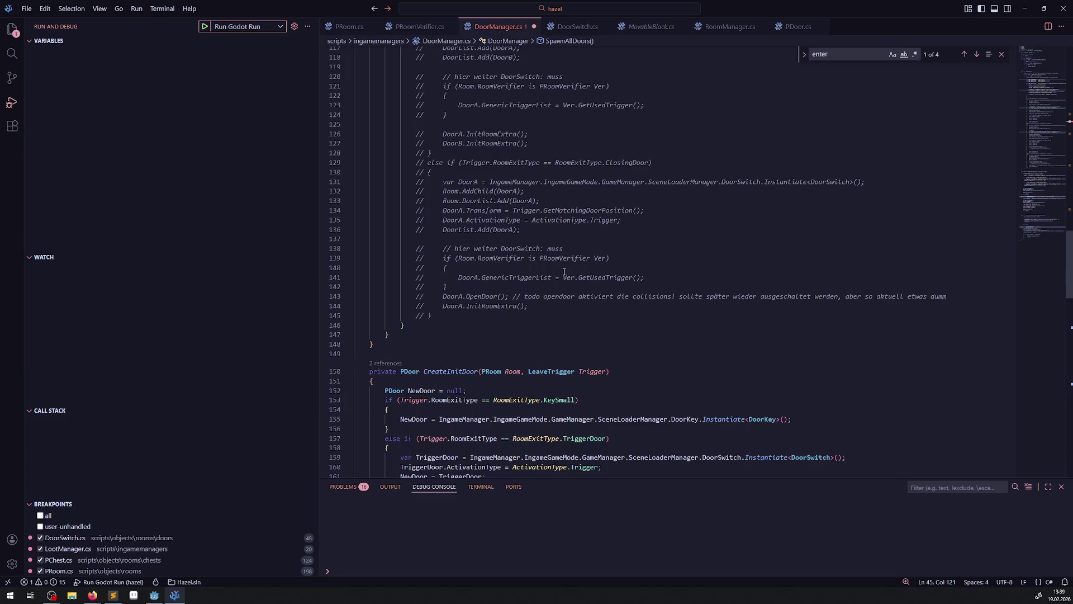
left_click_drag(462, 246, 647, 247)
key("ctrl+c")
scroll(787, 290, "up", 15)
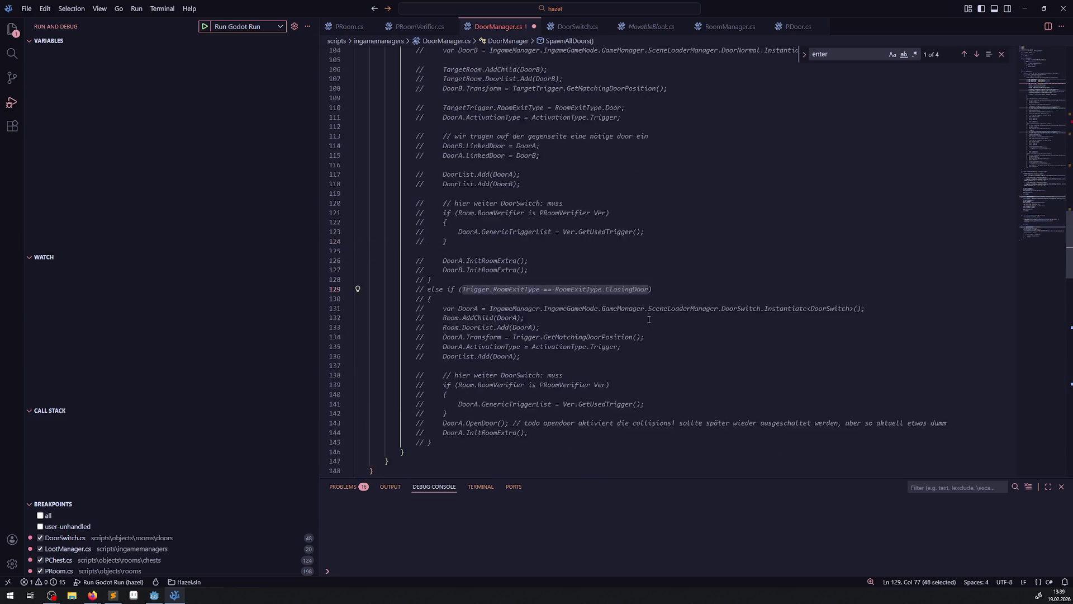
left_click(816, 266)
key("ctrl+v")
left_click(794, 240)
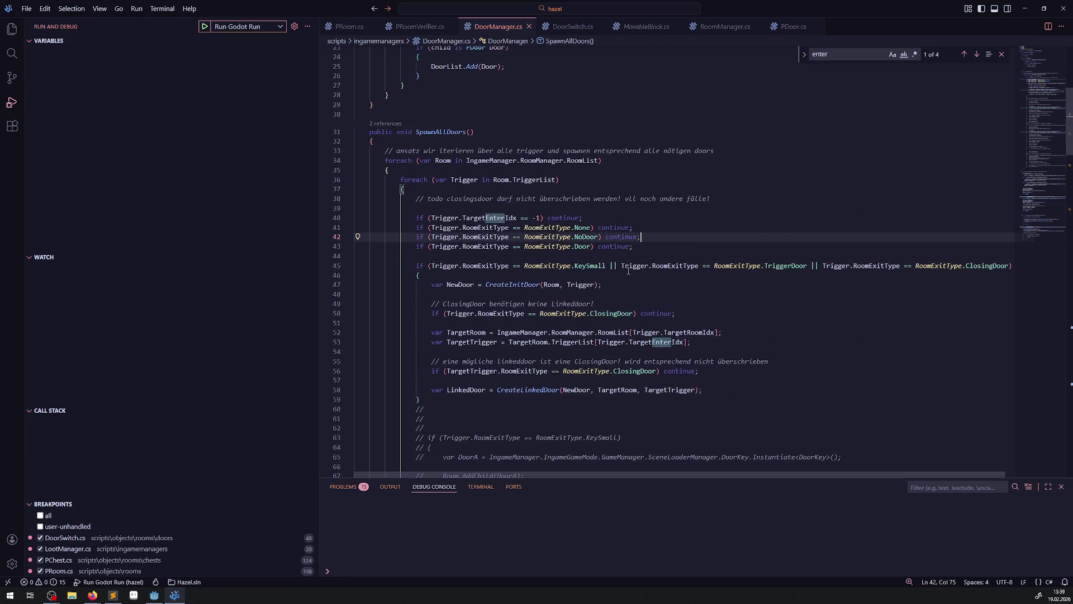
key("alt+Tab")
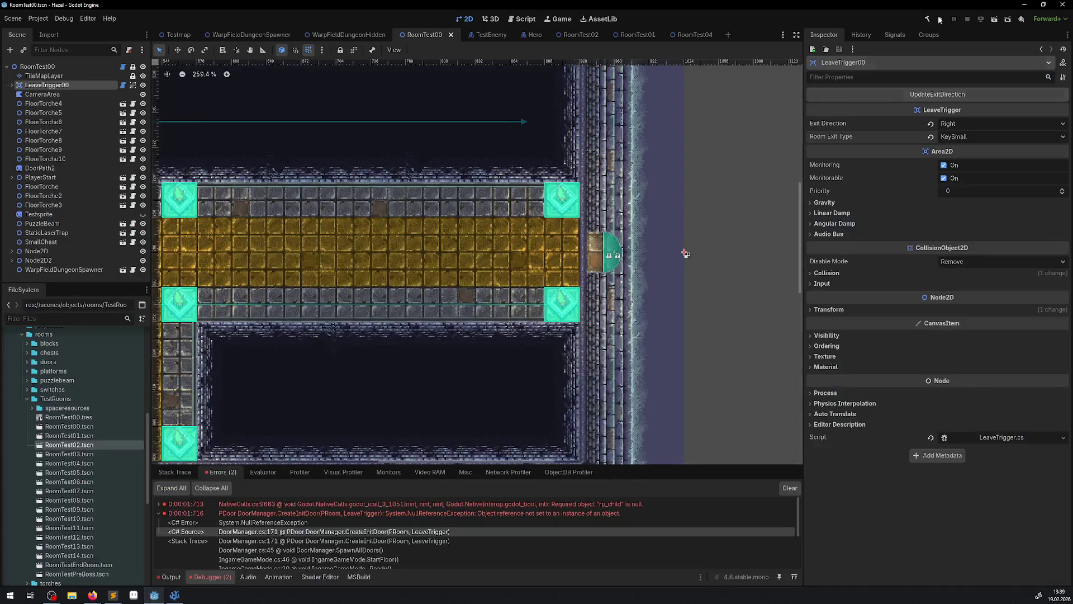
Step: Rebuild the .NET project, clear the Errors panel, and run the project
left_click(929, 23)
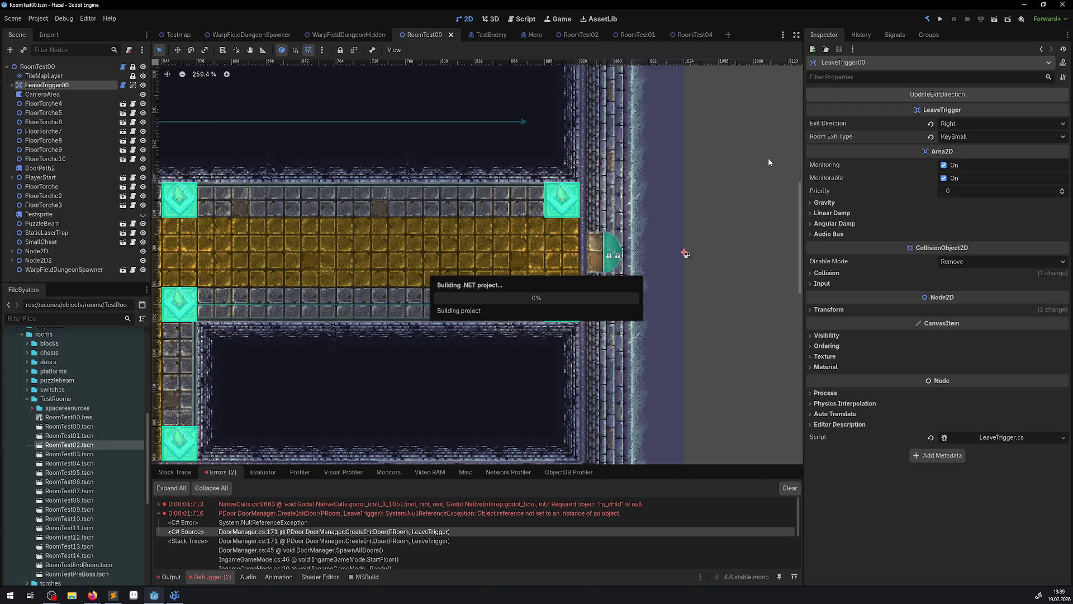
left_click(785, 488)
left_click(941, 21)
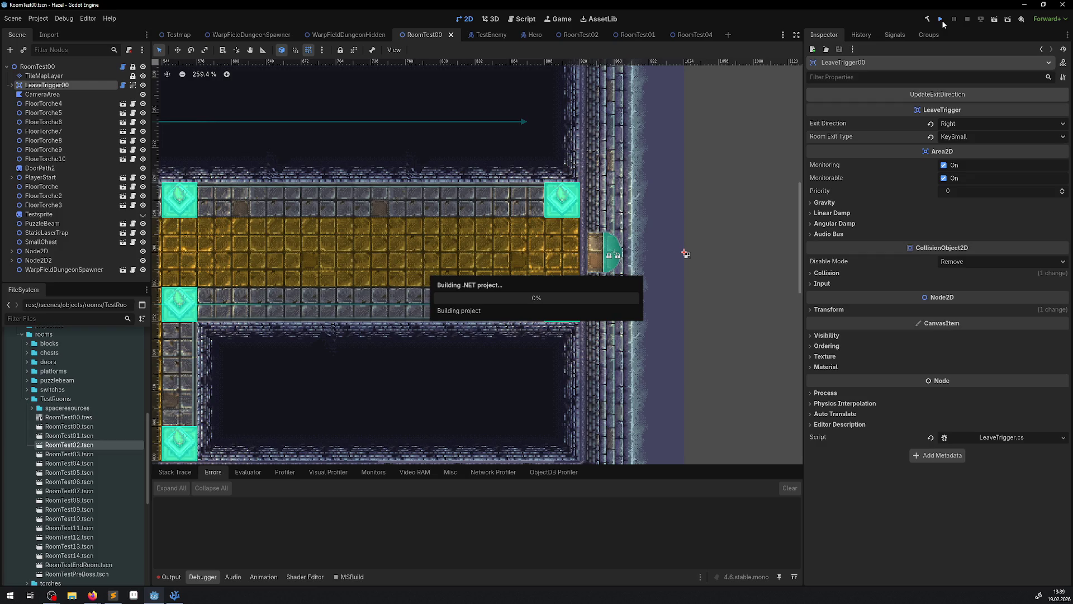
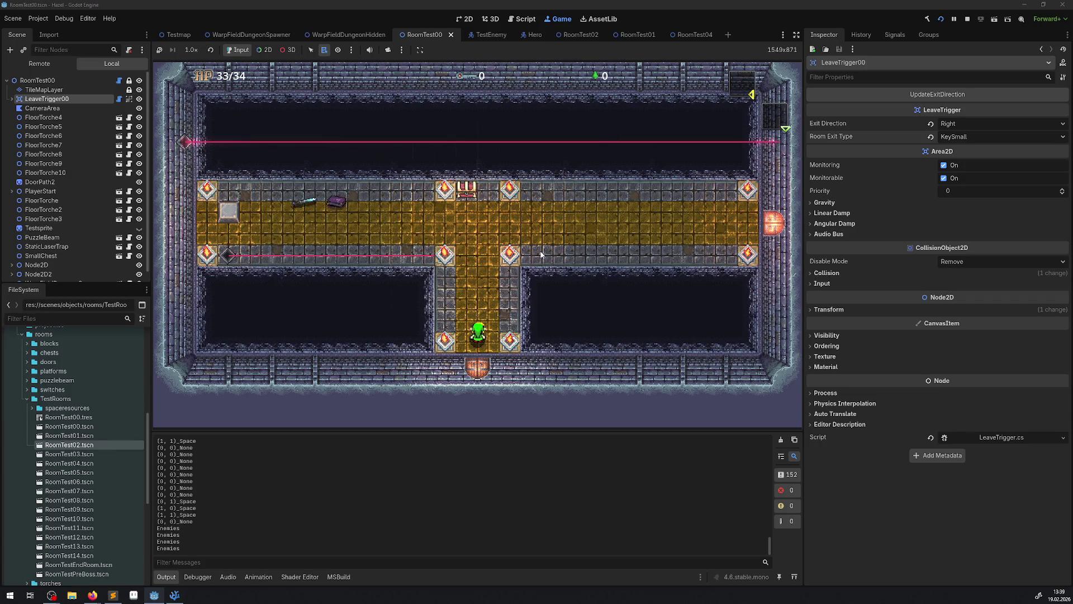
Step: Walk the hero through the main hall and open the chest to collect a key
key("Up")
key("Right")
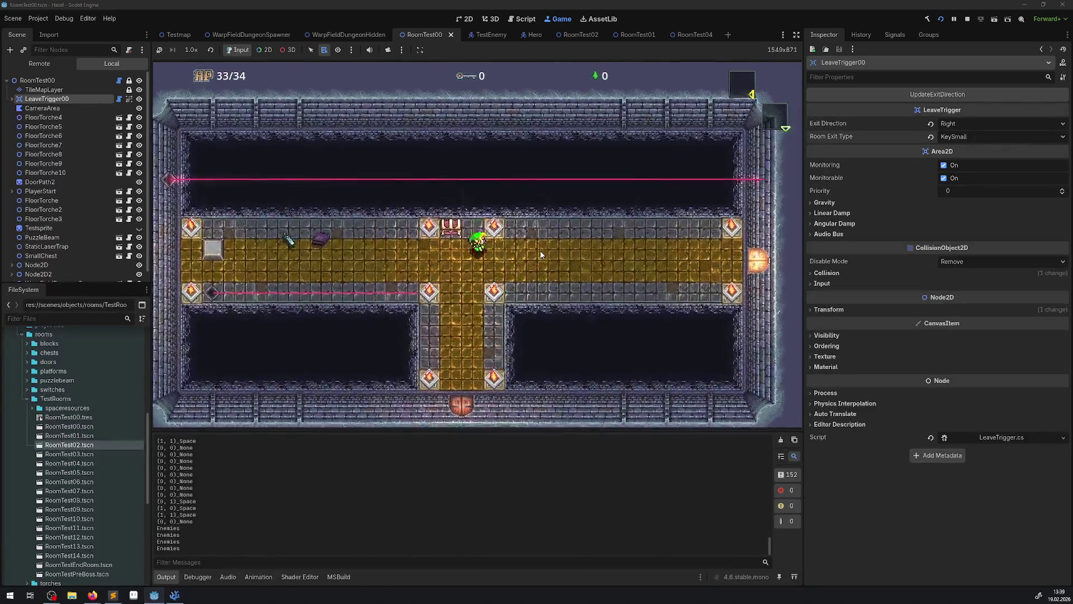
key("Right")
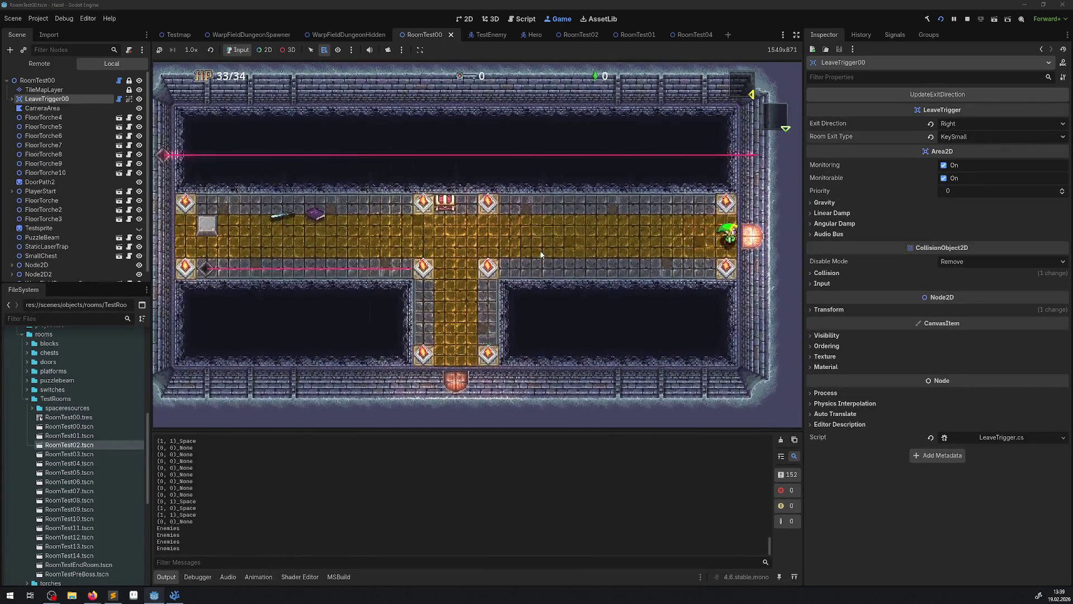
key("Left")
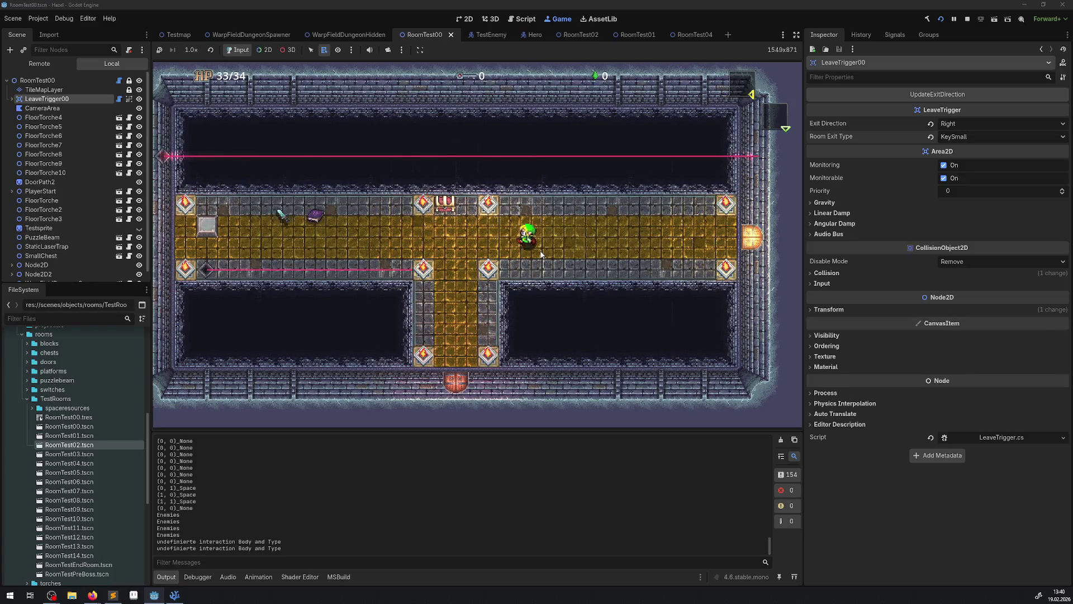
key("Up")
key("space")
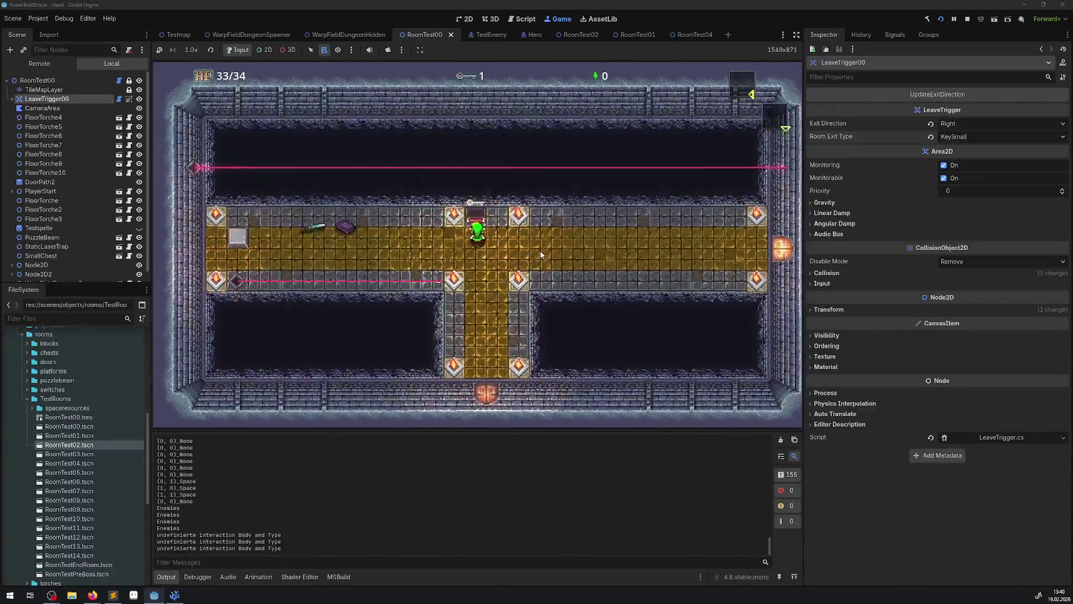
Step: Unlock the east door, explore the next room toward its top-left corner, then stop the game
key("Right")
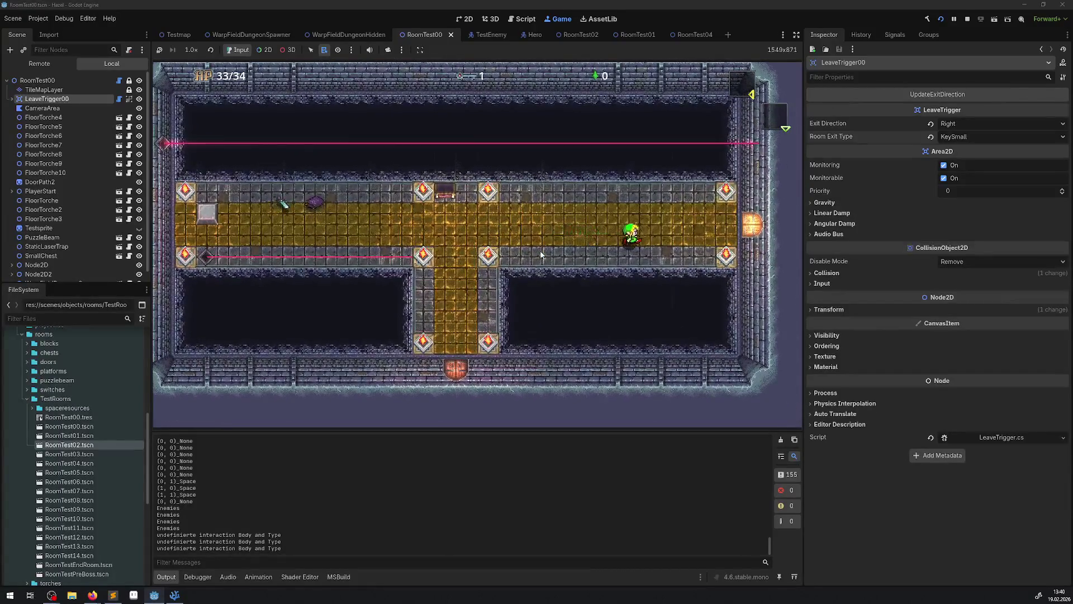
key("Right")
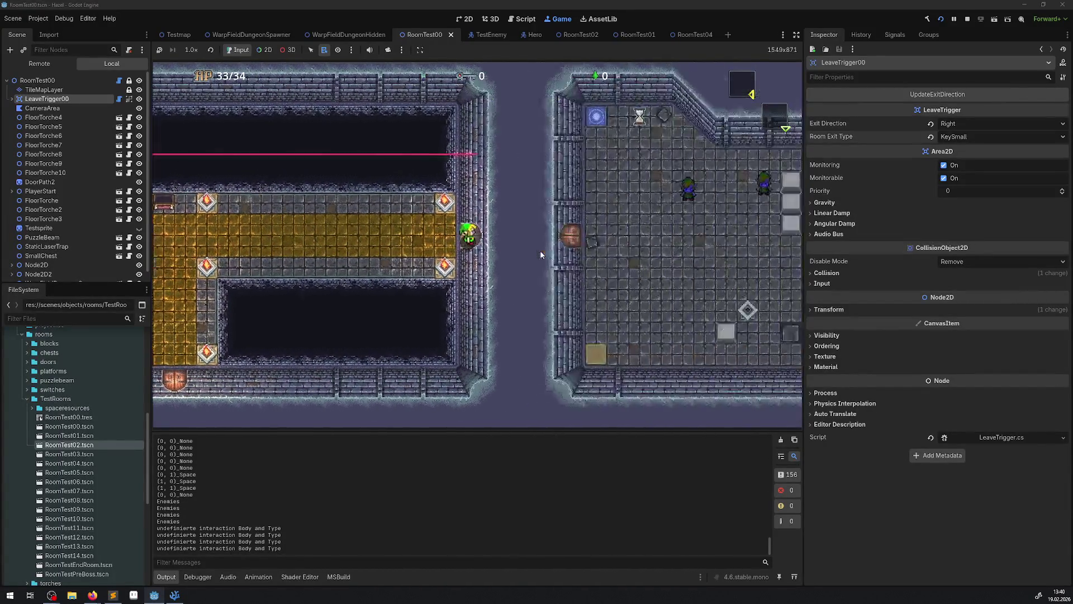
key("Right")
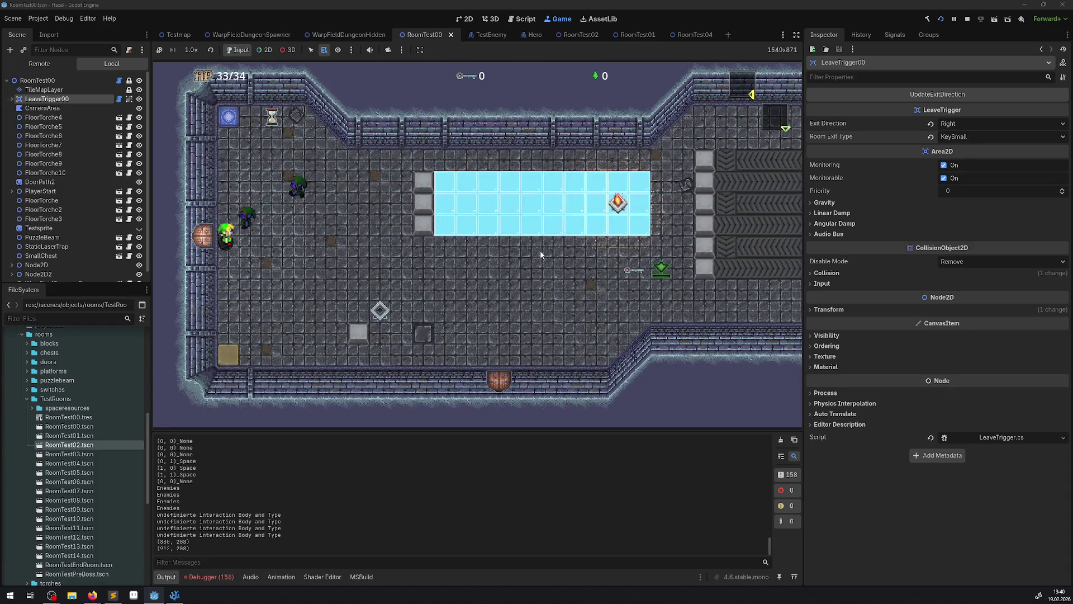
key("Right")
key("Up")
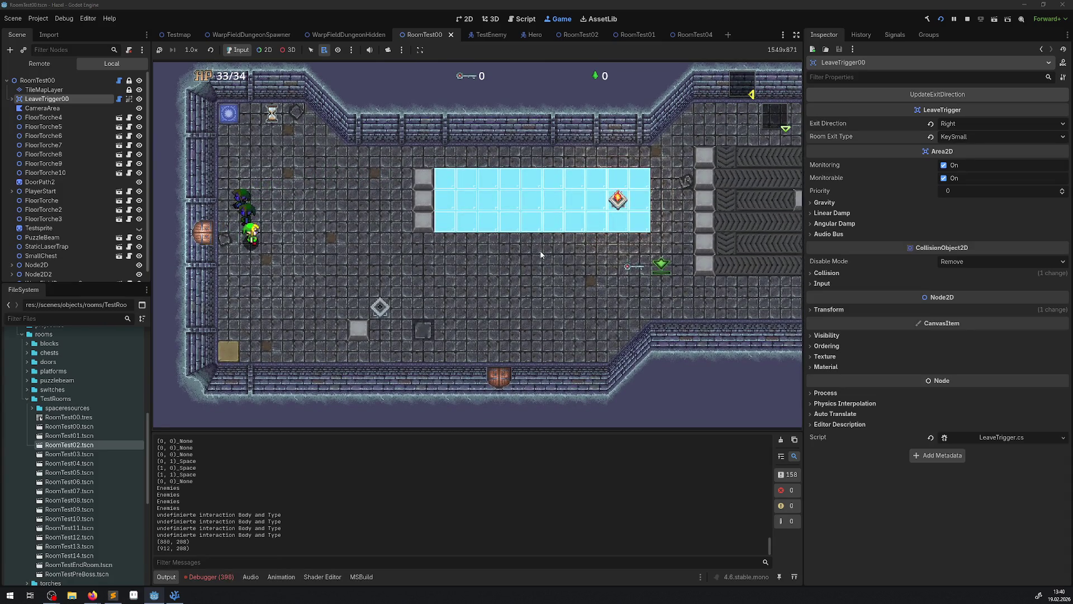
key("Left")
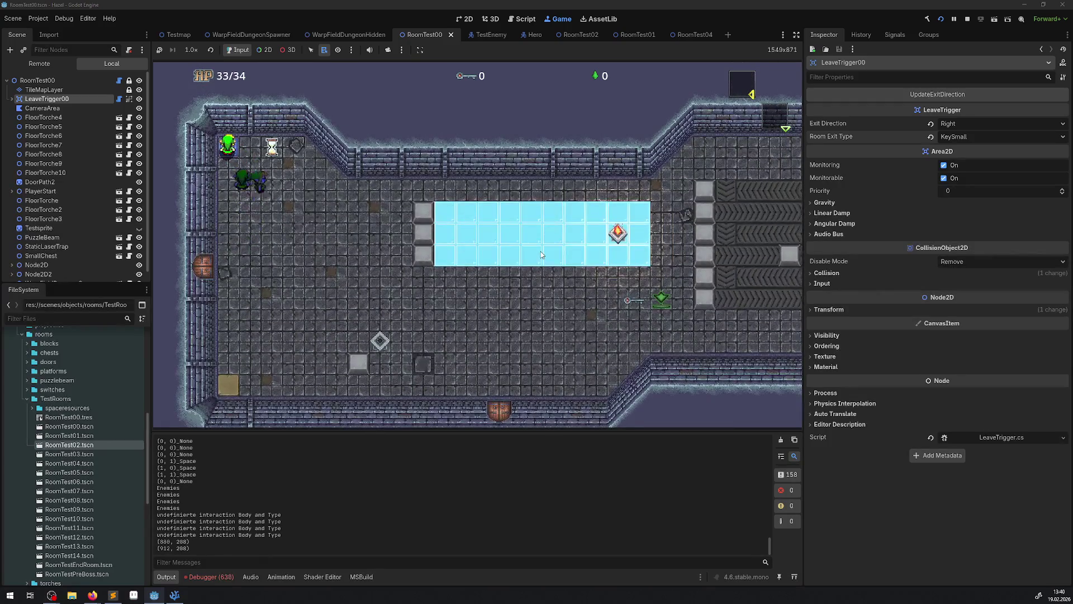
key("F8")
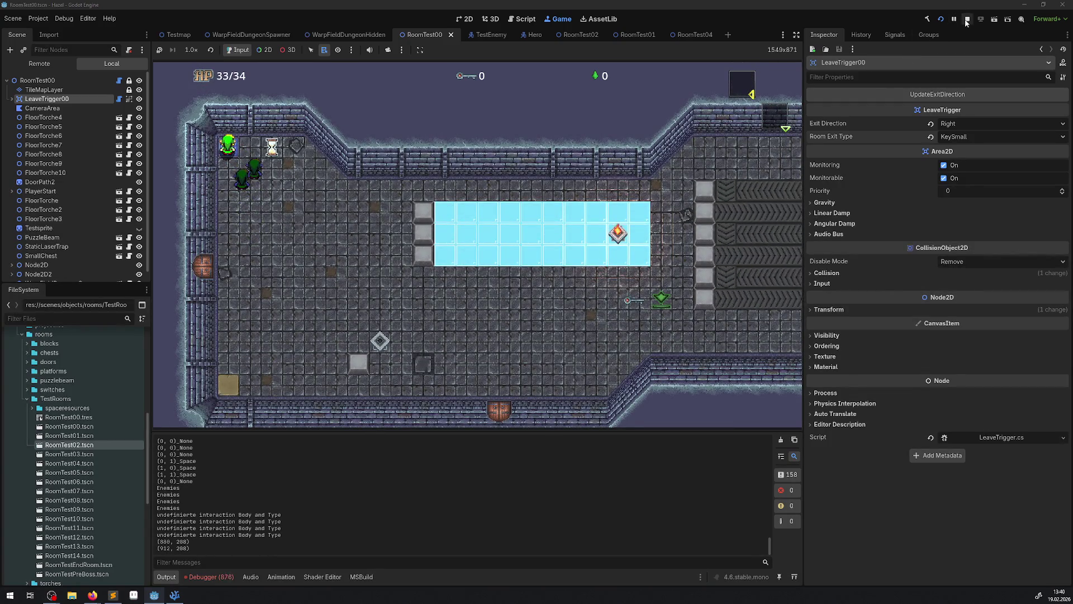
Step: Review the DoorSwitch._Process null-reference errors in the Debugger's Errors list
left_click(214, 579)
scroll(430, 531, "down", 5)
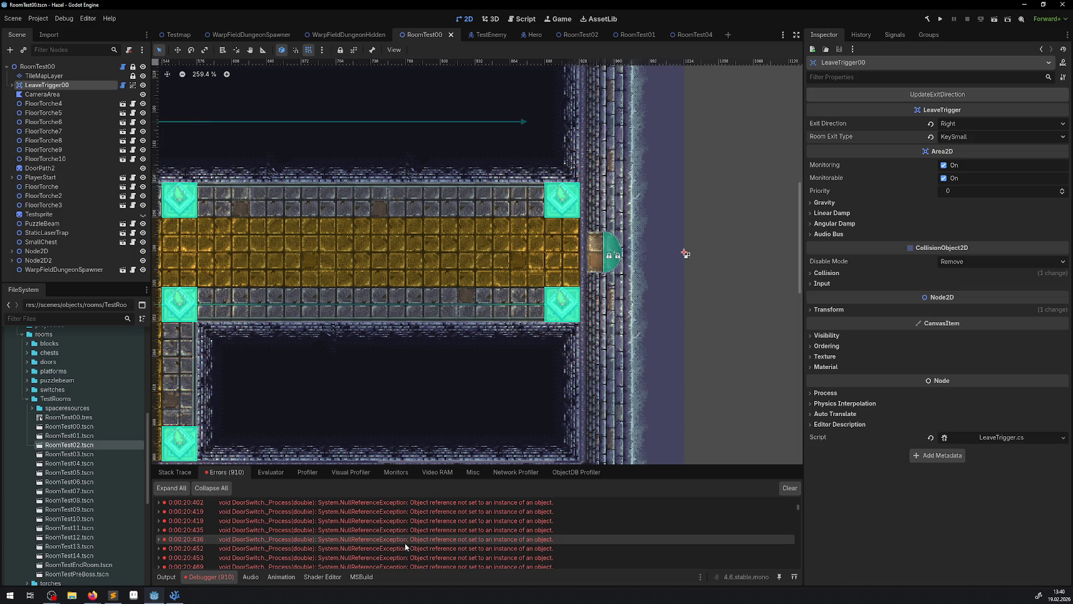
mouse_move(350, 541)
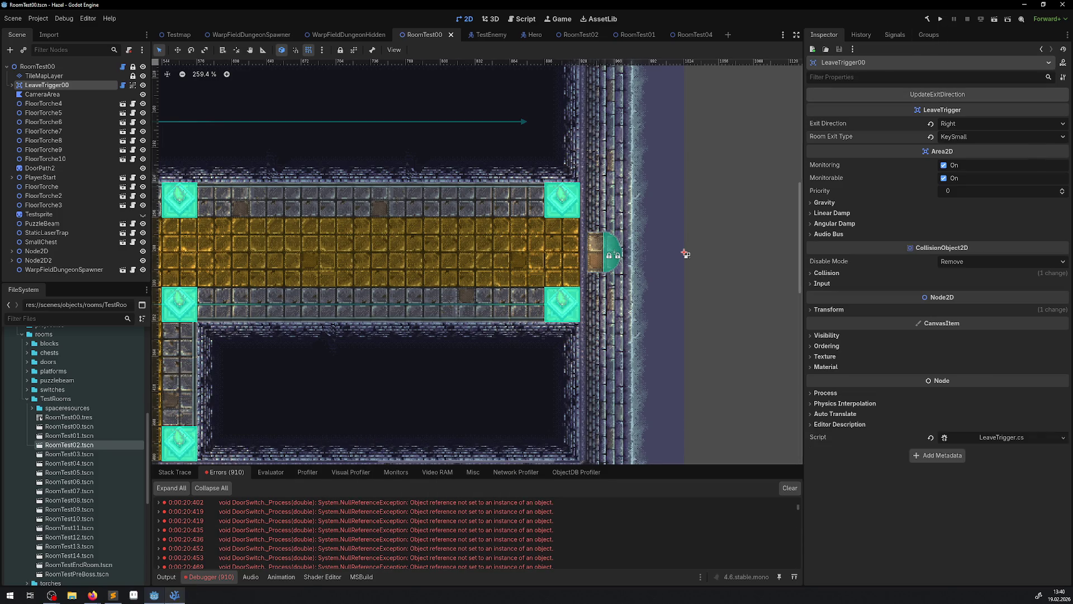
Step: Switch to the code editor showing DoorManager.cs
key("alt+Tab")
scroll(556, 342, "up", 3)
scroll(537, 351, "down", 20)
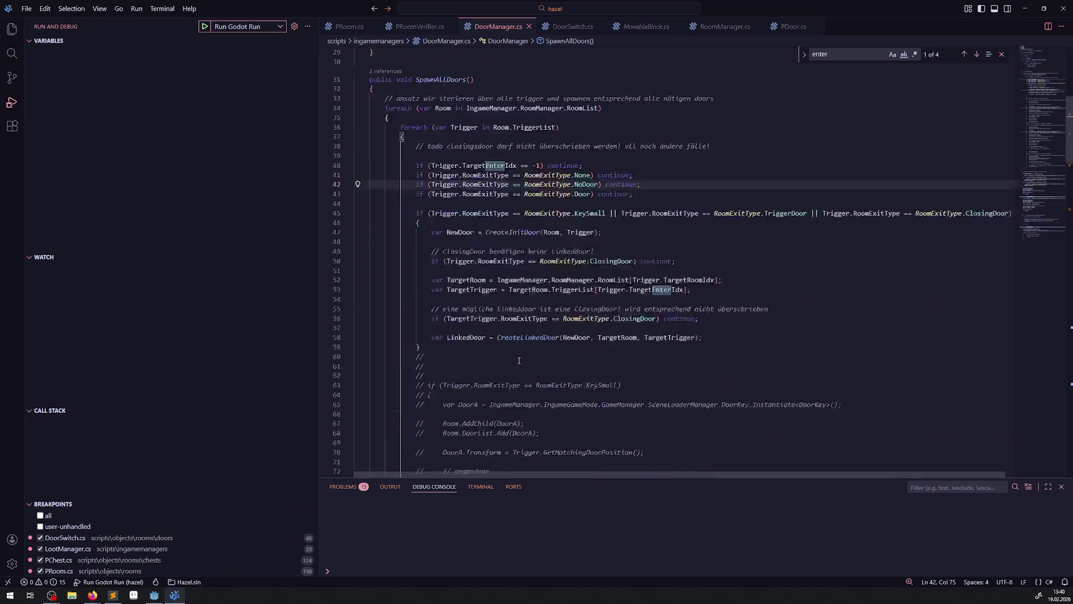
Step: Copy the commented verifier block into the TriggerDoor branch of CreateInitDoor
scroll(517, 350, "down", 4)
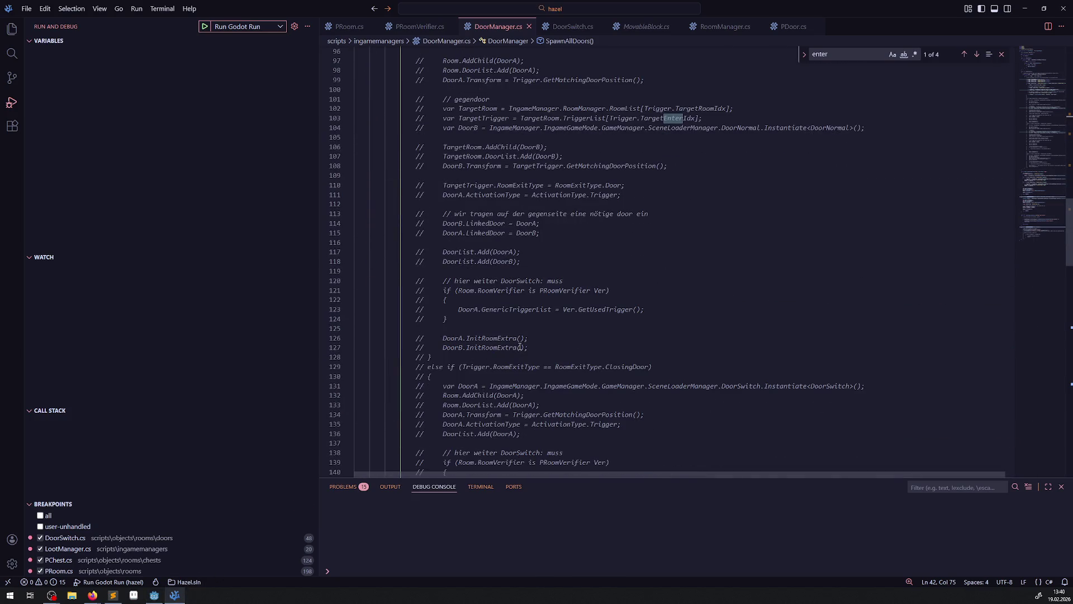
left_click_drag(474, 318, 442, 291)
key("ctrl+c")
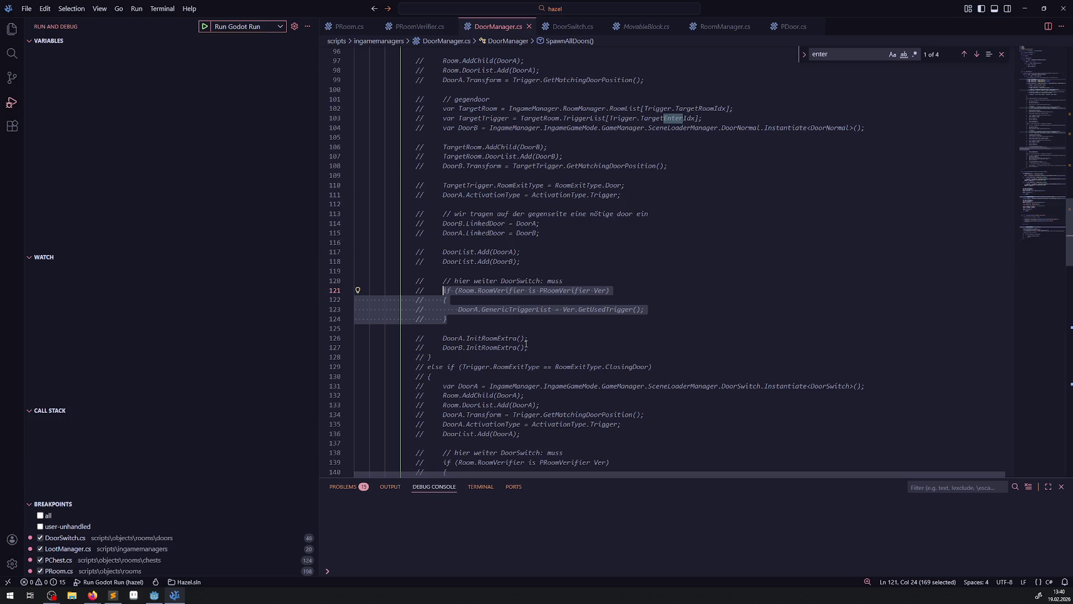
scroll(526, 343, "down", 17)
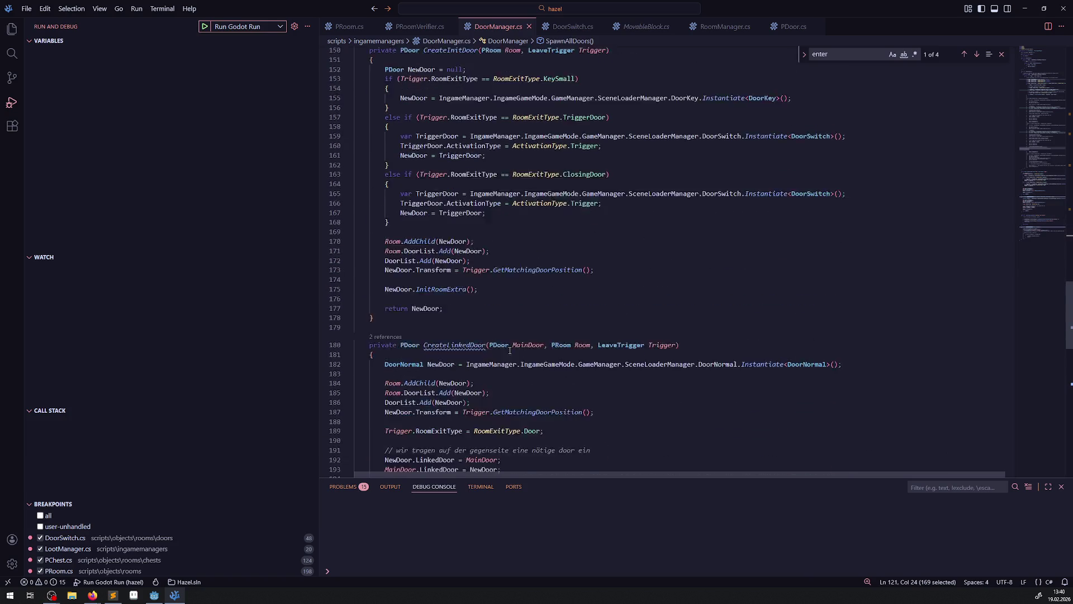
left_click(502, 200)
key("Return")
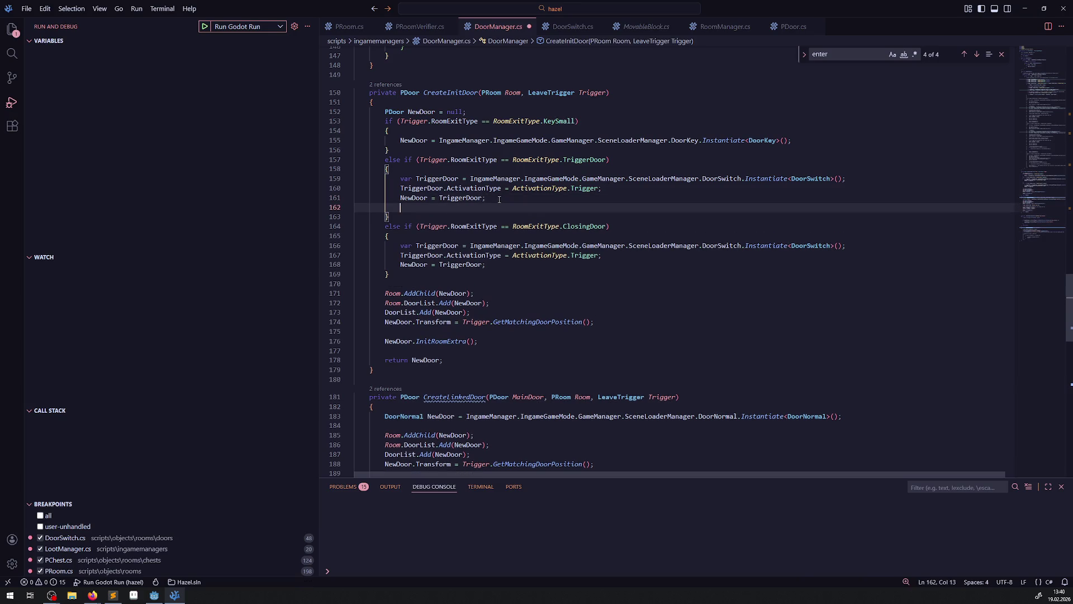
key("ctrl+v")
Step: Uncomment the pasted verifier lines and rename DoorA to TriggerDoor
left_click_drag(451, 236, 419, 217)
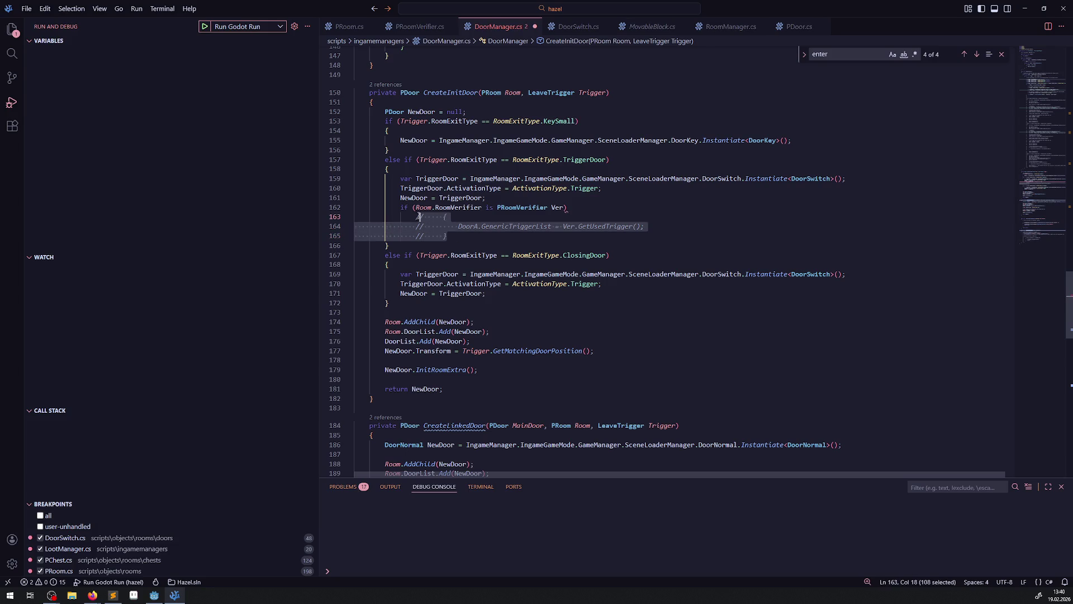
key("ctrl+slash")
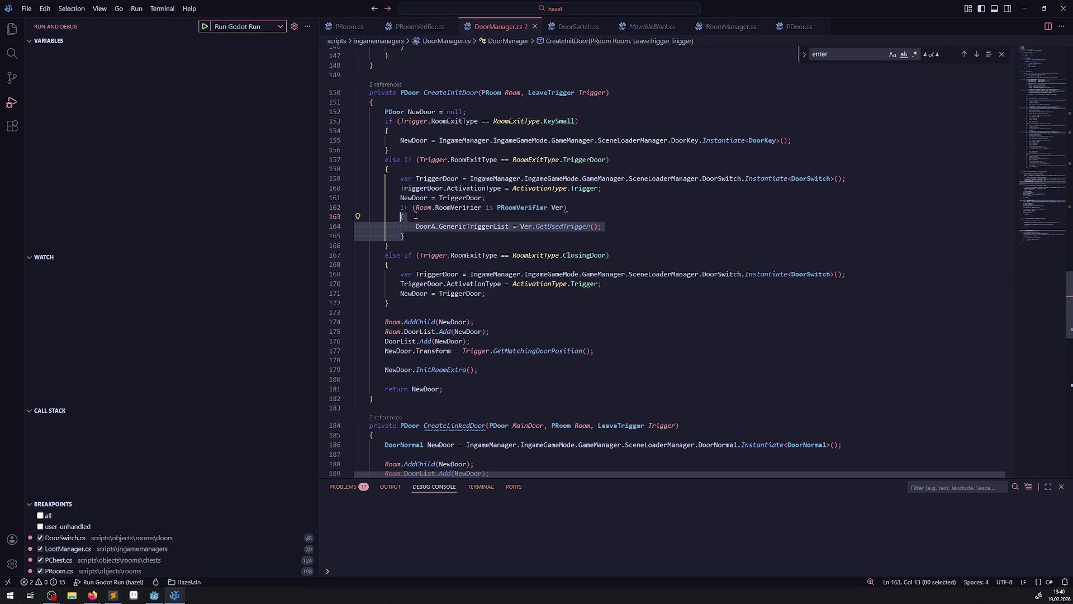
left_click(418, 235)
left_click(412, 199)
key("Up")
key("ctrl+d")
key("ctrl+c")
double_click(423, 227)
key("ctrl+v")
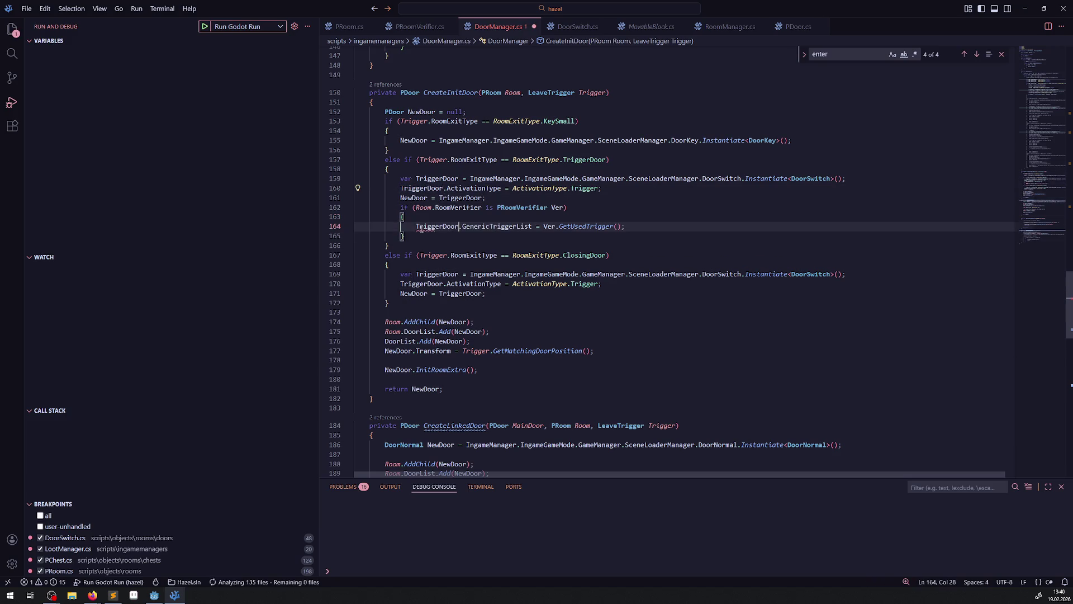
Step: Paste the finished verifier if-block into the ClosingDoor branch and save DoorManager.cs
left_click(499, 200)
key("Return")
left_click_drag(404, 246, 397, 216)
left_click(494, 303)
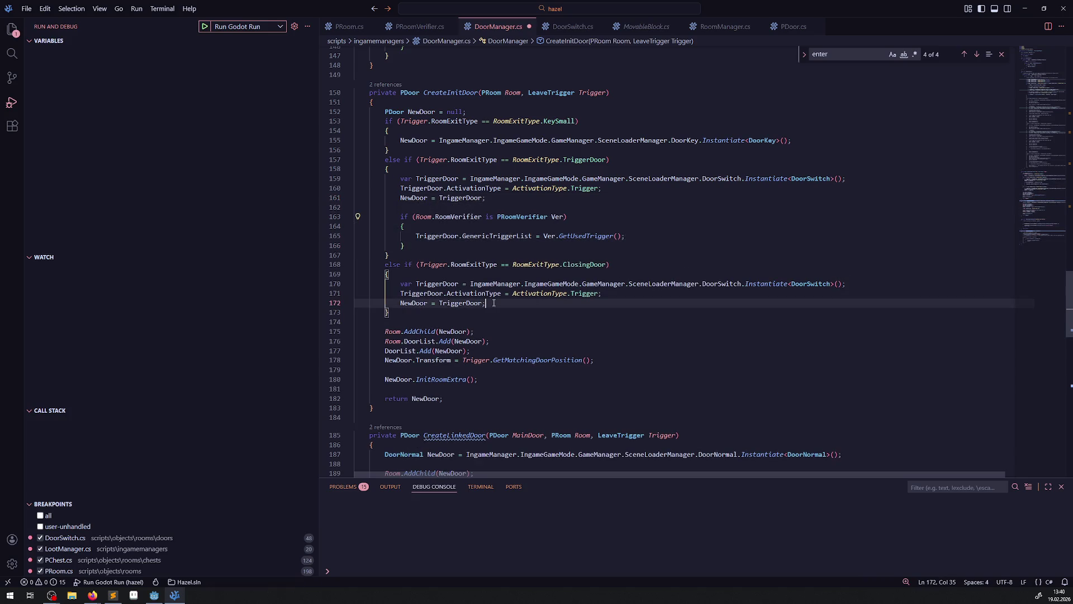
key("Return")
key("ctrl+v")
key("ctrl+s")
Step: Tidy the spacing around the pasted block, save, and rebuild the C# project in Godot
scroll(524, 274, "down", 3)
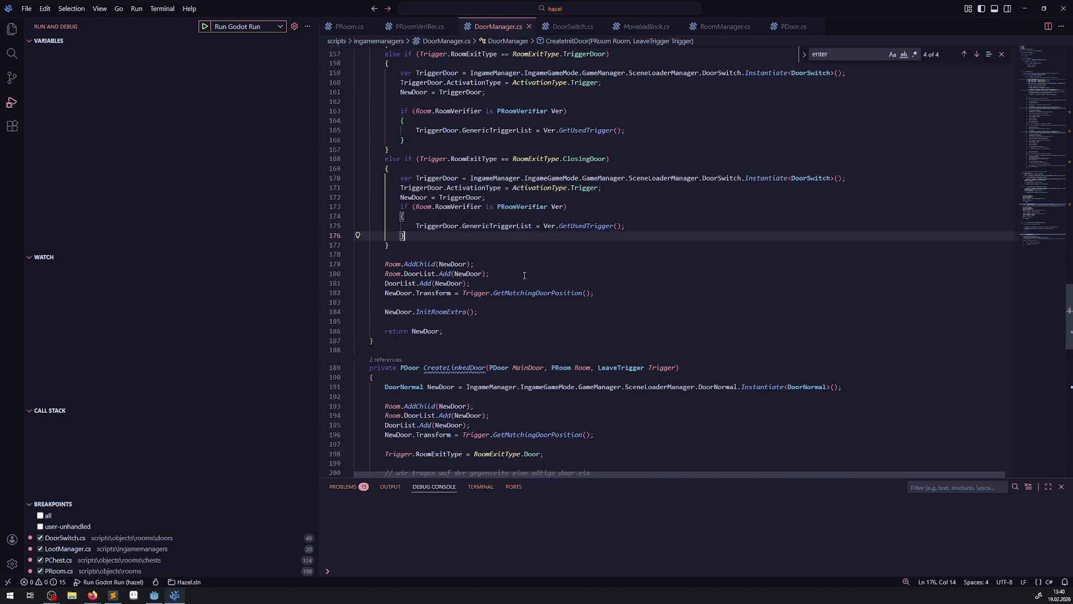
left_click(501, 200)
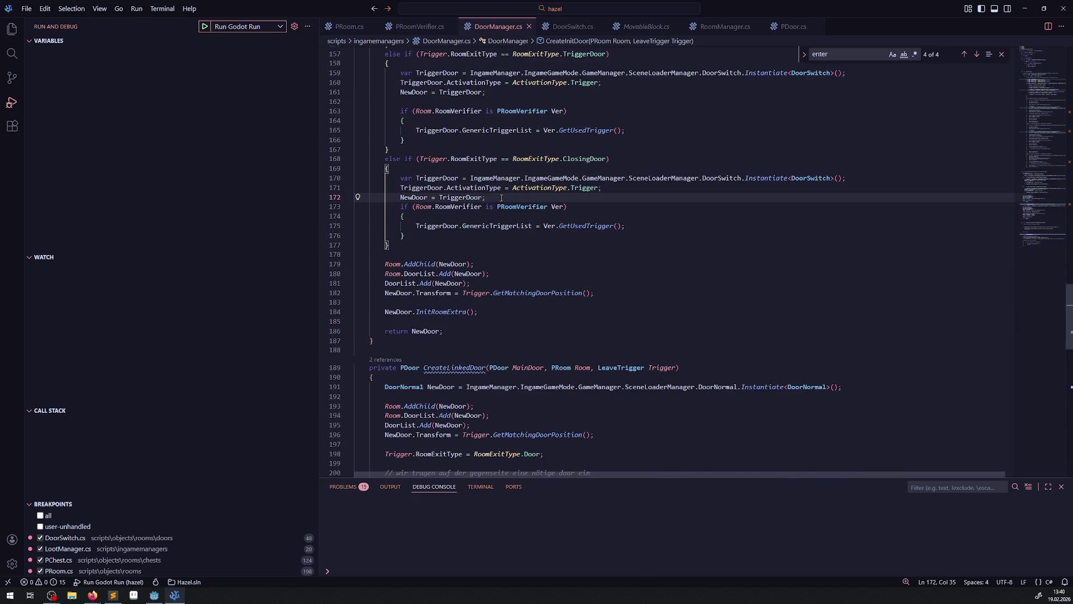
key("Return")
scroll(530, 251, "down", 5)
key("ctrl+s")
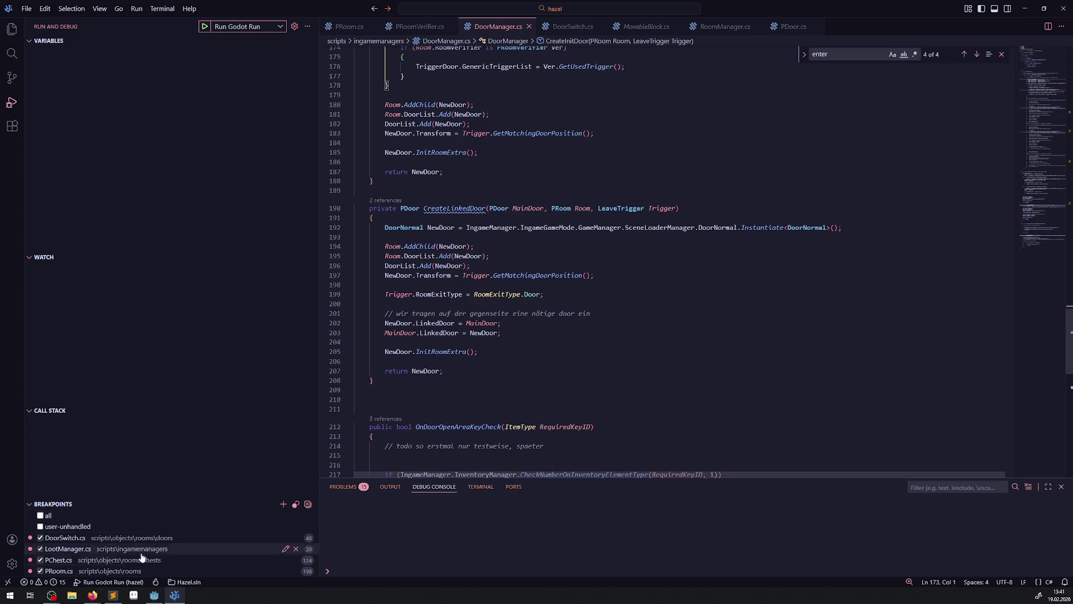
left_click(154, 594)
left_click(930, 20)
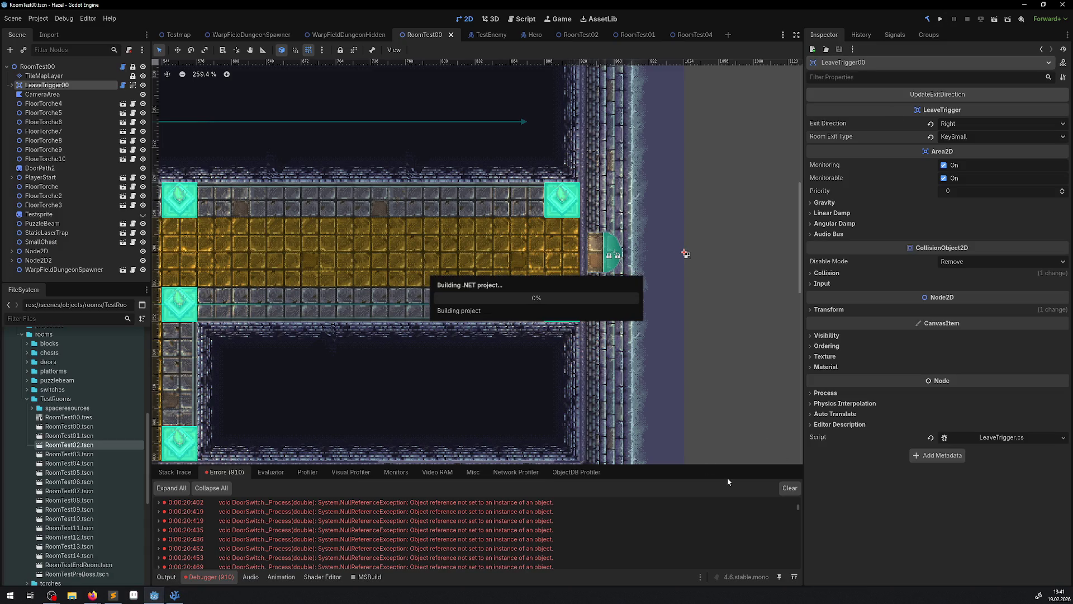
Step: Clear the old errors, rerun the game, take the chest key and unlock the east door
left_click(785, 489)
left_click(941, 19)
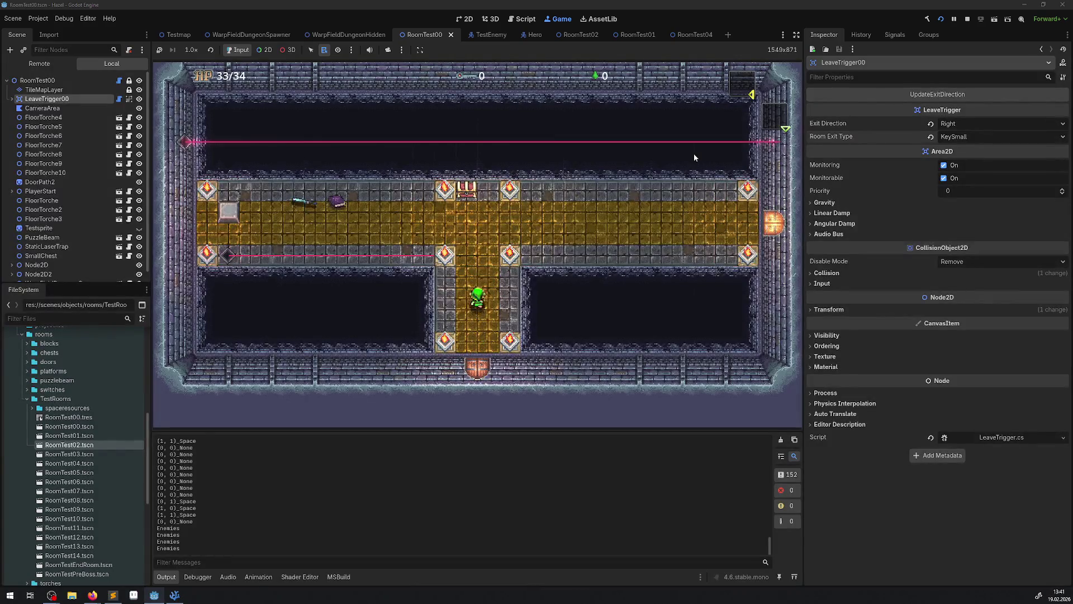
key("space")
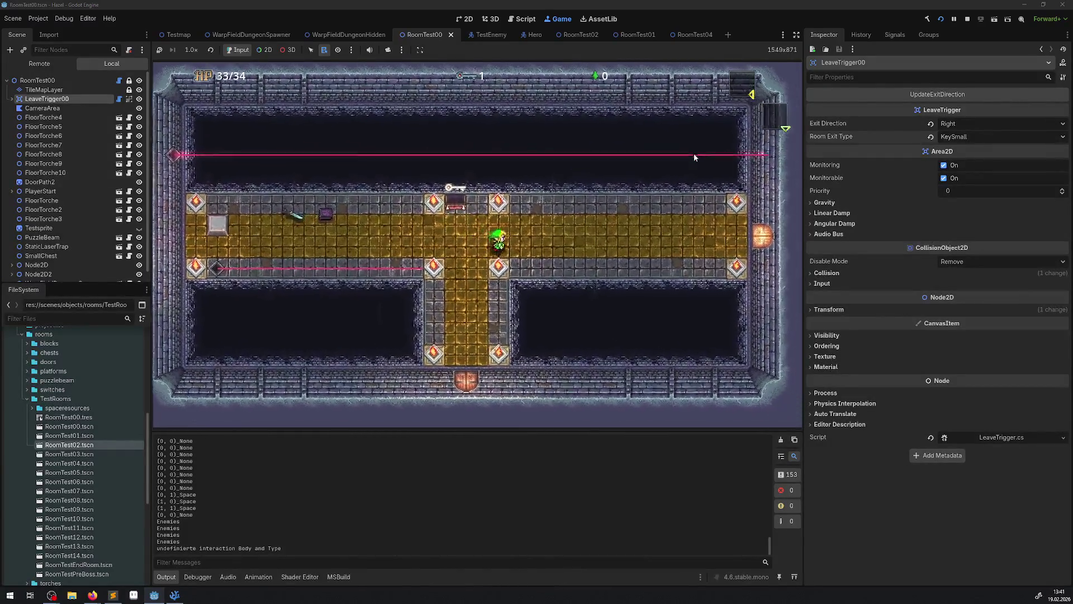
key("Right")
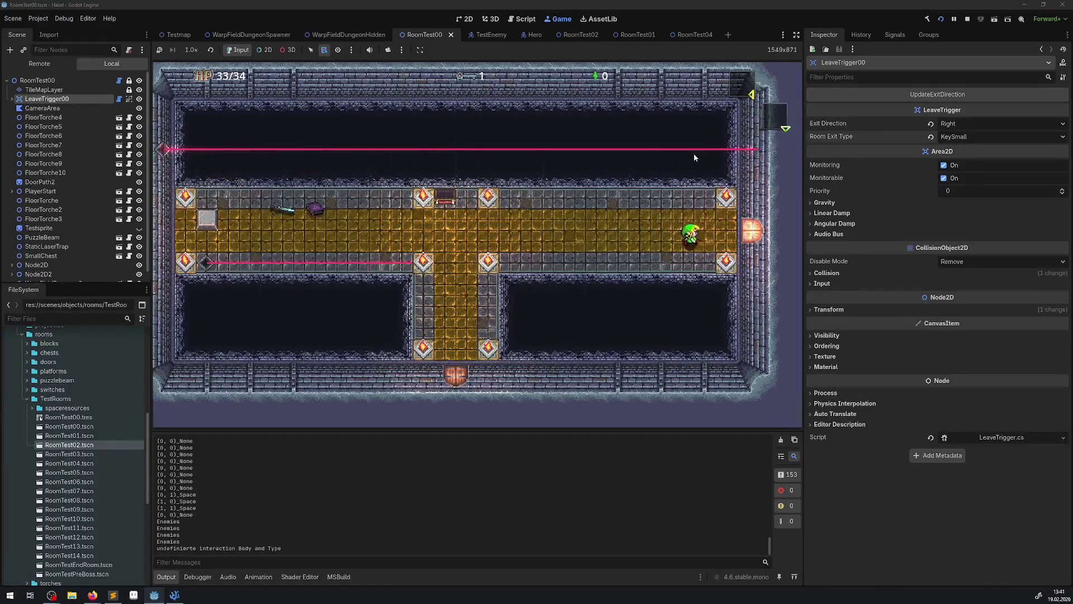
key("space")
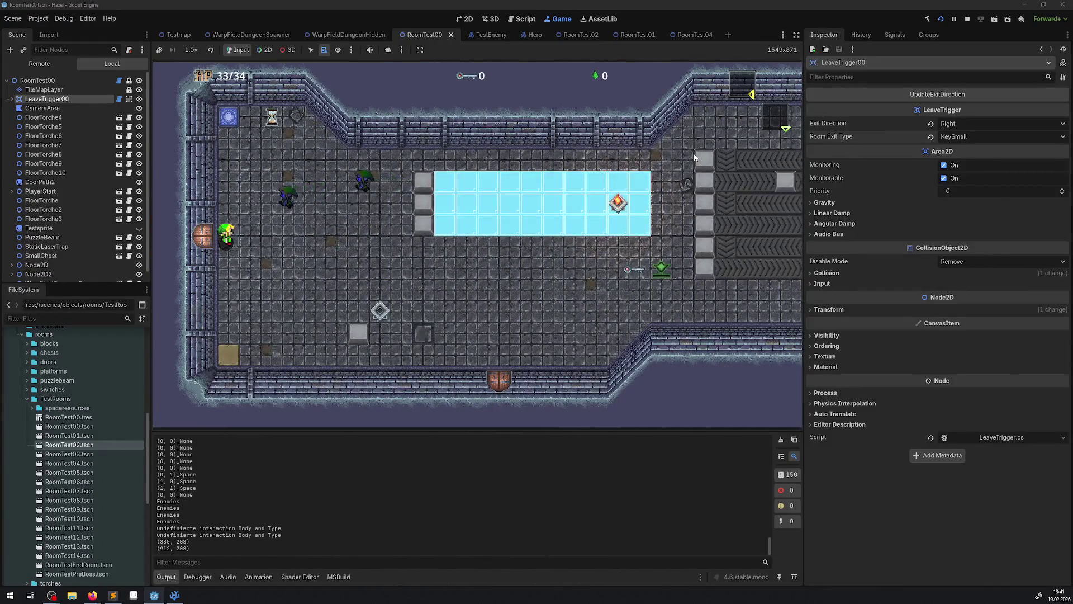
key("Right")
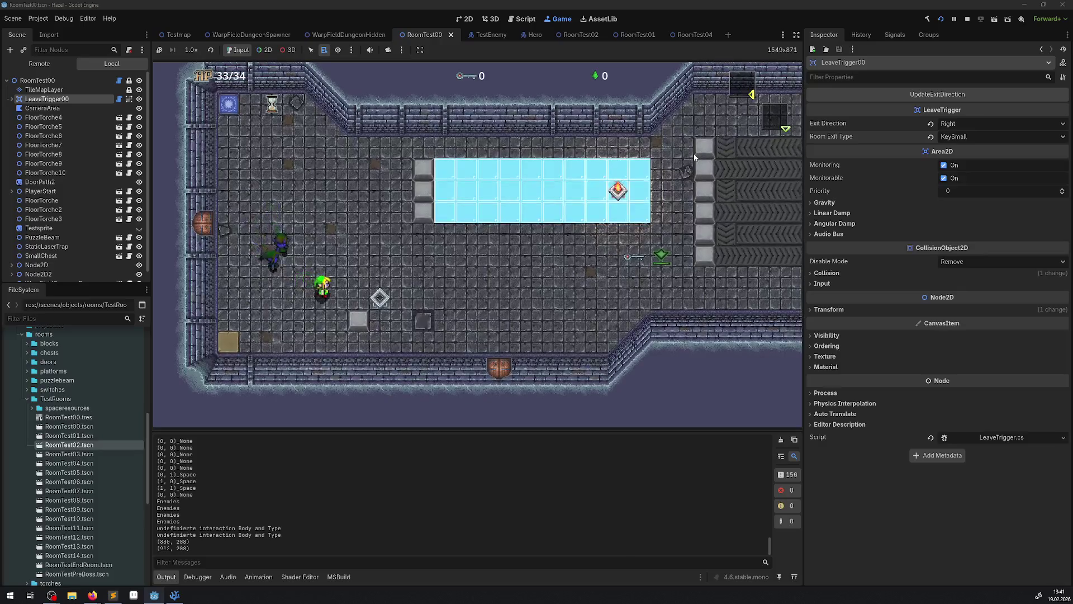
Step: Walk the hero around the new room and enable node picking in the game view
key("Up")
key("Left")
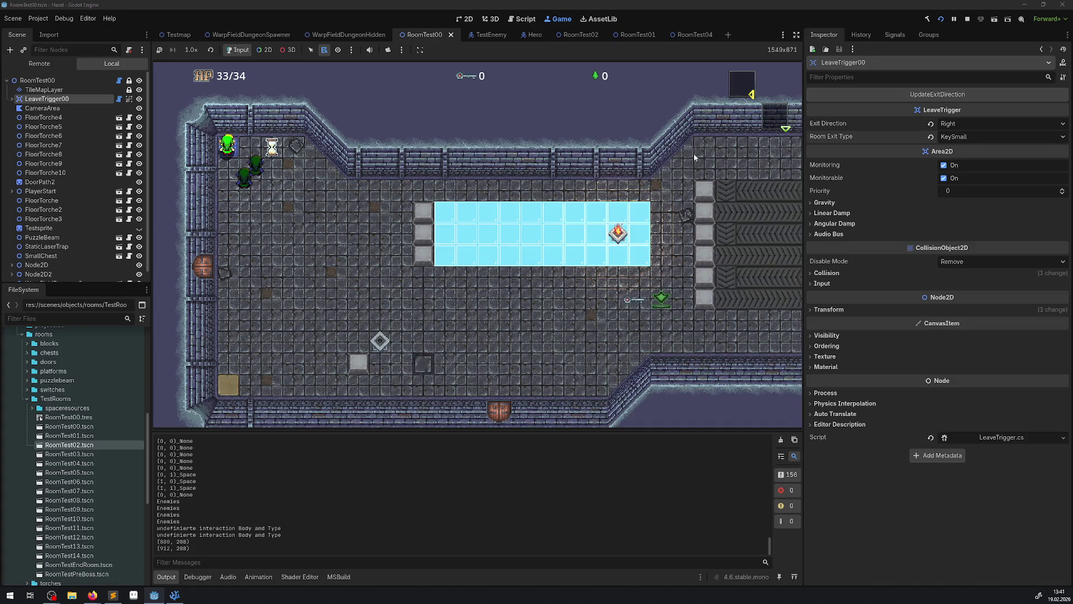
key("Right")
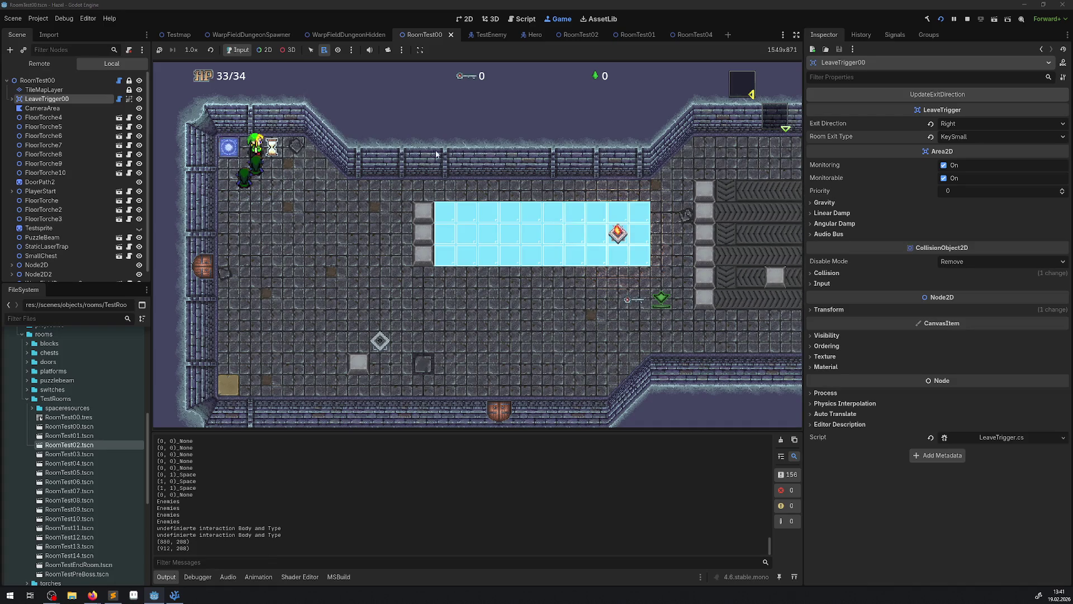
left_click(265, 50)
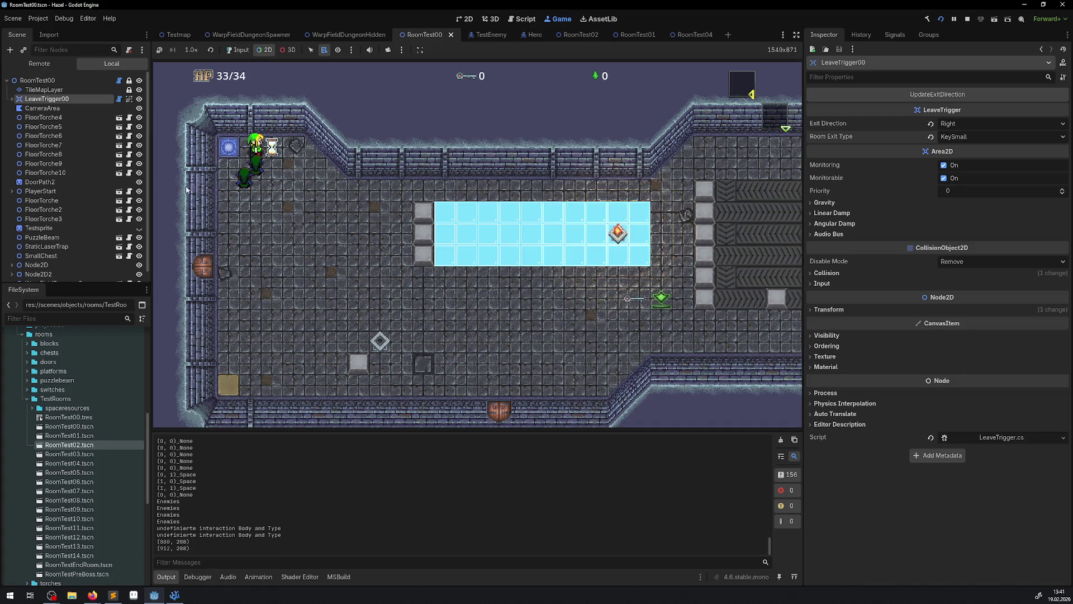
right_click(208, 268)
left_click(247, 330)
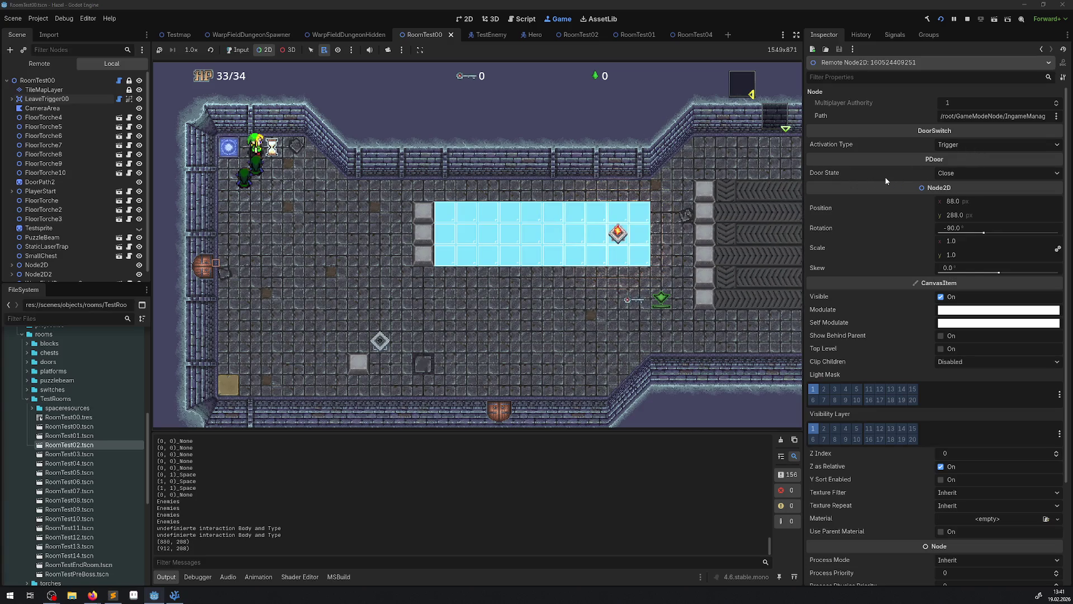
left_click(41, 63)
left_click(75, 214)
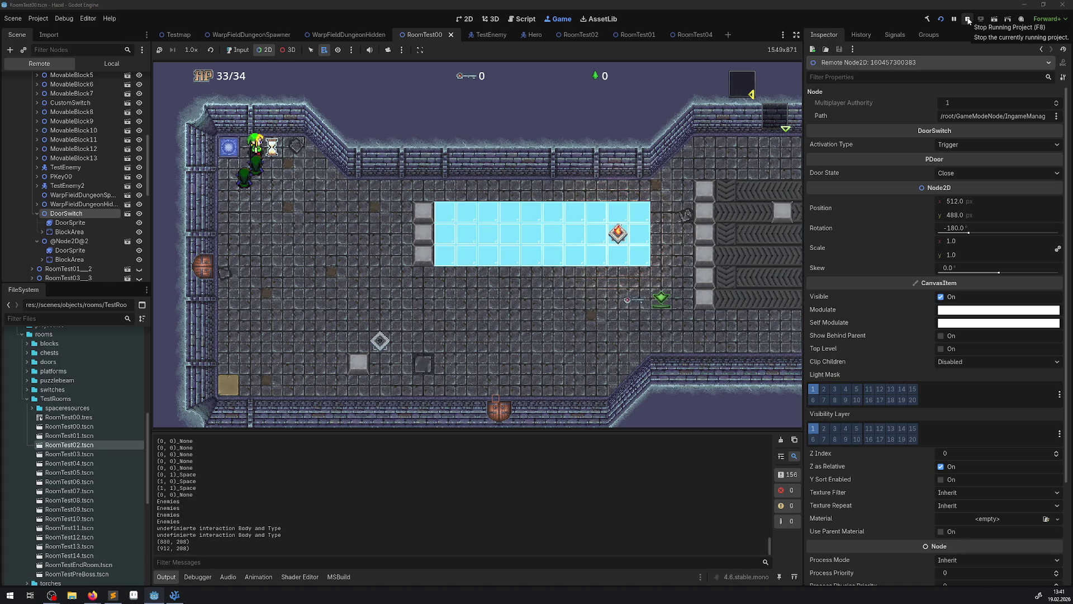
left_click(968, 20)
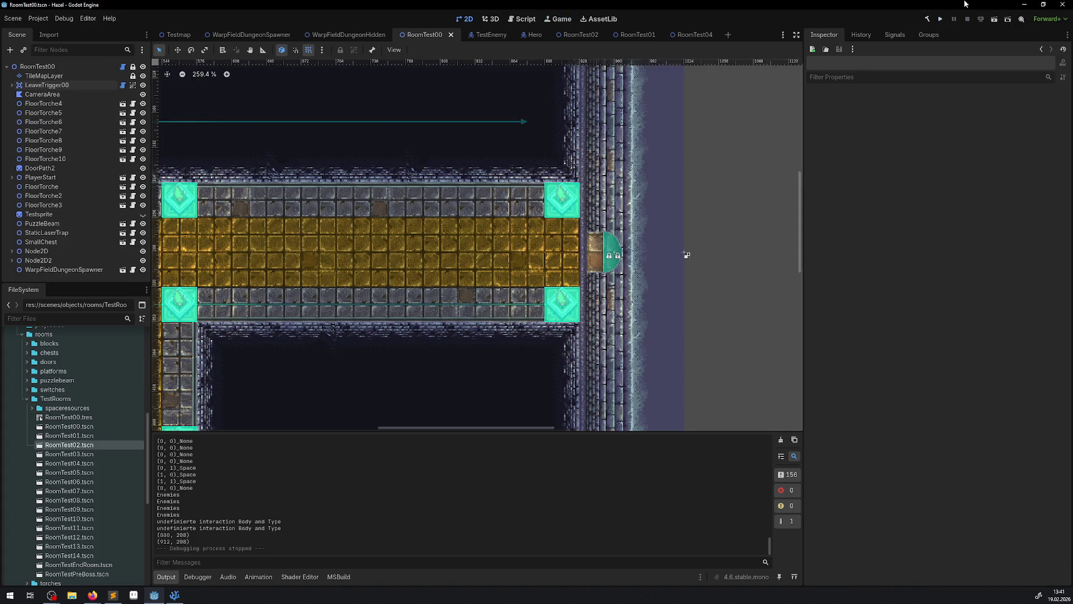
Step: Relaunch the game and walk the hero through the hall onto the blue switch
left_click(945, 20)
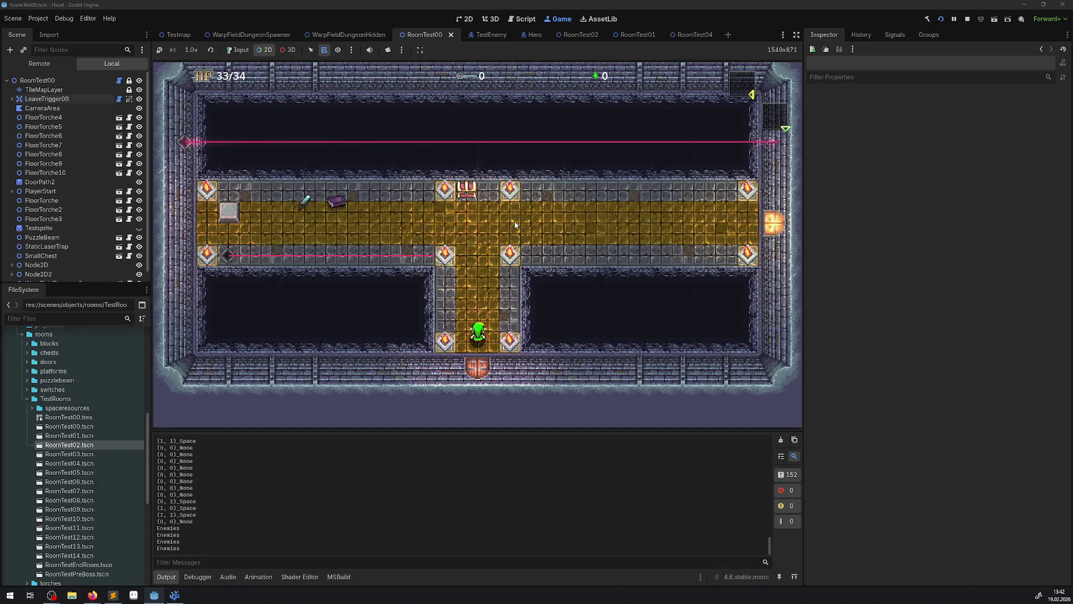
left_click(240, 52)
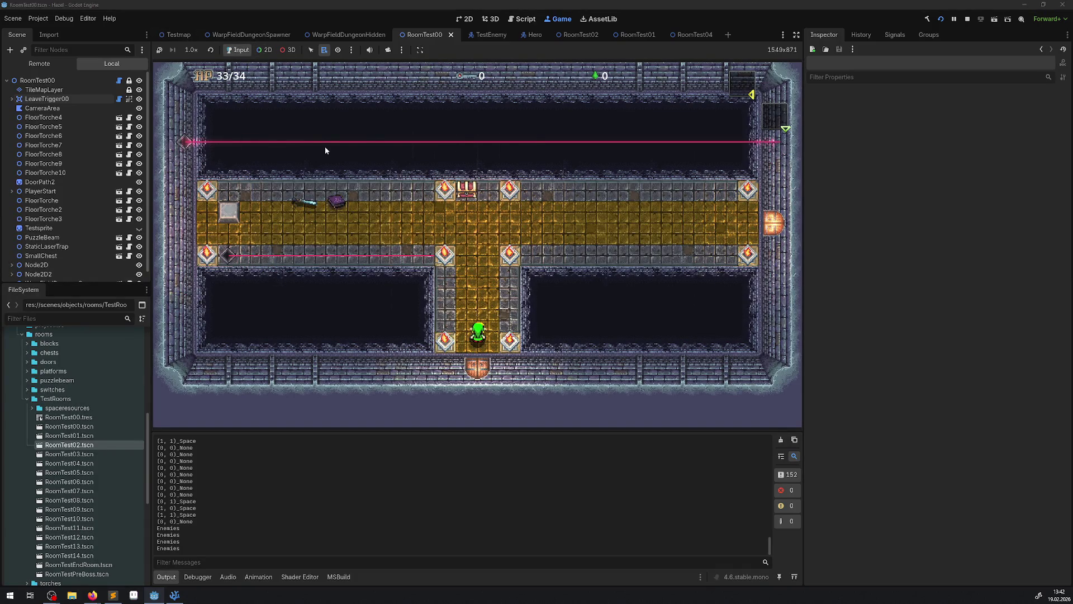
key("Up")
key("Left")
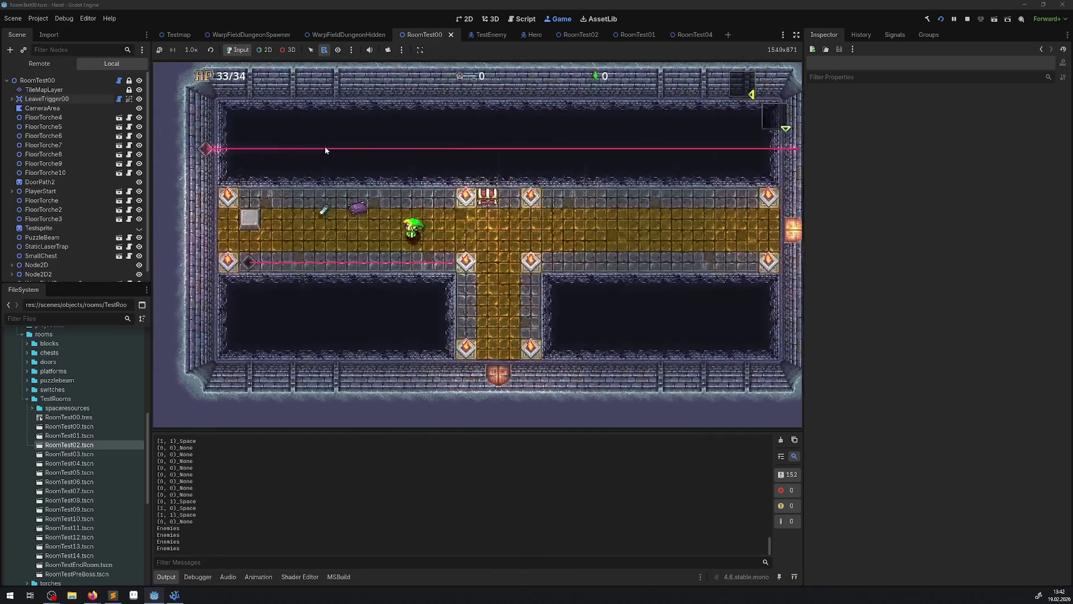
key("Left")
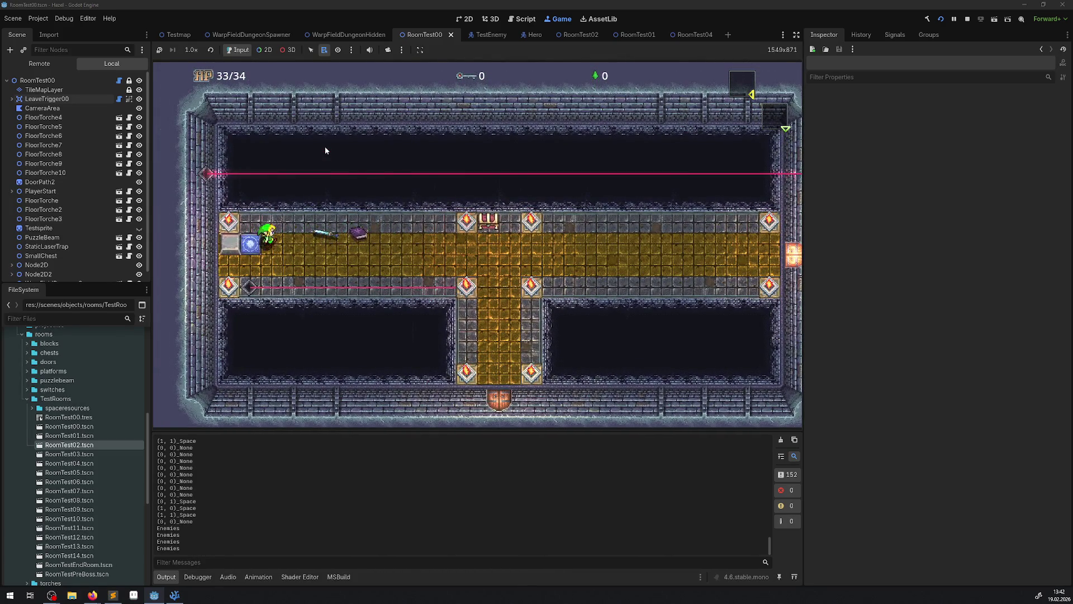
key("Right")
key("Left")
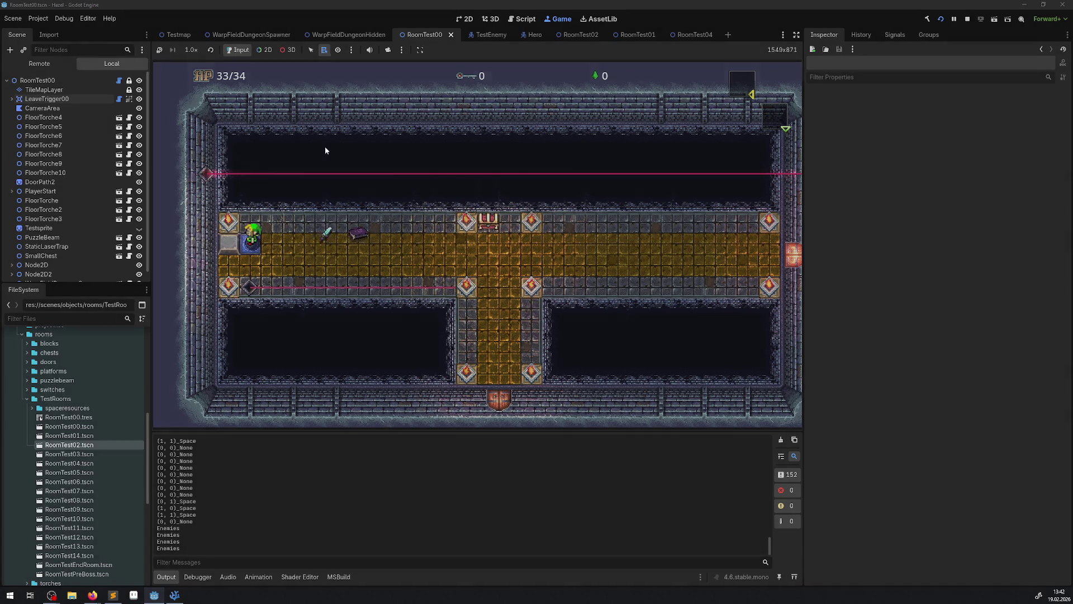
Step: Warp into the next room, walk past the enemies and through the top door
key("Up")
key("Right")
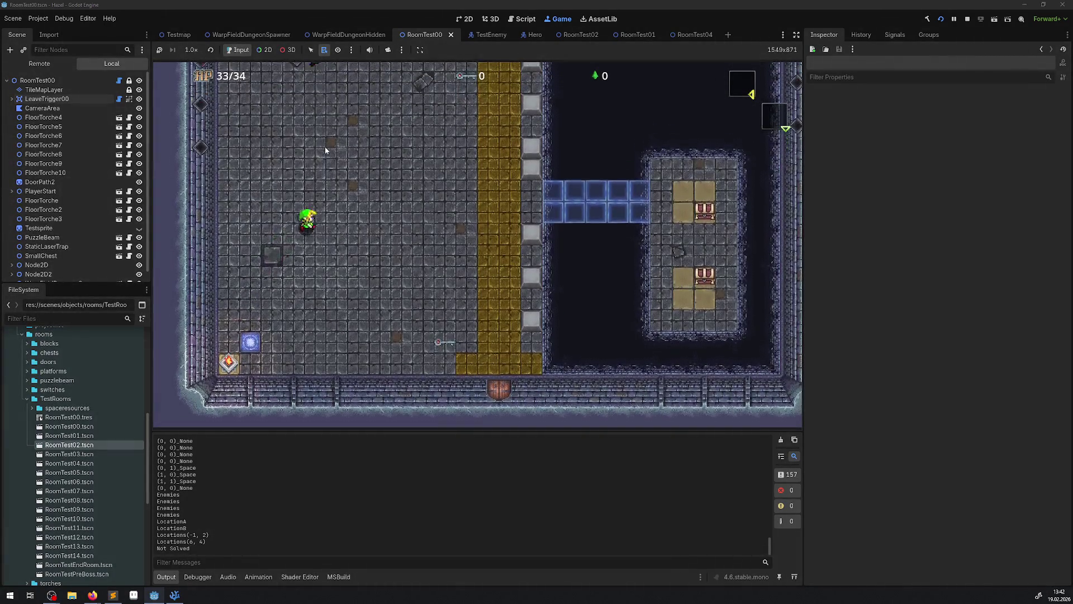
key("Up")
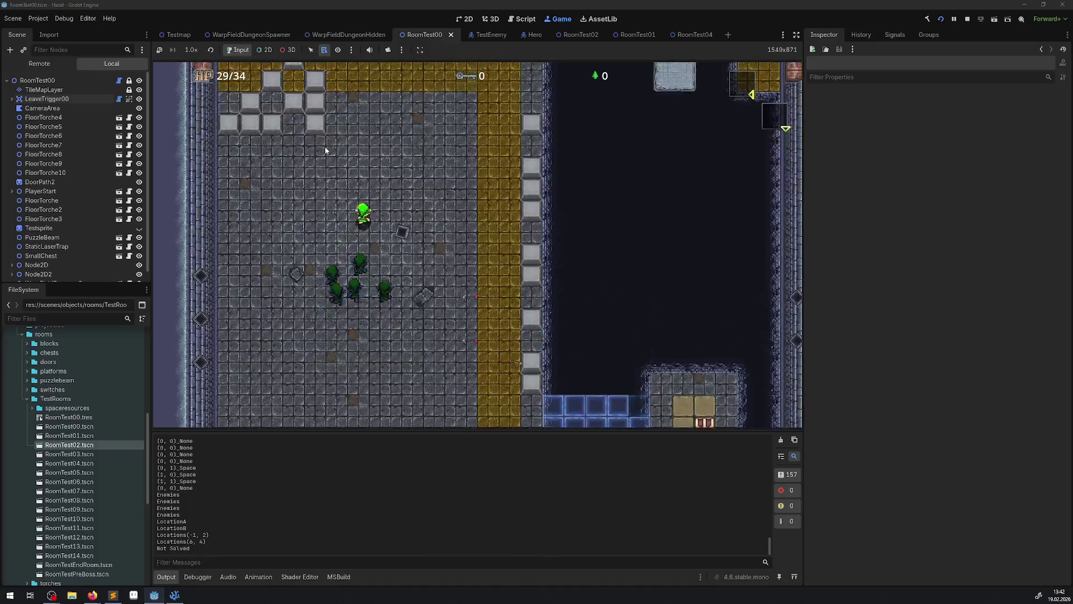
key("Up")
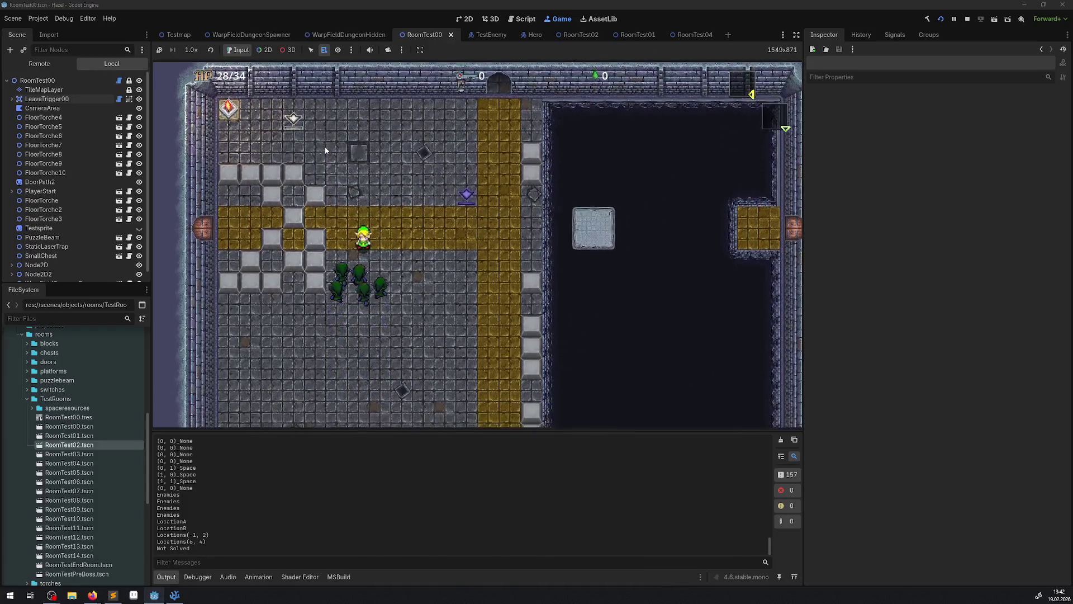
key("Down")
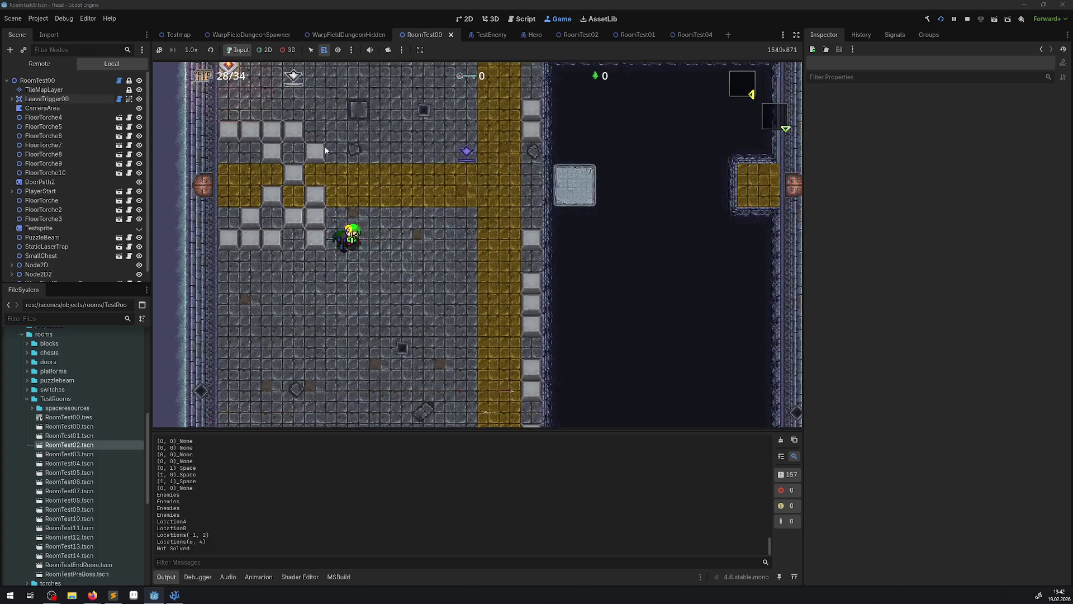
key("Up")
key("Right")
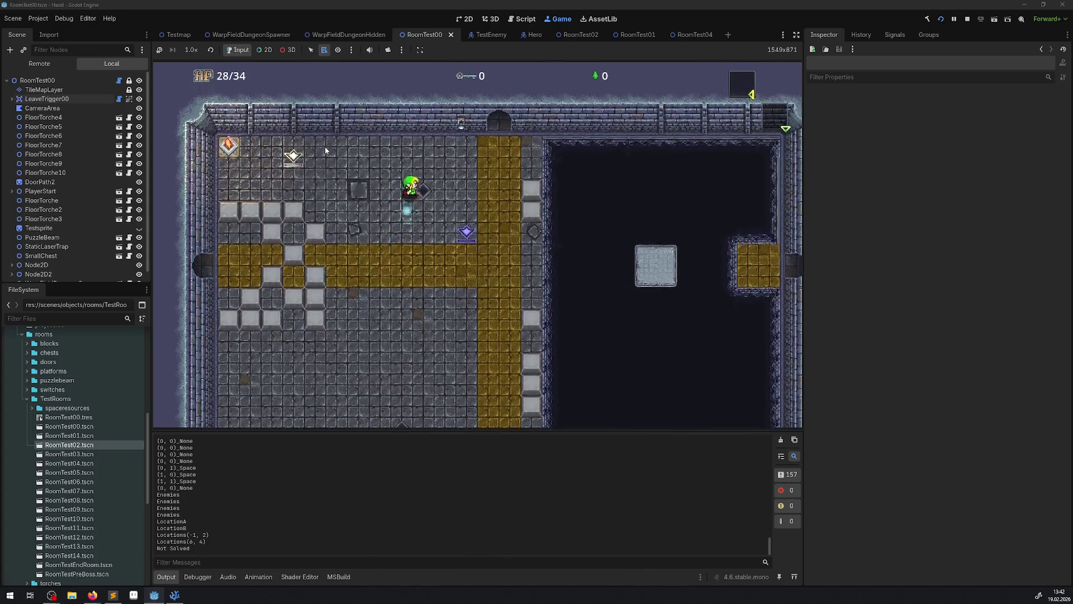
key("Up")
key("Up")
key("Left")
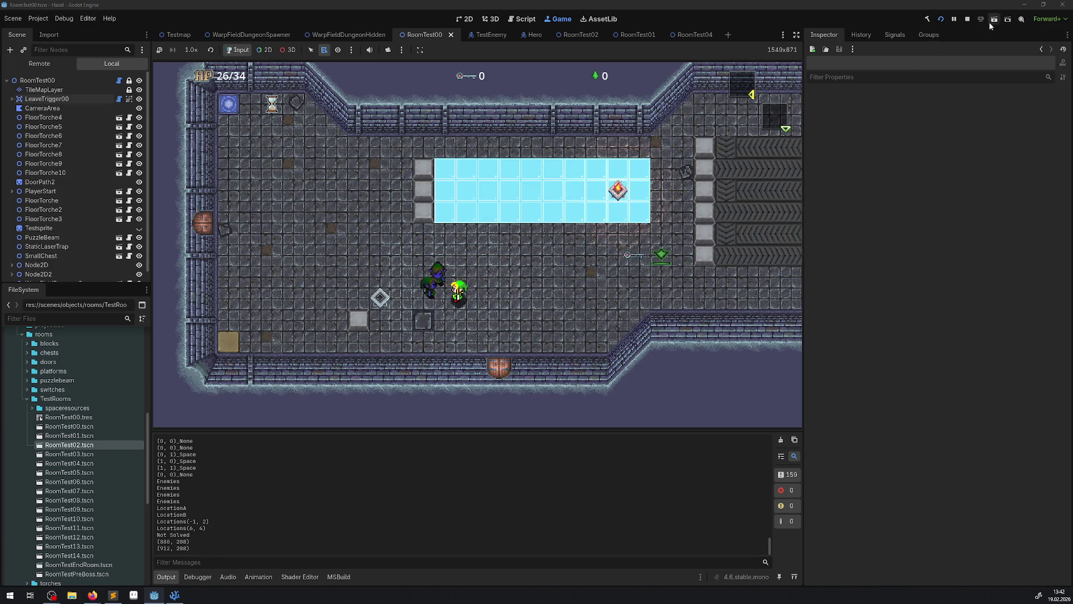
Step: Stop the game and bring up DoorManager.cs at the ClosingDoor branch in the code editor
left_click(969, 19)
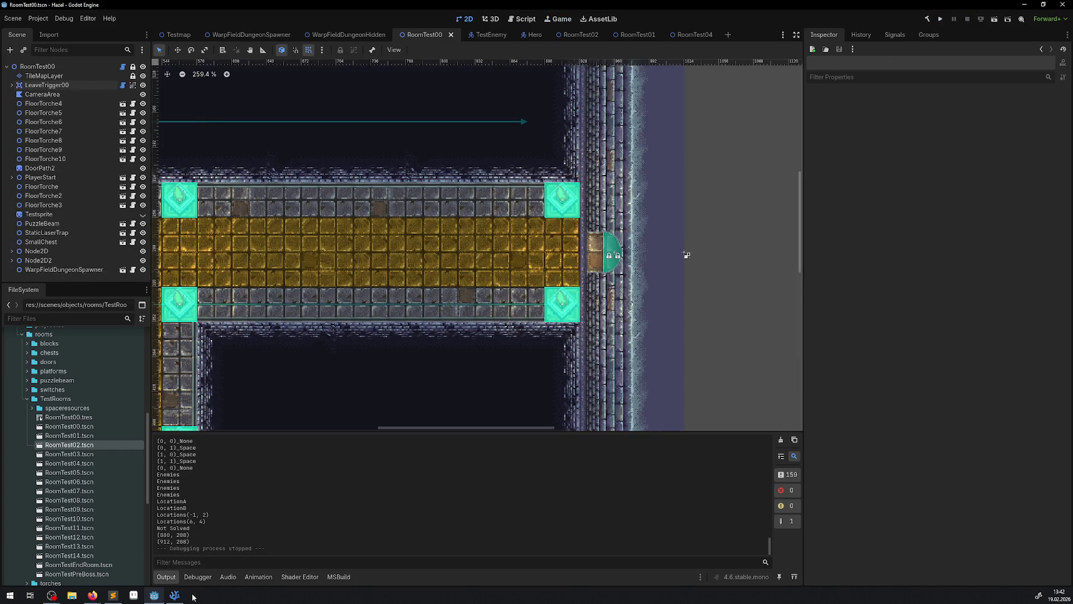
left_click(175, 595)
scroll(563, 311, "up", 7)
scroll(563, 311, "down", 3)
scroll(564, 311, "up", 1)
Step: Add 'DoorA.OpenDoor(); //' on blank line 173 in the ClosingDoor branch
mouse_move(441, 291)
left_mouse_down()
mouse_move(502, 302)
mouse_move(526, 291)
left_mouse_up()
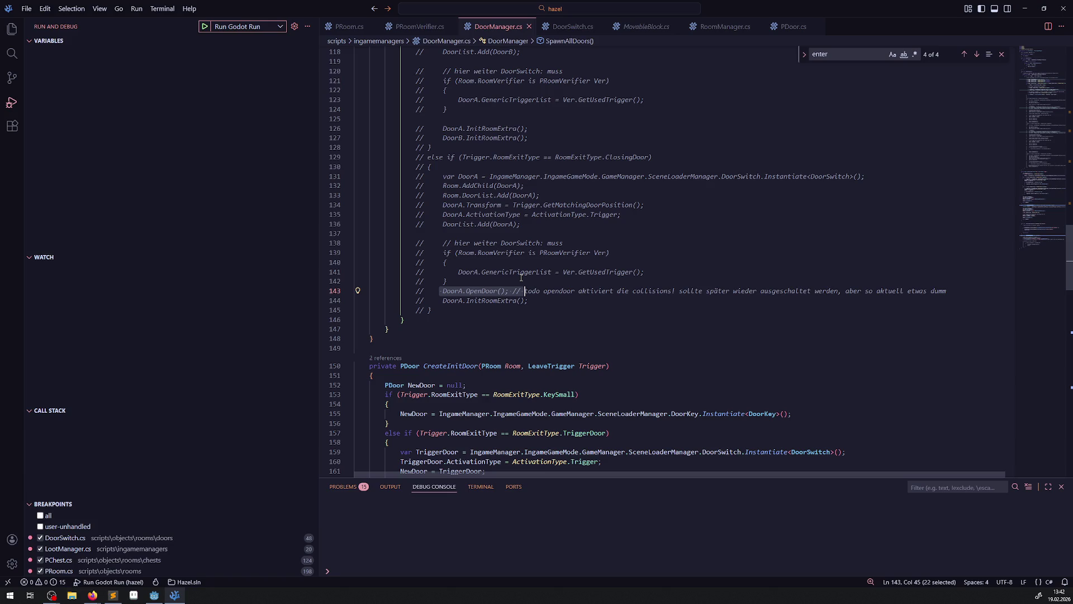
scroll(537, 323, "down", 13)
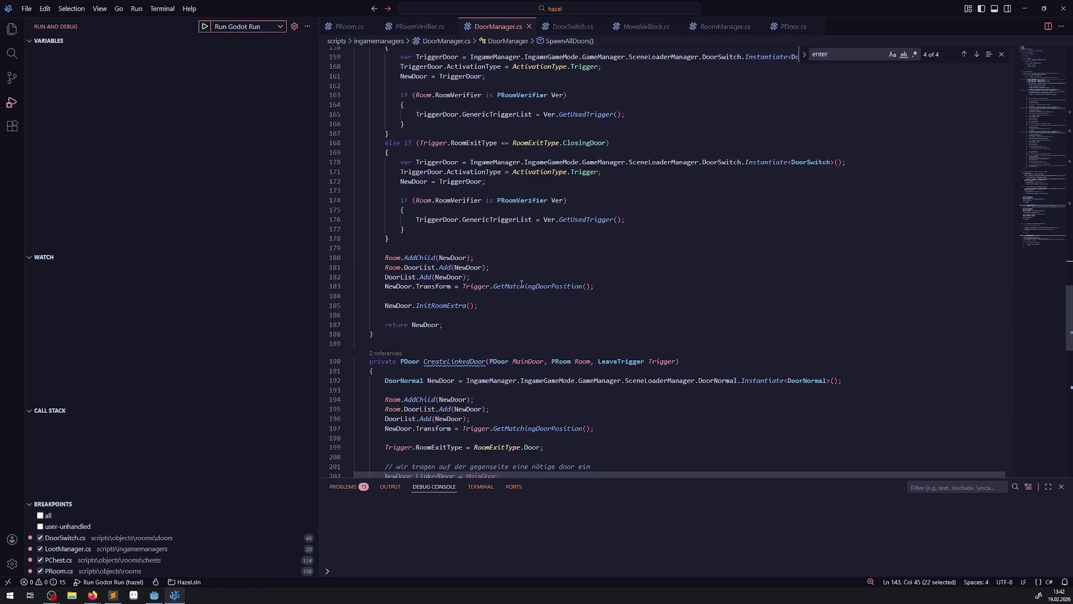
scroll(521, 284, "up", 2)
left_click(505, 257)
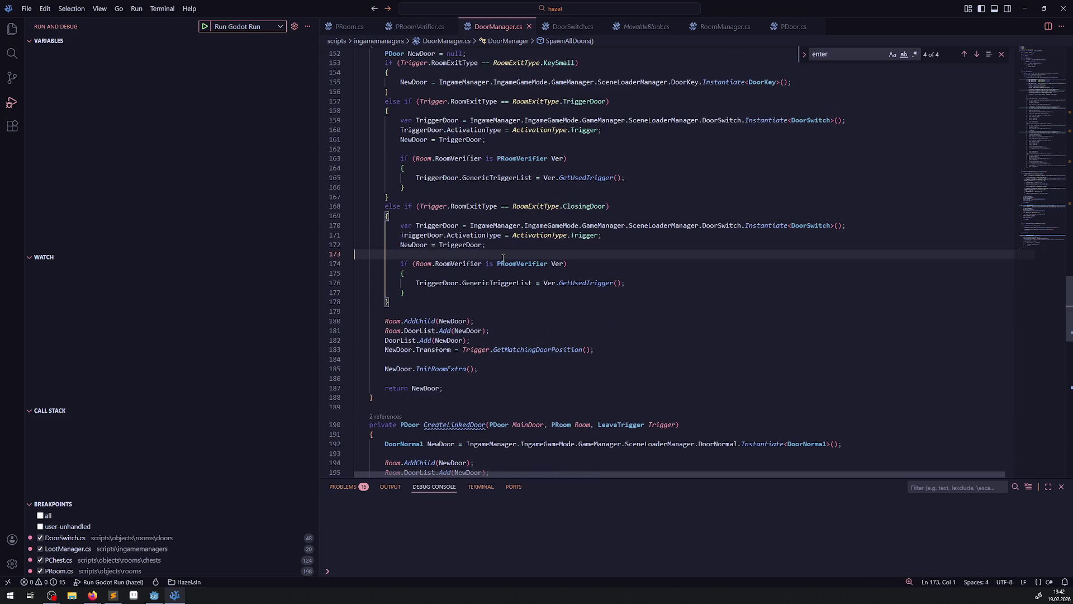
type("DoorA.OpenDoor(); //")
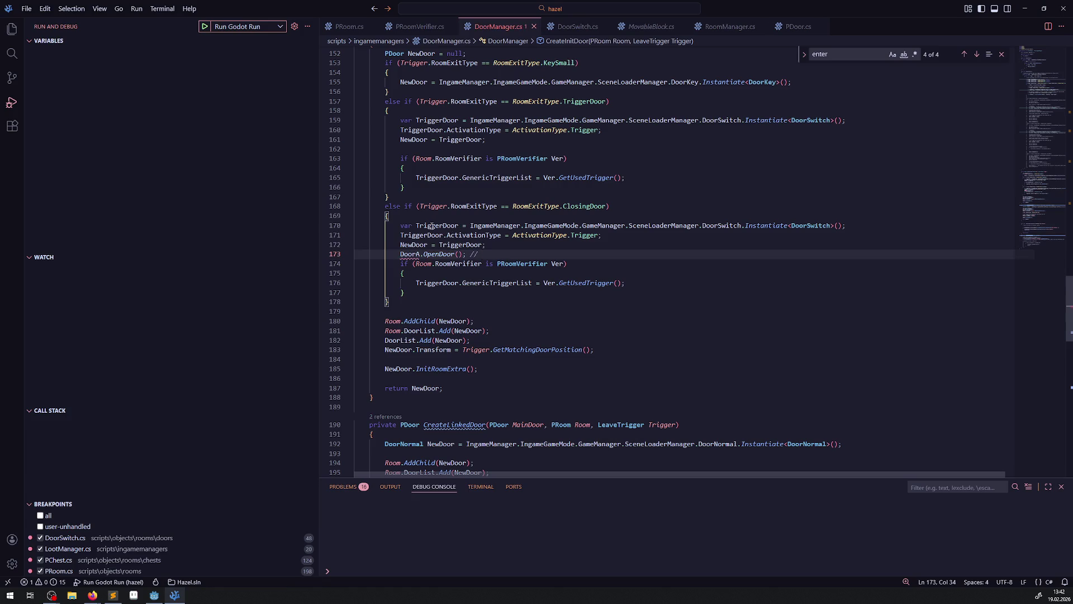
Step: Rename DoorA to TriggerDoor on line 173 and drop the trailing comment marker
double_click(433, 229)
key("ctrl+c")
double_click(410, 254)
key("ctrl+v")
left_click(514, 255)
left_click_drag(514, 255, 489, 254)
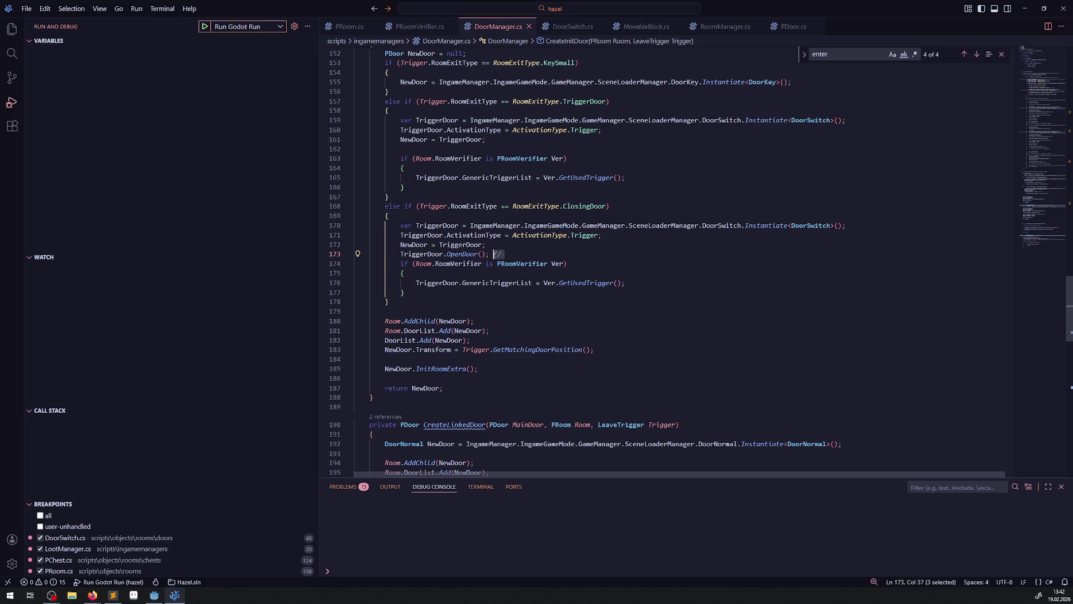
key("Return")
Step: Comment out the TriggerDoor.OpenDoor() line and open PRoom.cs
left_click(503, 249)
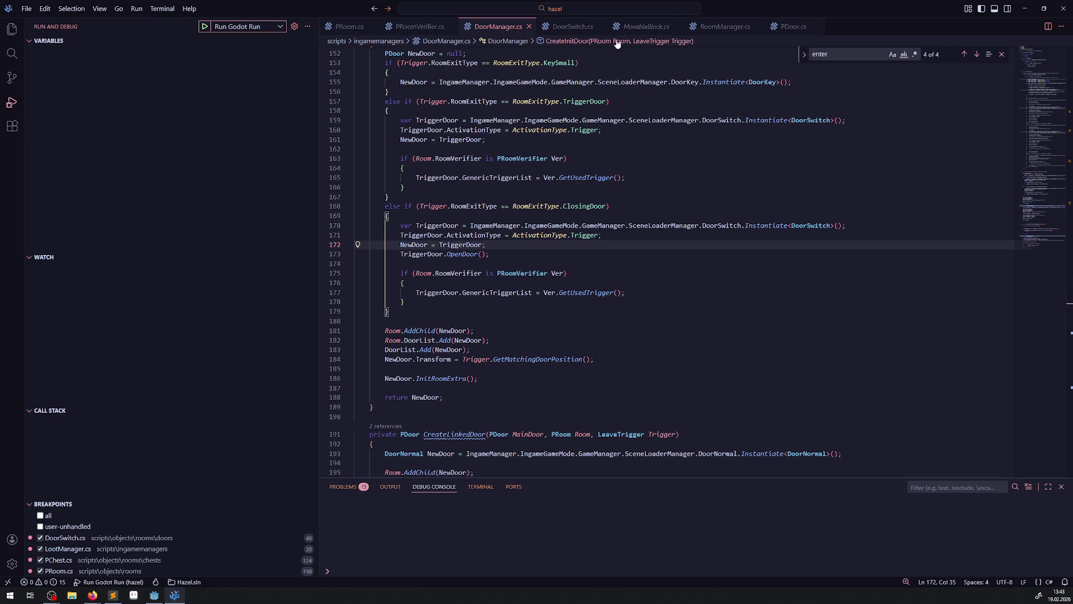
left_click(400, 254)
key("ctrl+slash")
left_click(350, 26)
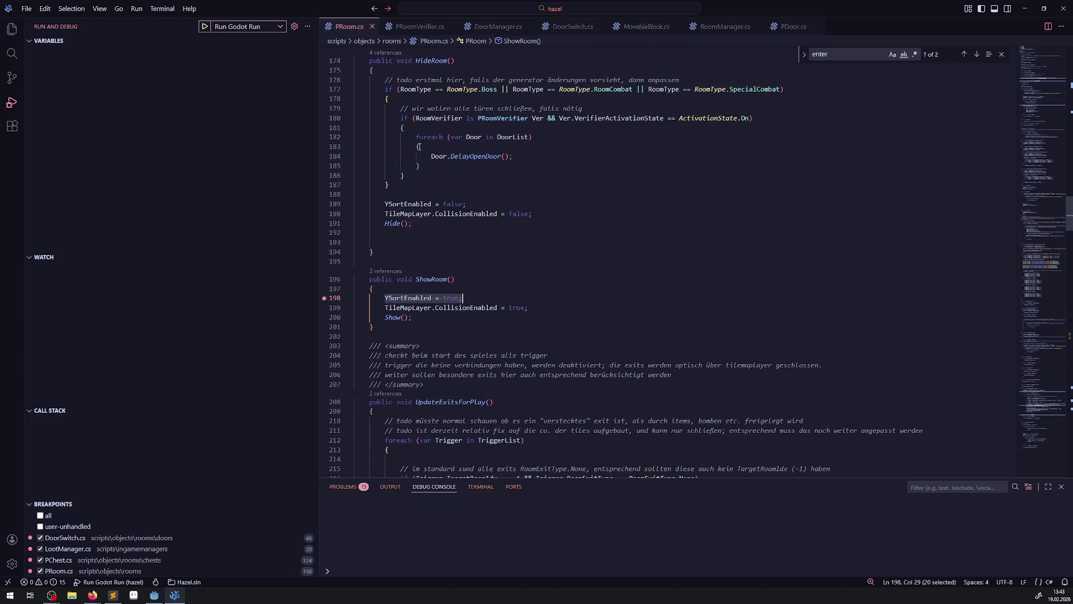
Step: Read through PRoom.cs from ShowRoom downward
scroll(493, 265, "down", 10)
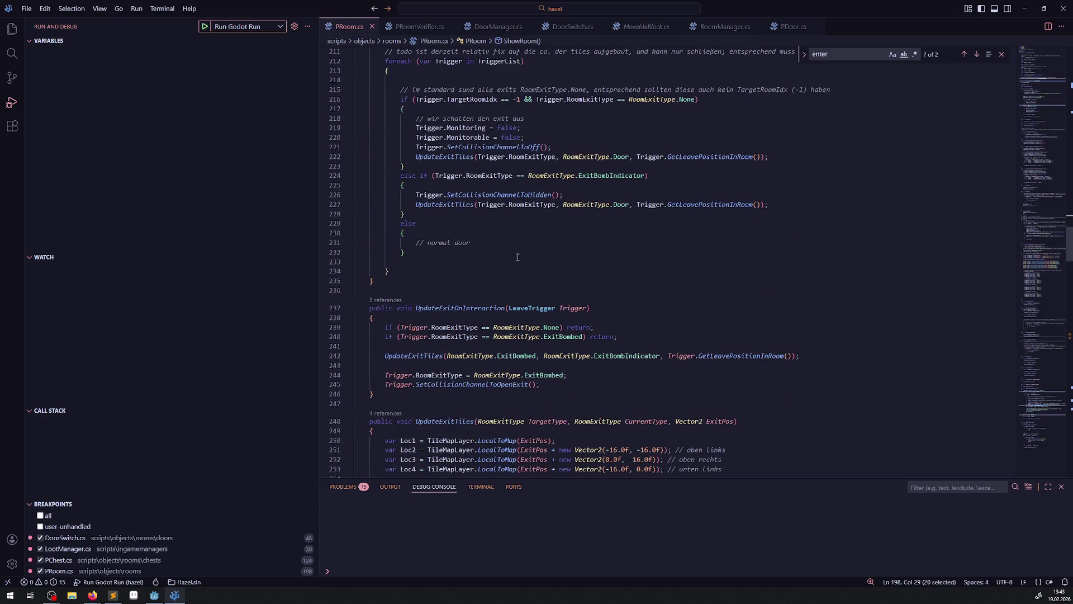
scroll(518, 257, "down", 7)
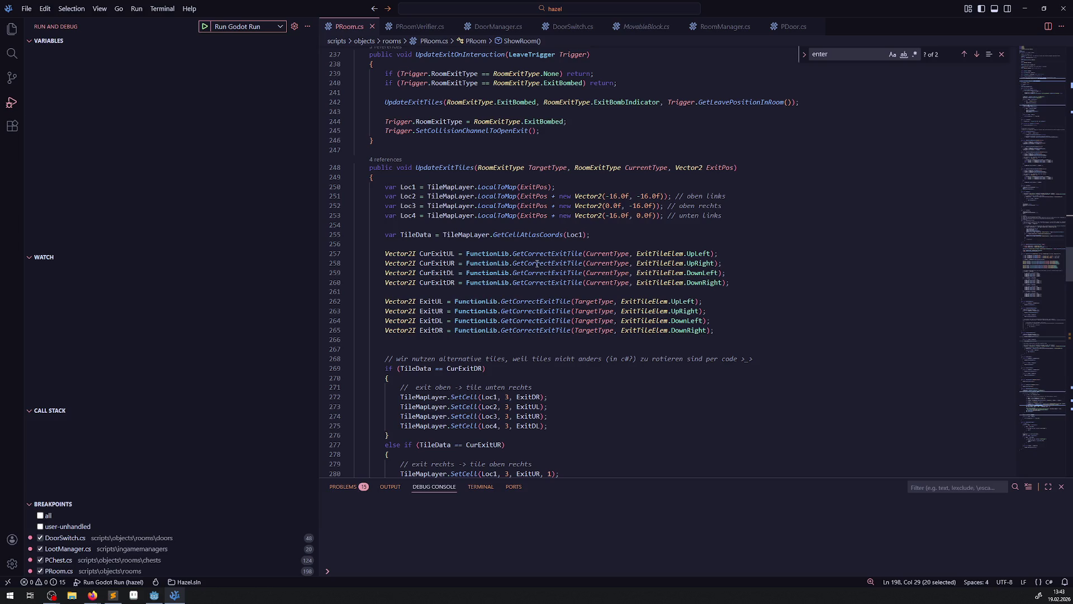
scroll(537, 264, "down", 20)
scroll(548, 266, "down", 20)
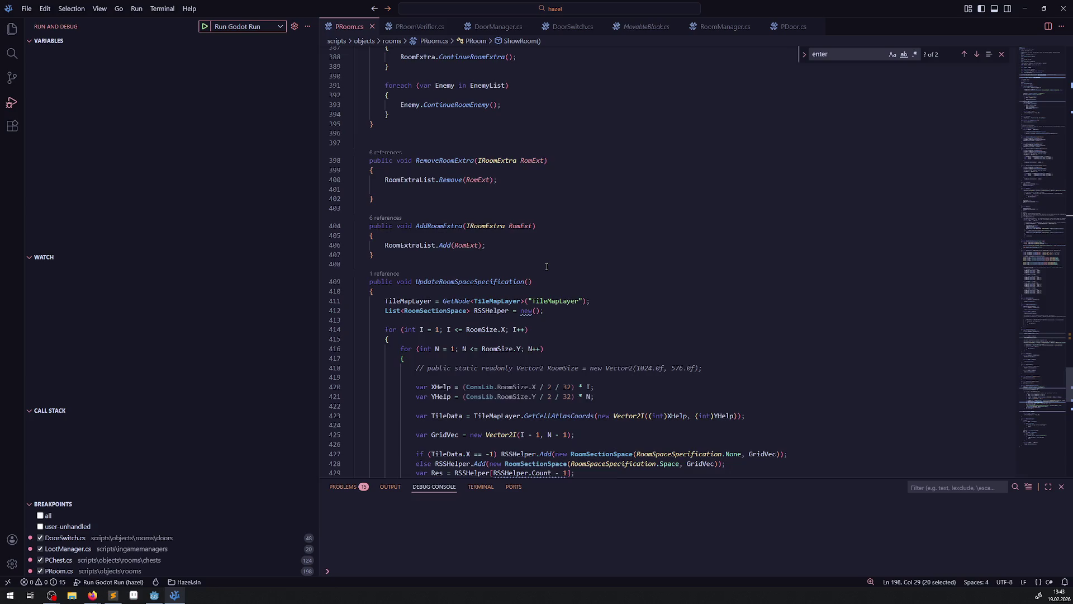
scroll(545, 269, "up", 20)
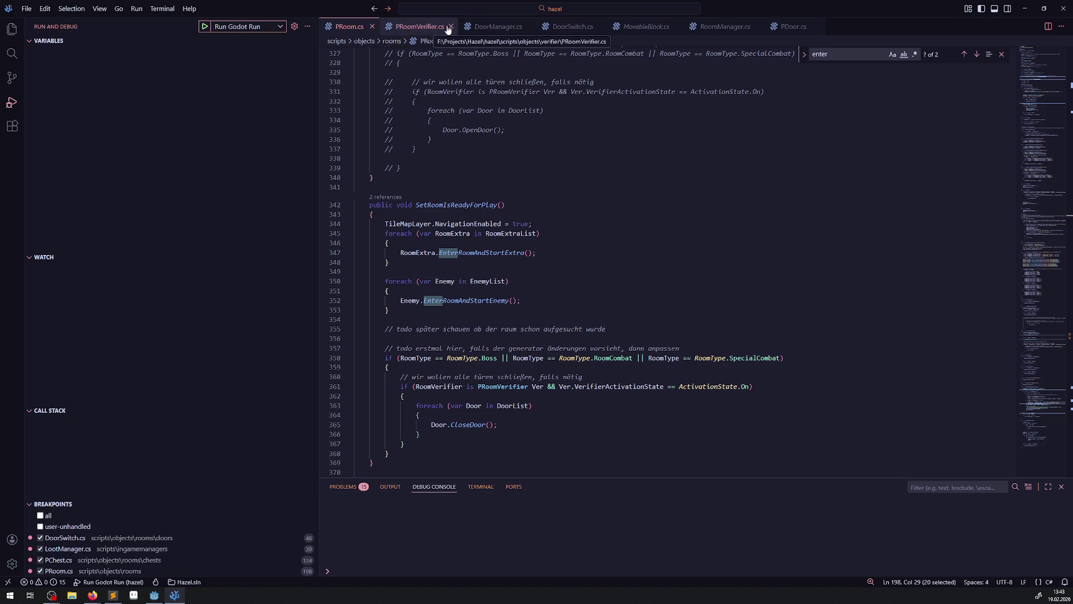
Step: Uncomment TriggerDoor.OpenDoor() on line 173 of DoorManager.cs
left_click(492, 26)
key("BackSpace")
key("BackSpace")
left_click(534, 246)
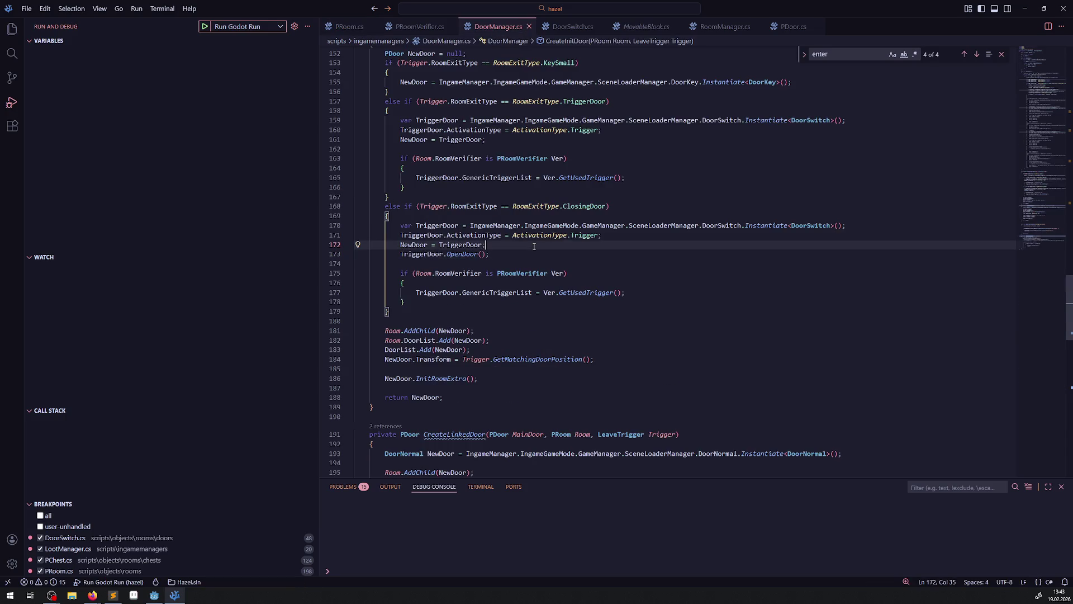
mouse_move(153, 595)
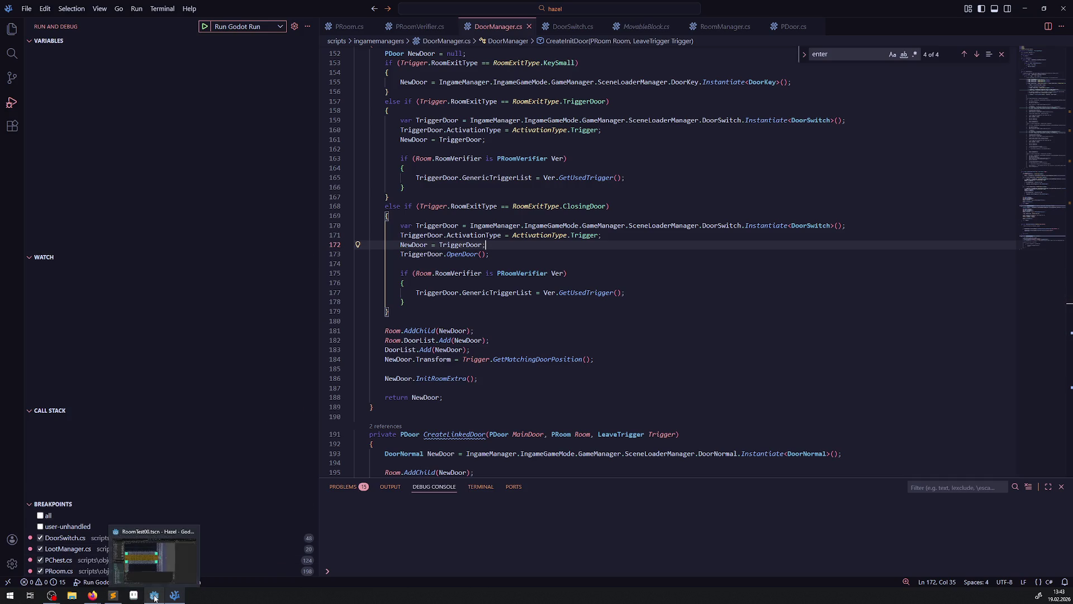
right_click(457, 254)
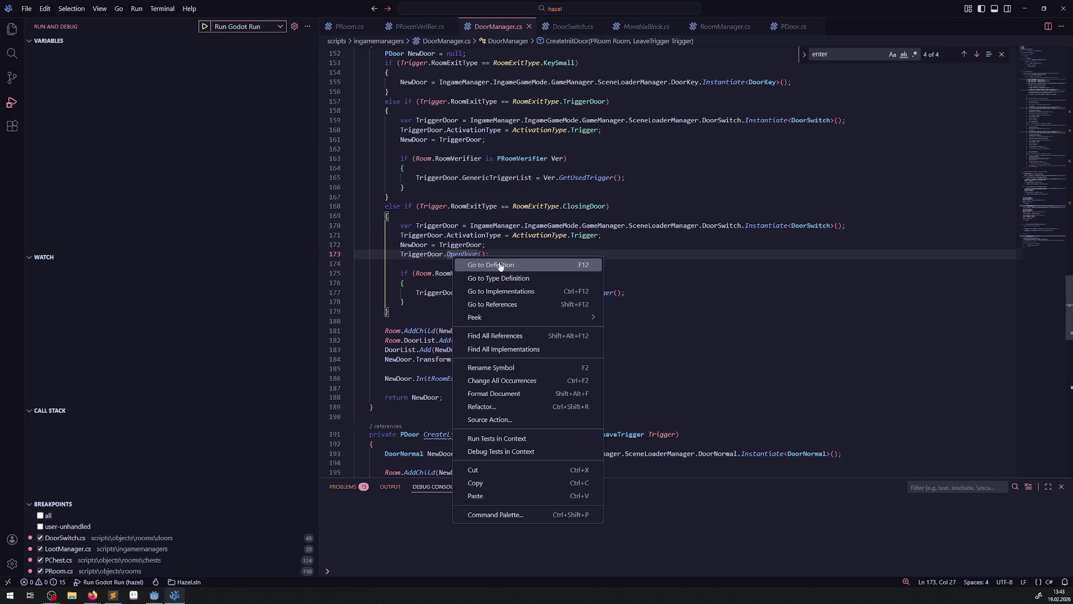
left_click(500, 263)
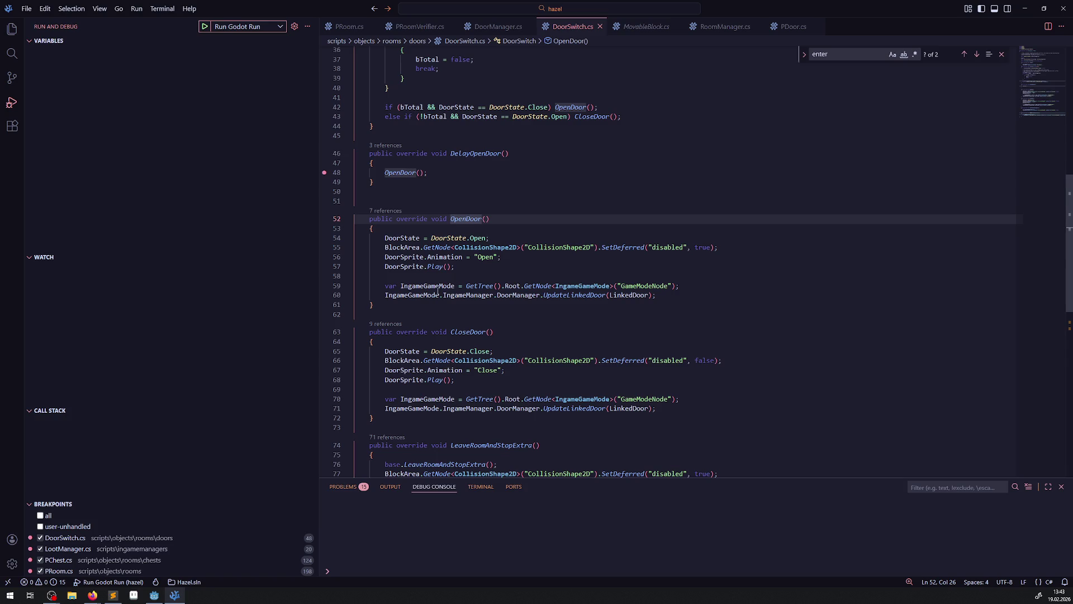
left_click_drag(387, 179, 372, 172)
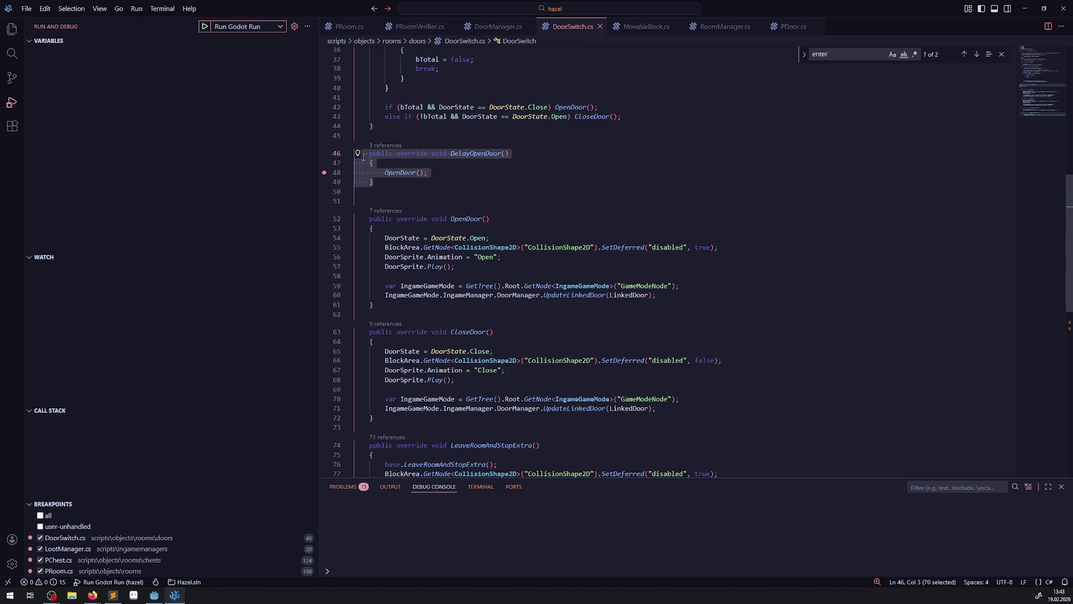
left_click(396, 183)
key("Return")
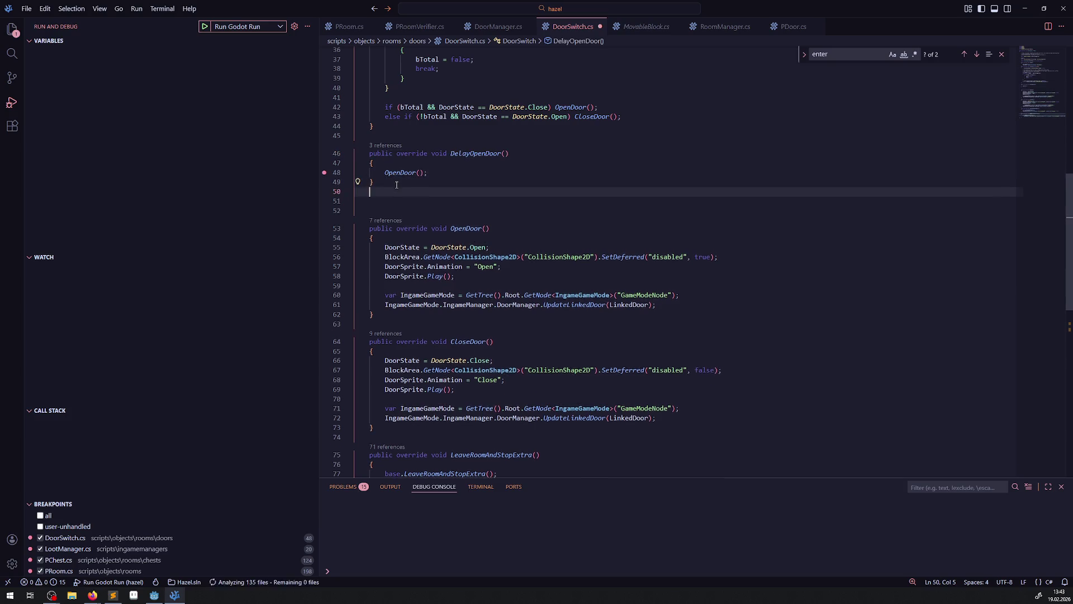
key("ctrl+v")
left_click_drag(466, 209, 485, 209)
mouse_move(485, 208)
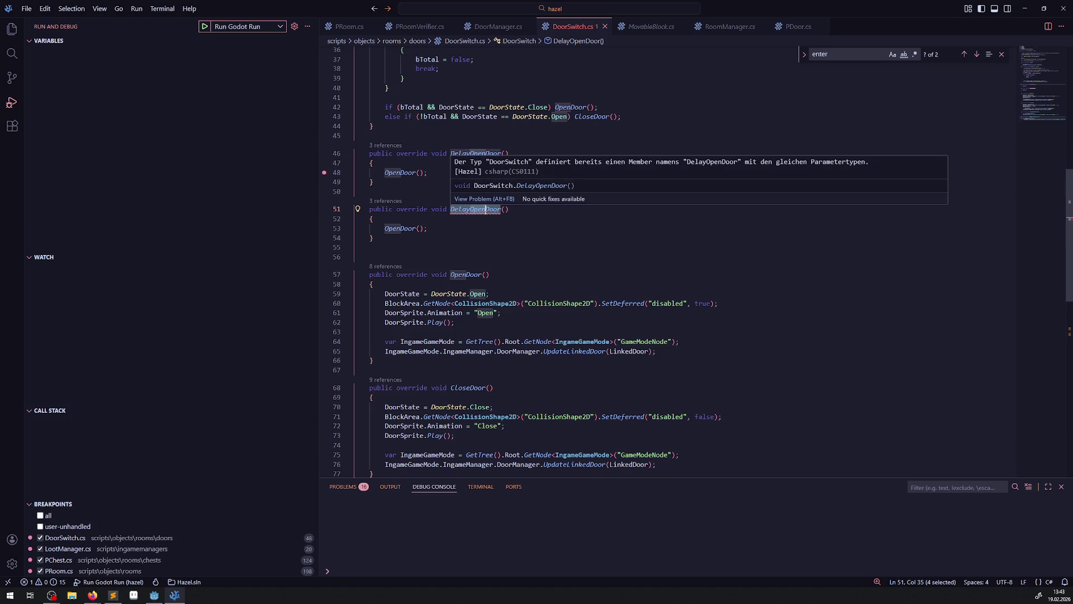
scroll(519, 289, "up", 9)
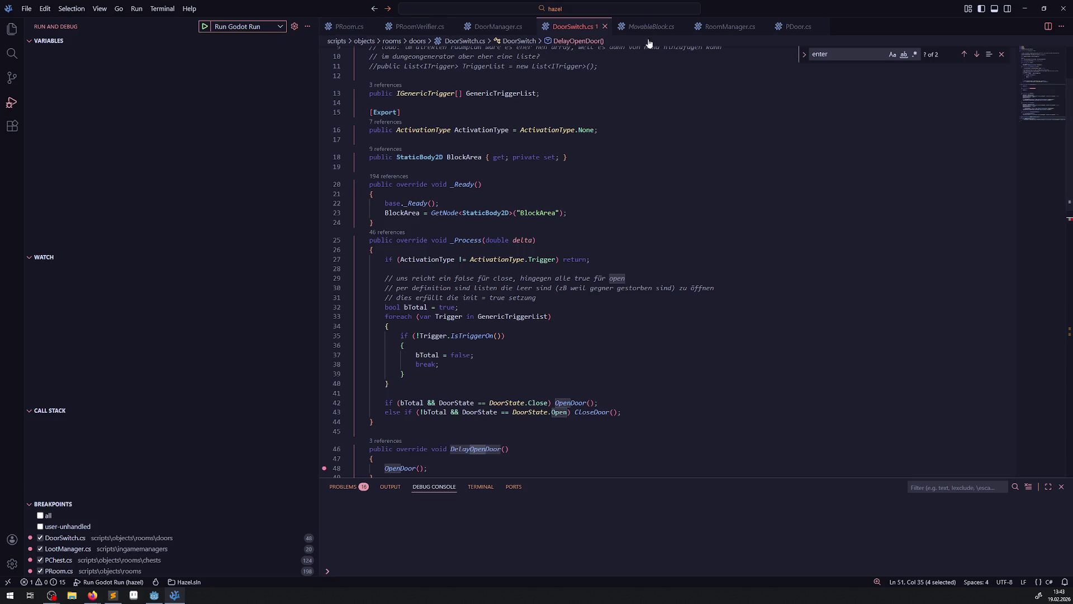
left_click(799, 31)
scroll(500, 307, "up", 3)
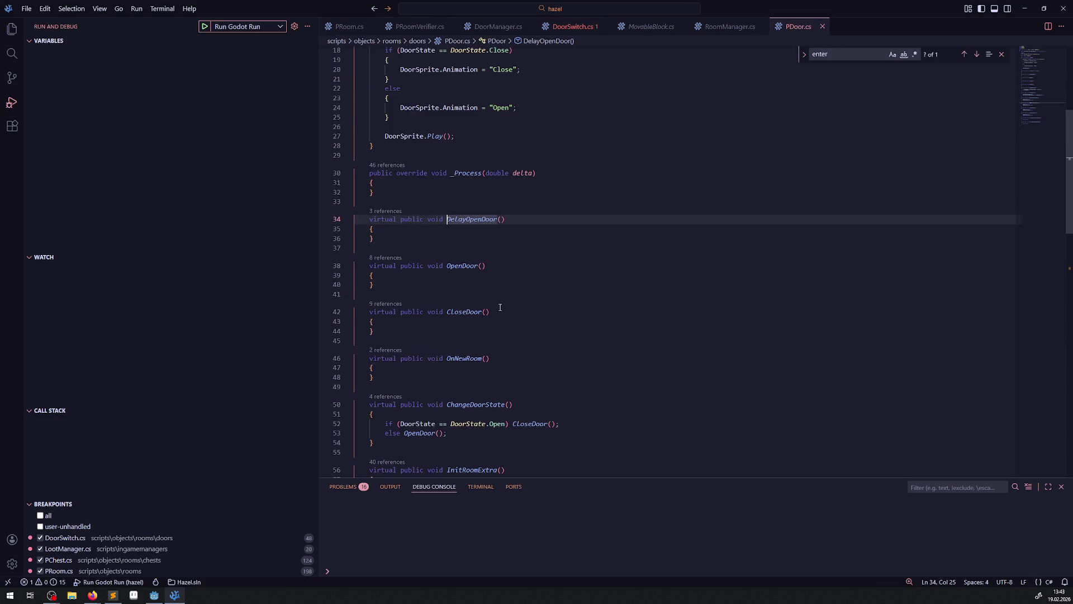
scroll(506, 337, "up", 3)
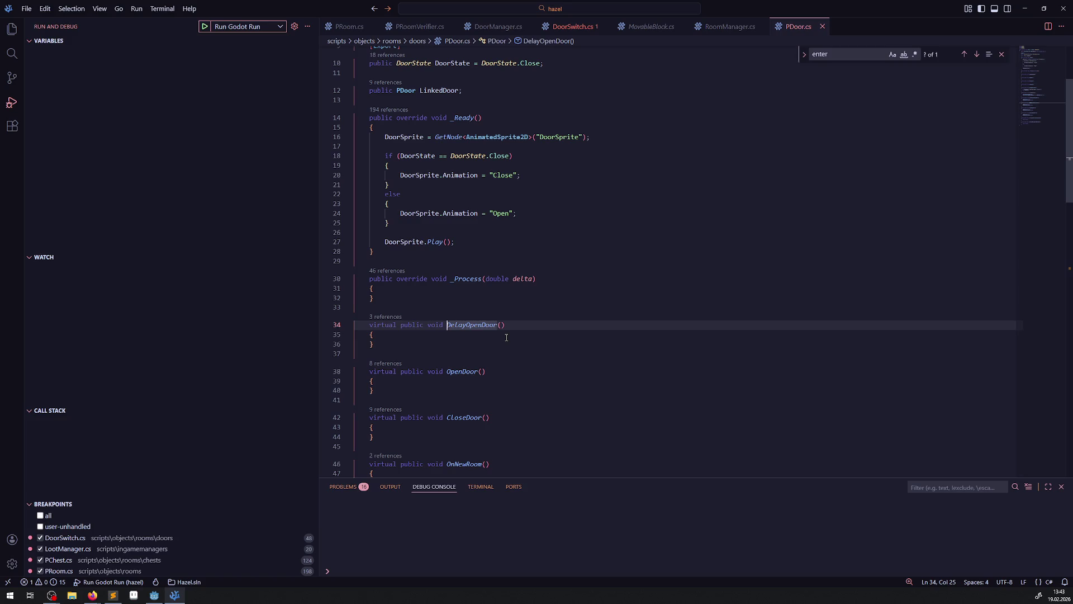
scroll(451, 269, "down", 9)
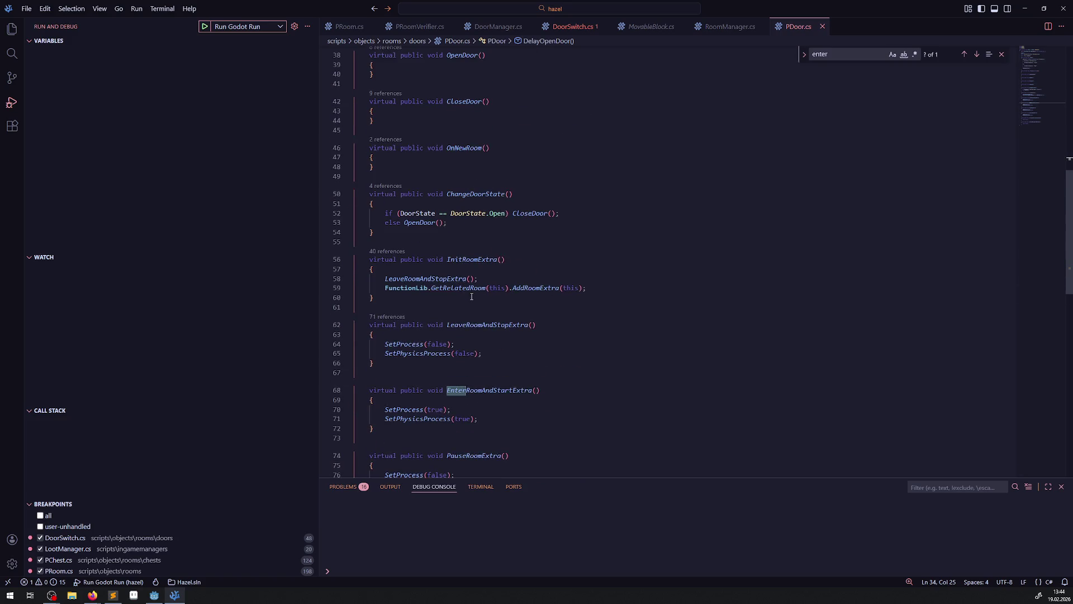
left_click(572, 27)
scroll(481, 387, "down", 3)
left_click_drag(361, 439, 363, 394)
key("Delete")
key("Delete")
left_click(436, 362)
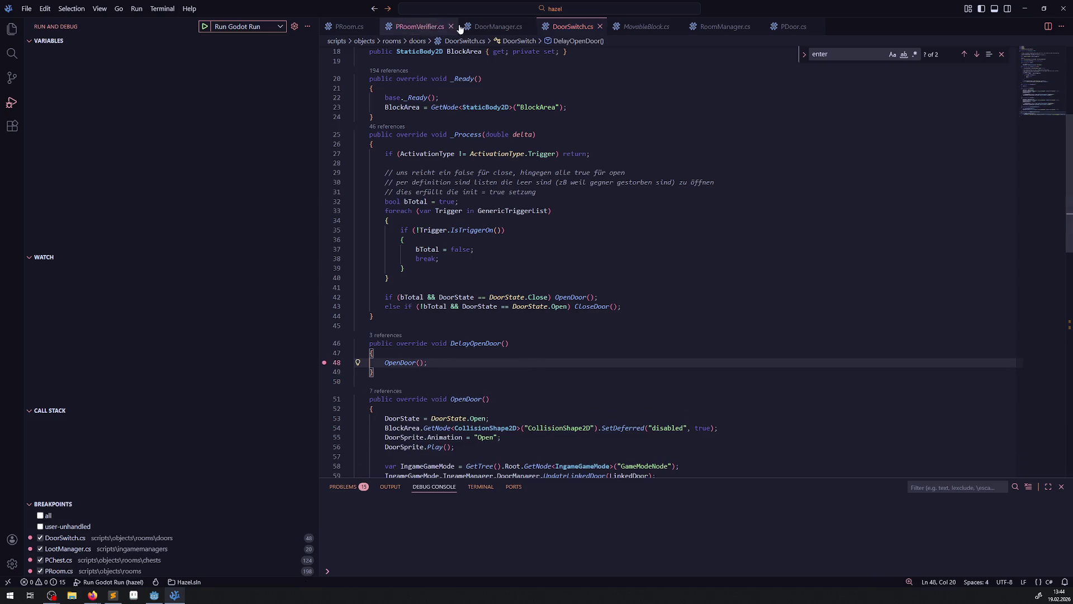
left_click(460, 27)
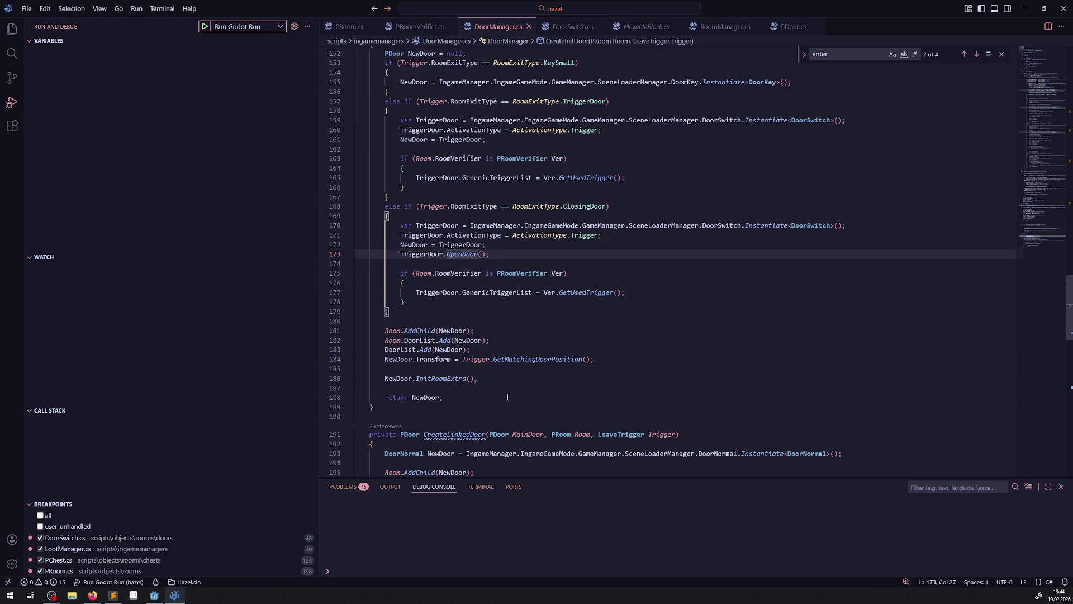
Step: Change CreateLinkedDoor's return type from PDoor to DoorNormal, copied from line 193
triple_click(500, 378)
left_click(506, 379)
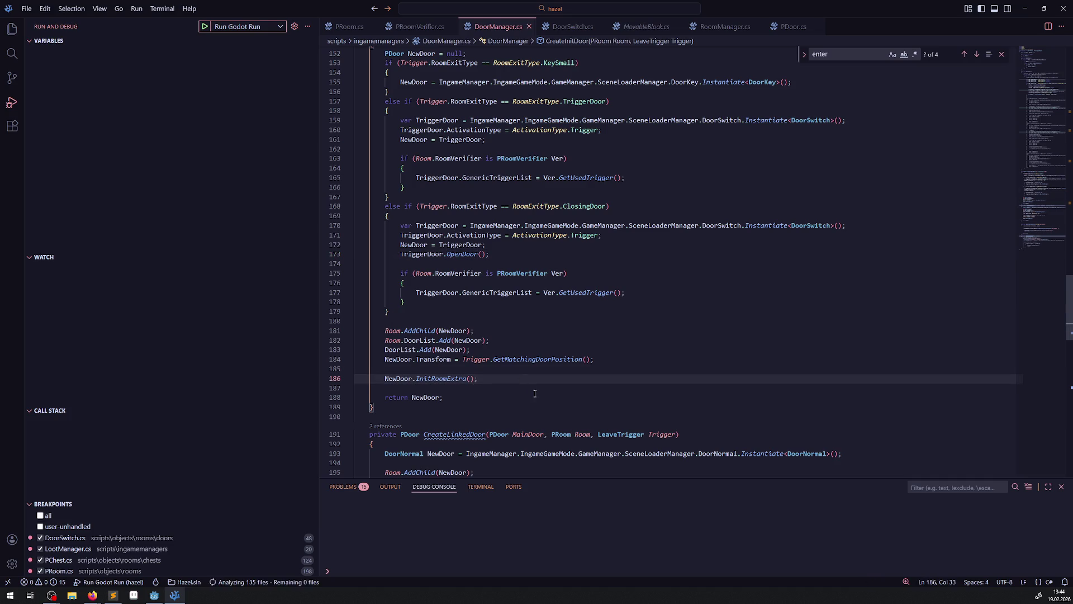
scroll(525, 386, "down", 3)
mouse_move(450, 351)
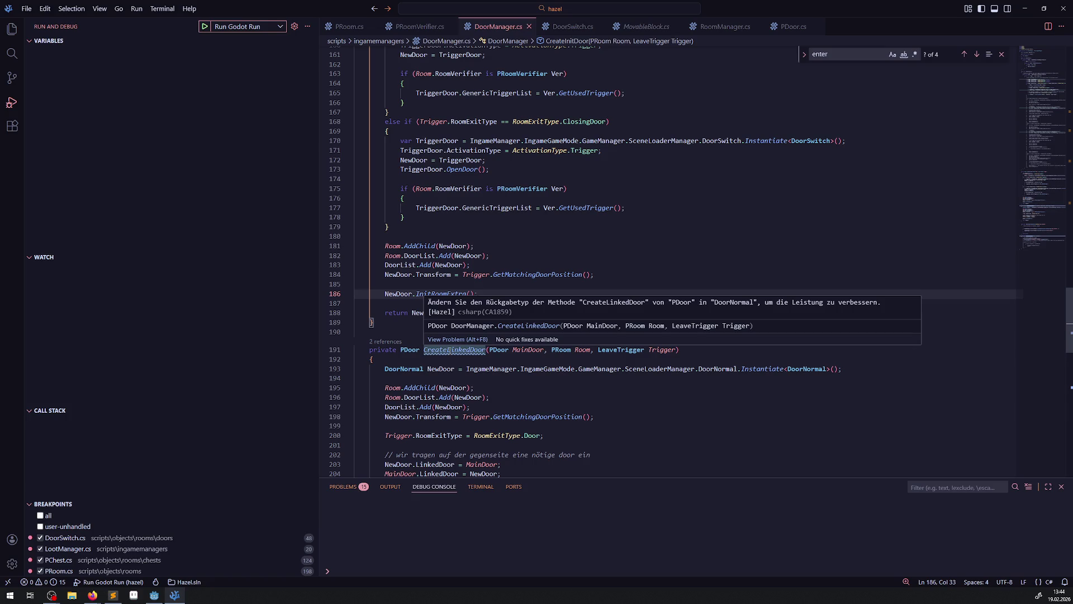
double_click(413, 368)
key("ctrl+c")
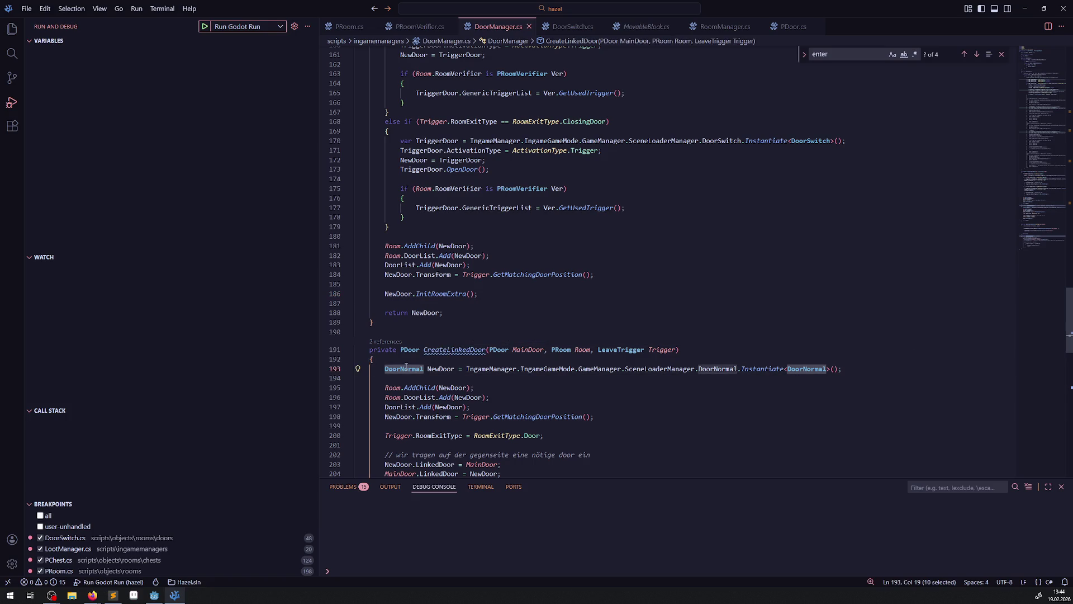
double_click(408, 350)
key("ctrl+v")
key("Up")
key("Up")
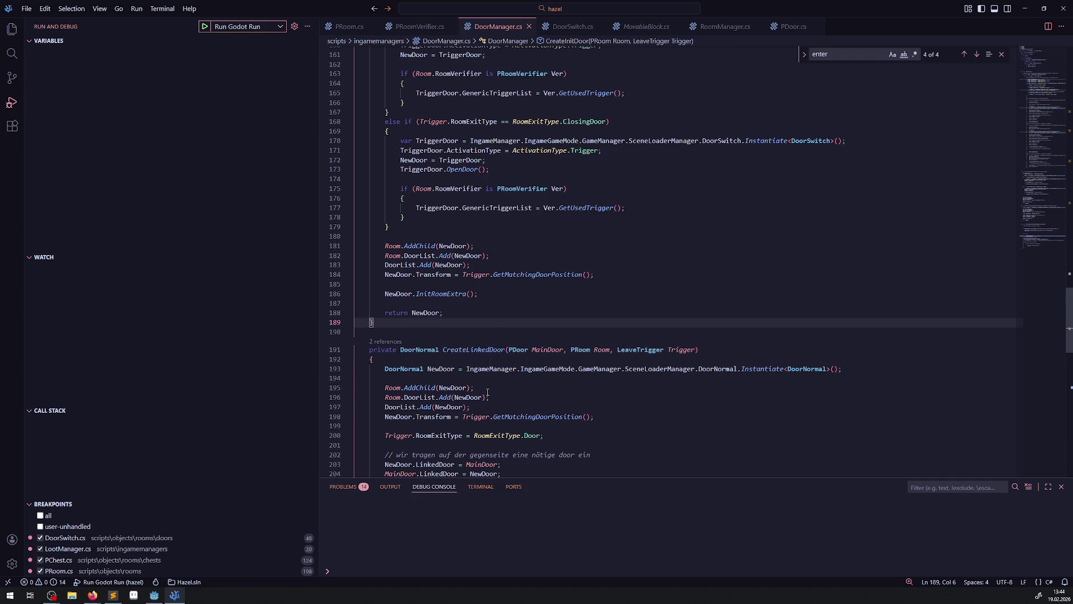
Step: Look over the surrounding code, then rebuild the .NET project in Godot
scroll(481, 389, "up", 20)
scroll(481, 389, "up", 18)
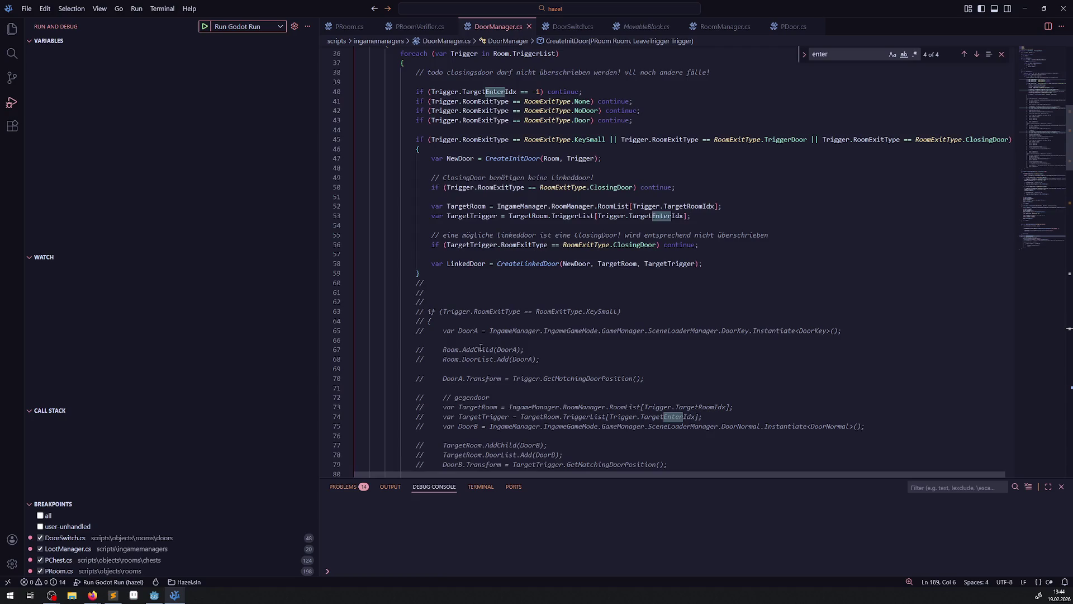
scroll(481, 348, "down", 20)
scroll(484, 330, "down", 7)
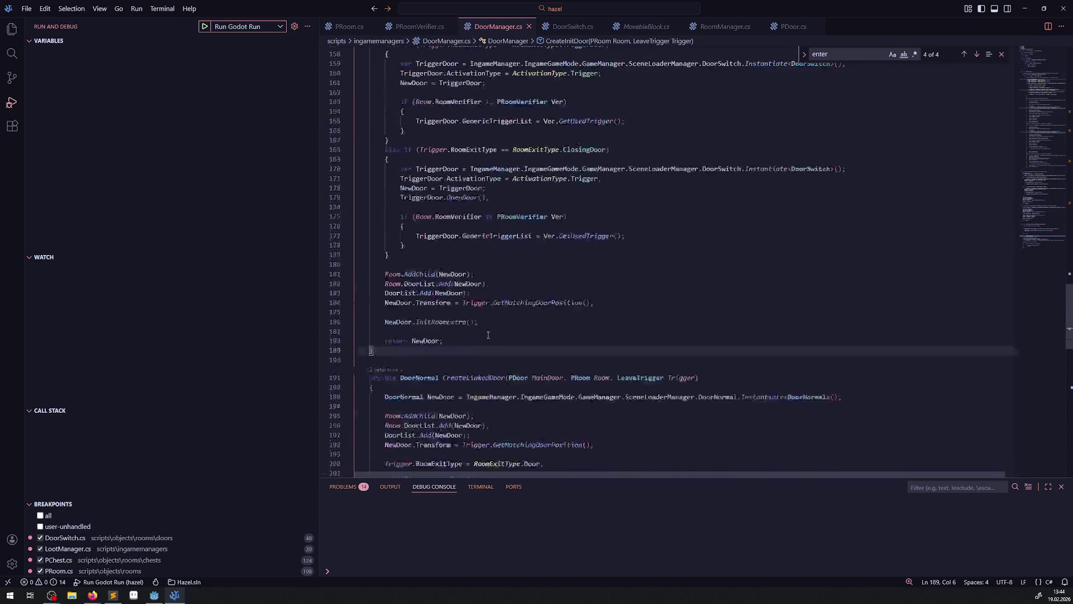
scroll(512, 302, "up", 1)
left_click(561, 207)
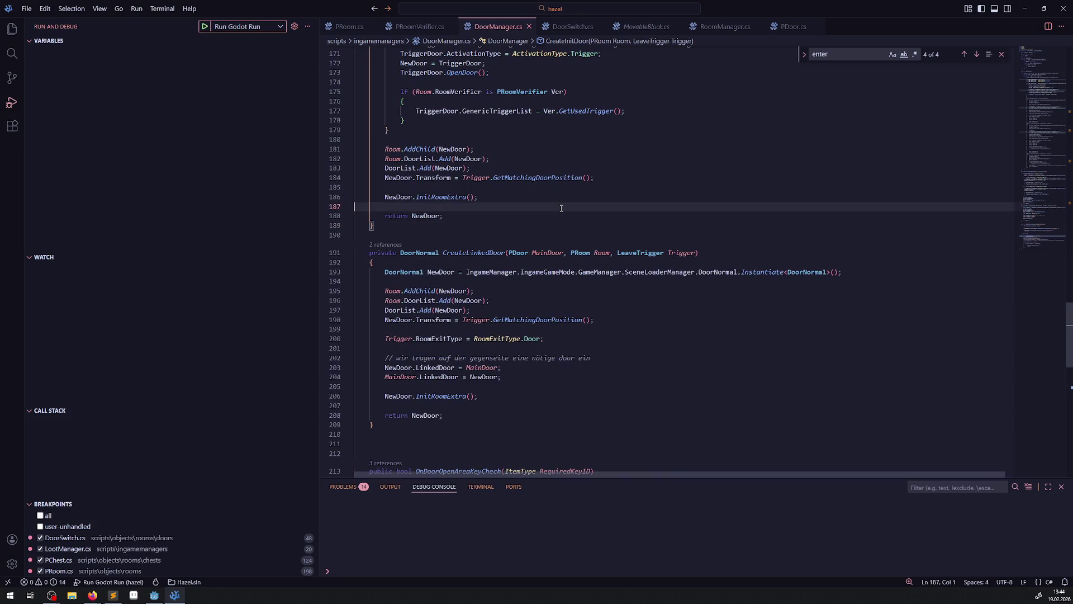
left_click(154, 595)
left_click(928, 19)
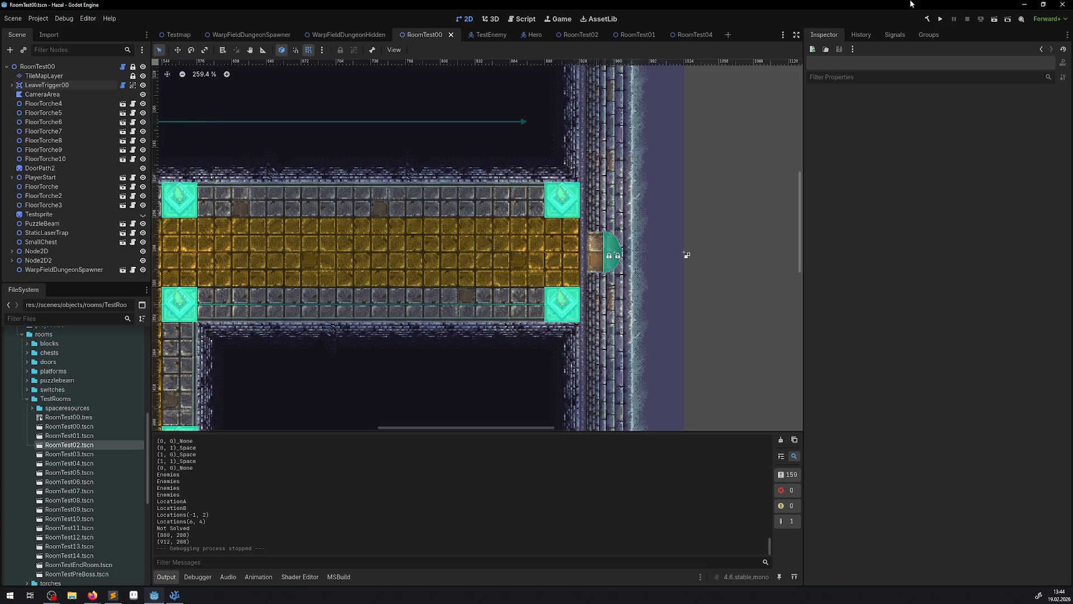
Step: Run and stop the game, then open the DoorSwitch.OpenDoor() NullReferenceException's source from Errors
left_click(941, 19)
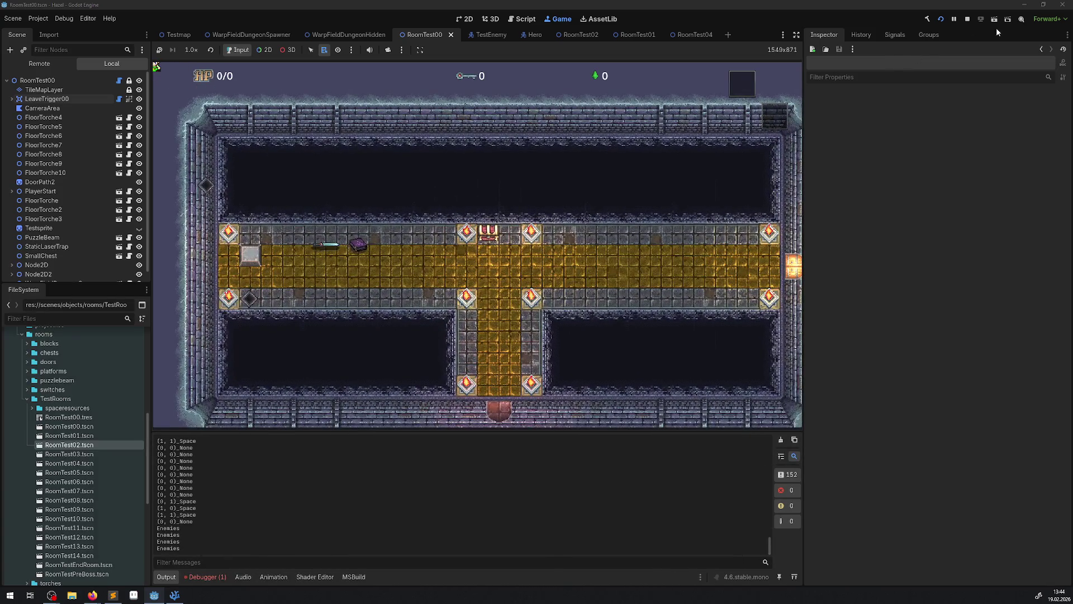
key("F8")
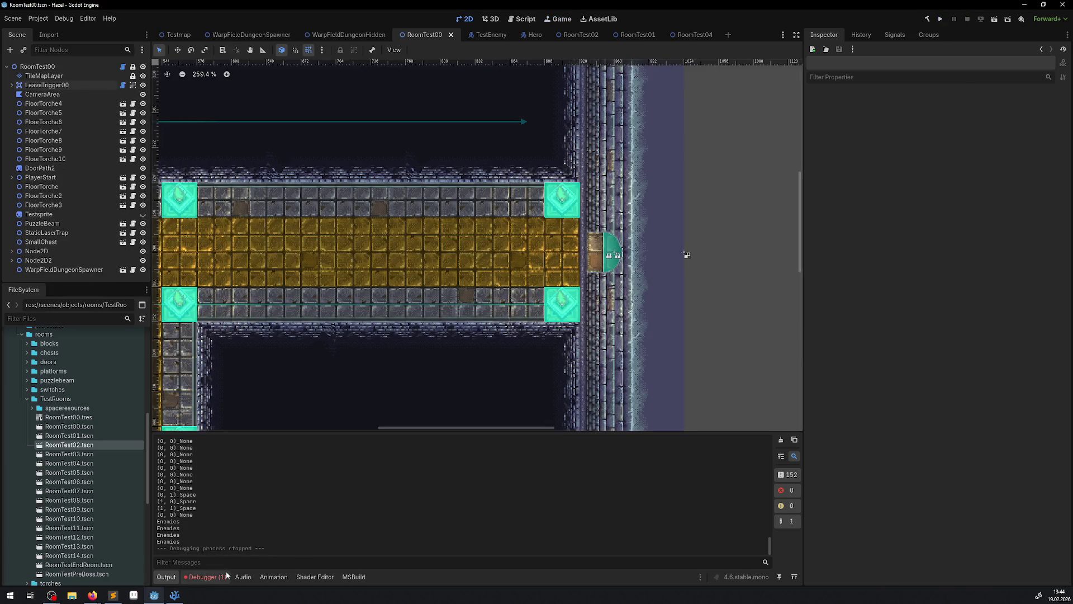
left_click(207, 576)
double_click(352, 503)
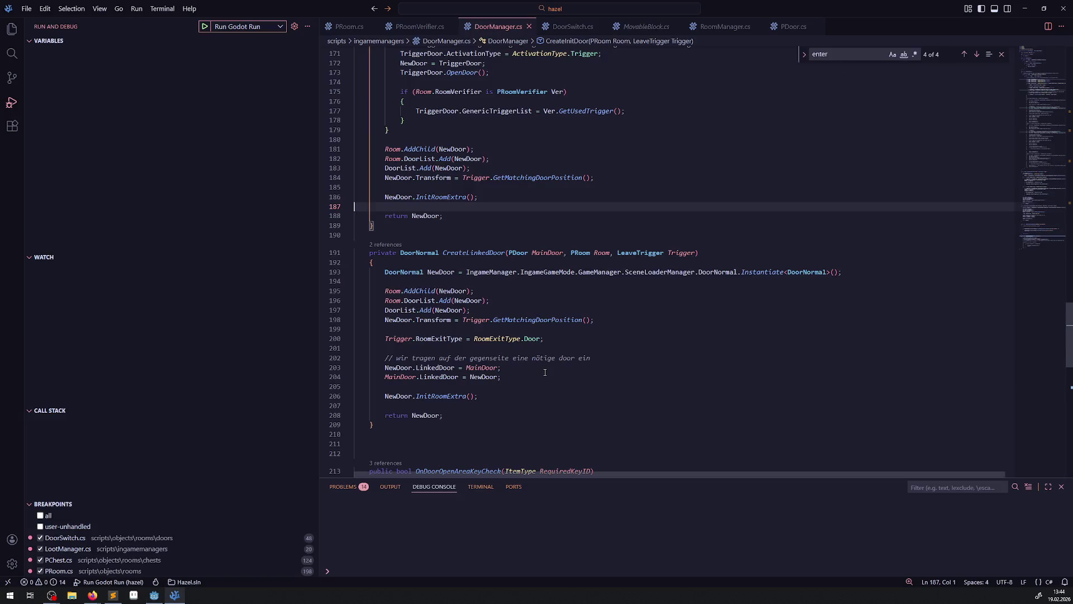
Step: Highlight every TriggerDoor use in DoorManager.cs and jump to OpenDoor's definition in DoorSwitch
scroll(545, 372, "up", 3)
scroll(493, 333, "up", 3)
double_click(423, 263)
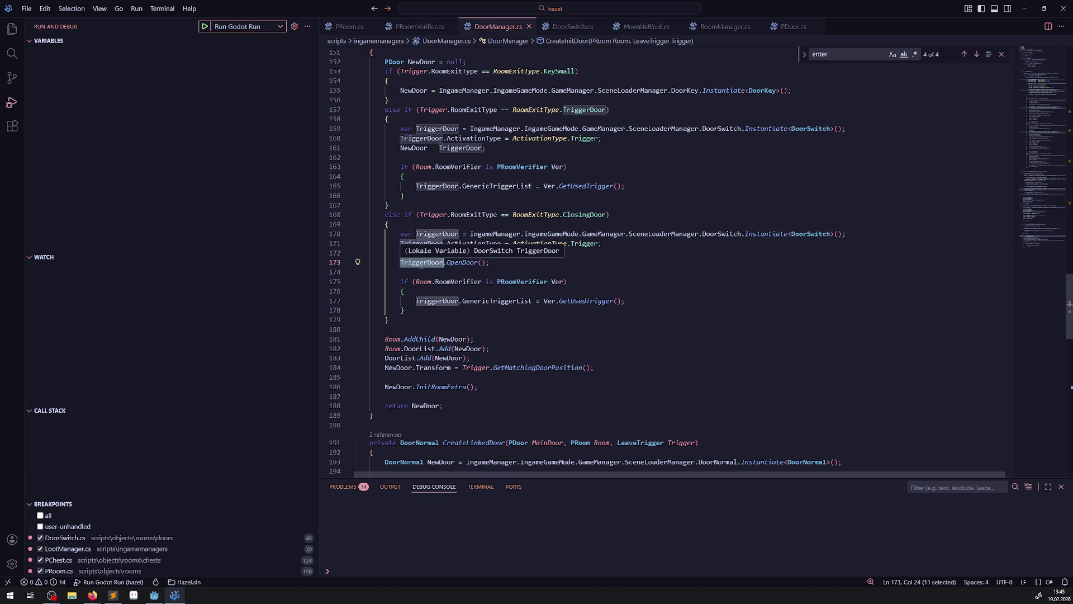
right_click(463, 263)
left_click(499, 275)
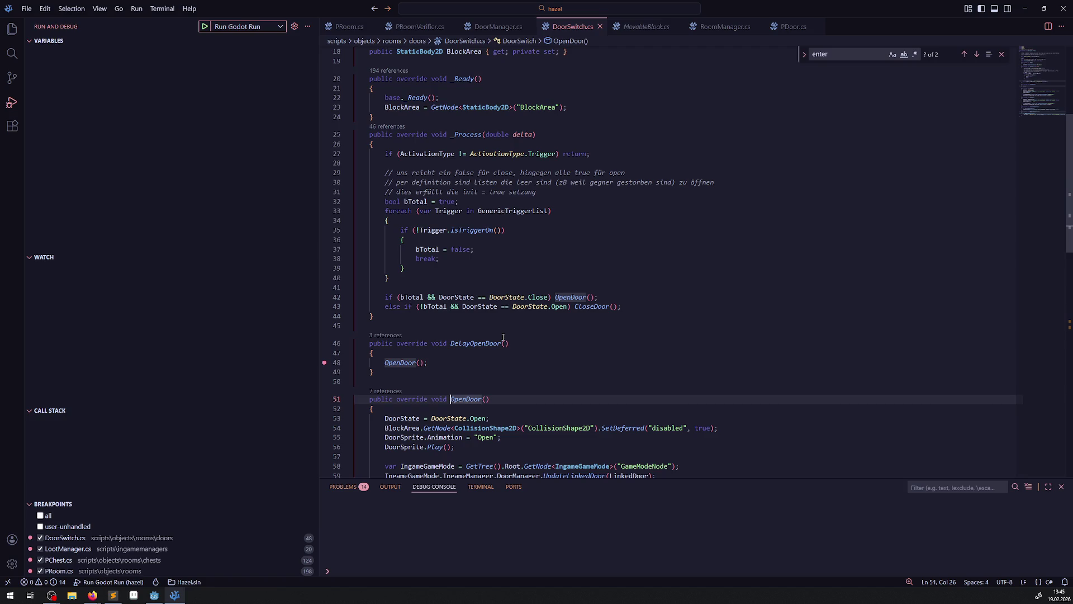
scroll(502, 341, "down", 3)
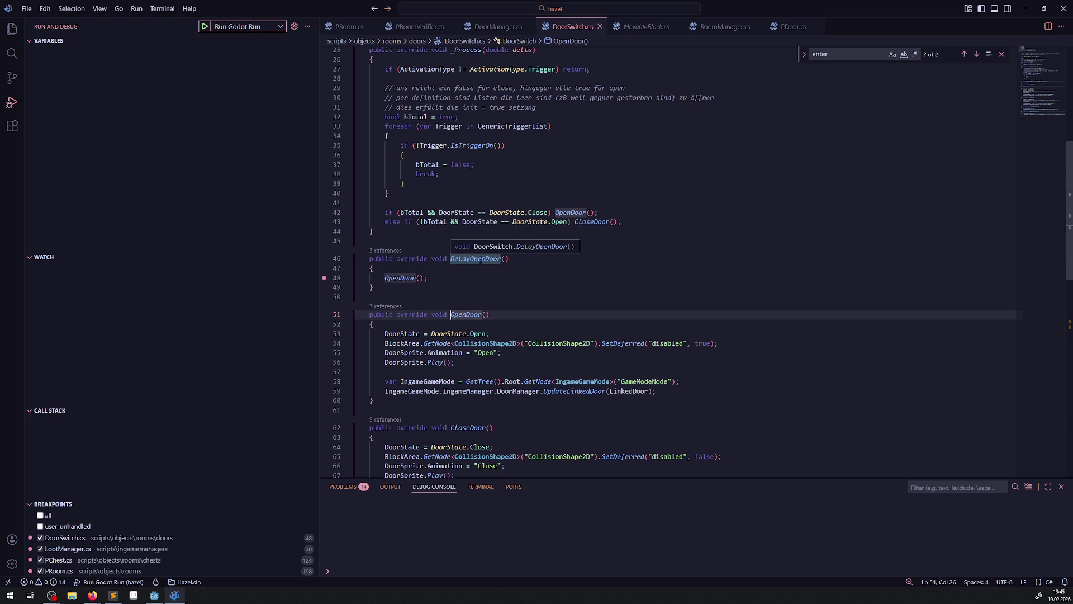
Step: Review DoorManager.cs's commented-out ClosingDoor code and select lines 181–184 that add the new door
left_click(411, 34)
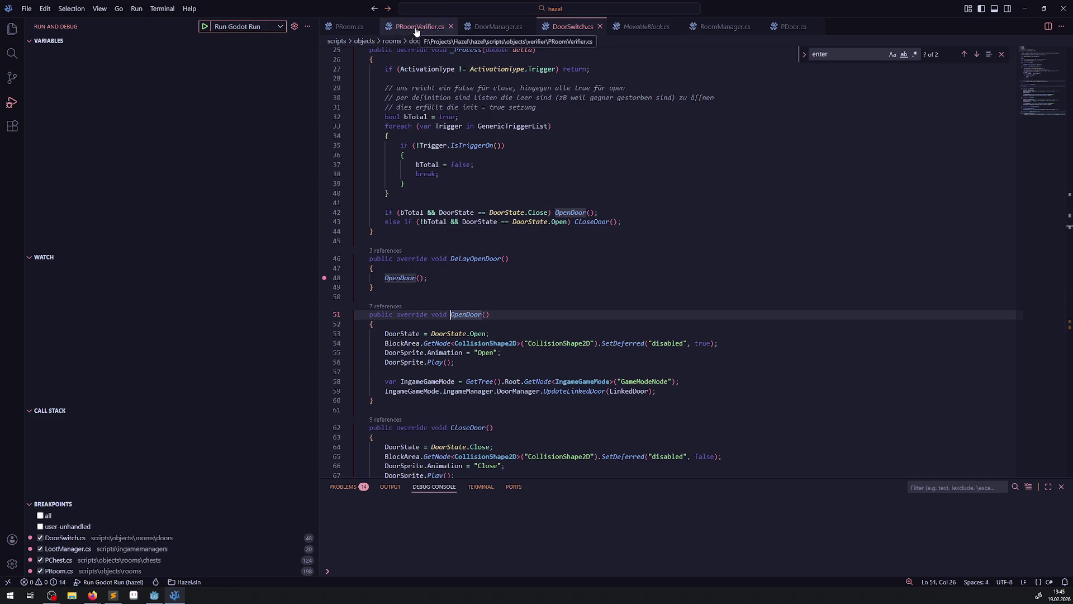
left_click(479, 29)
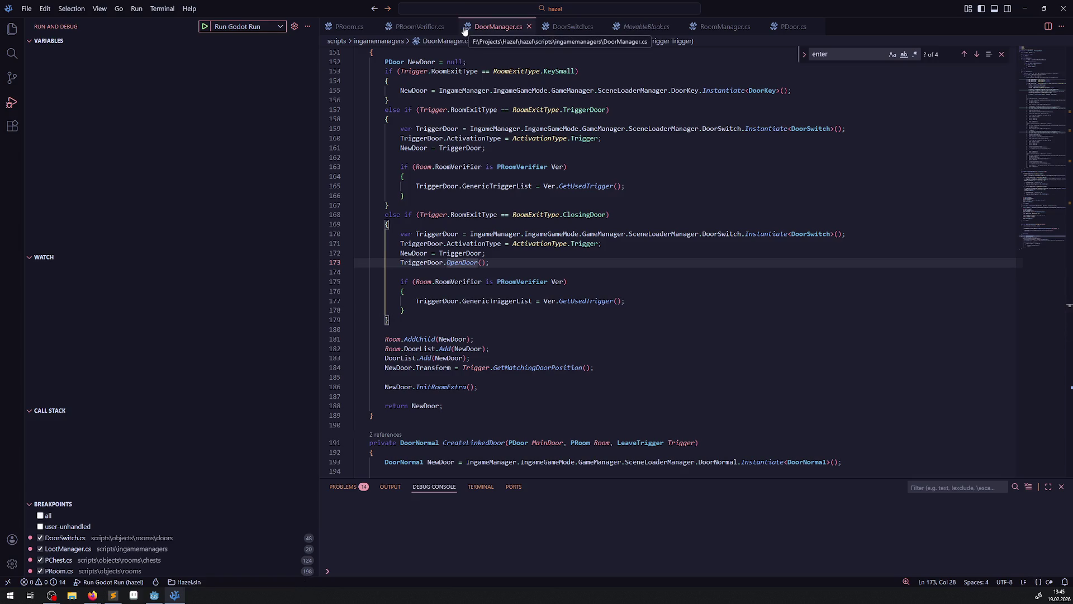
scroll(505, 275, "up", 10)
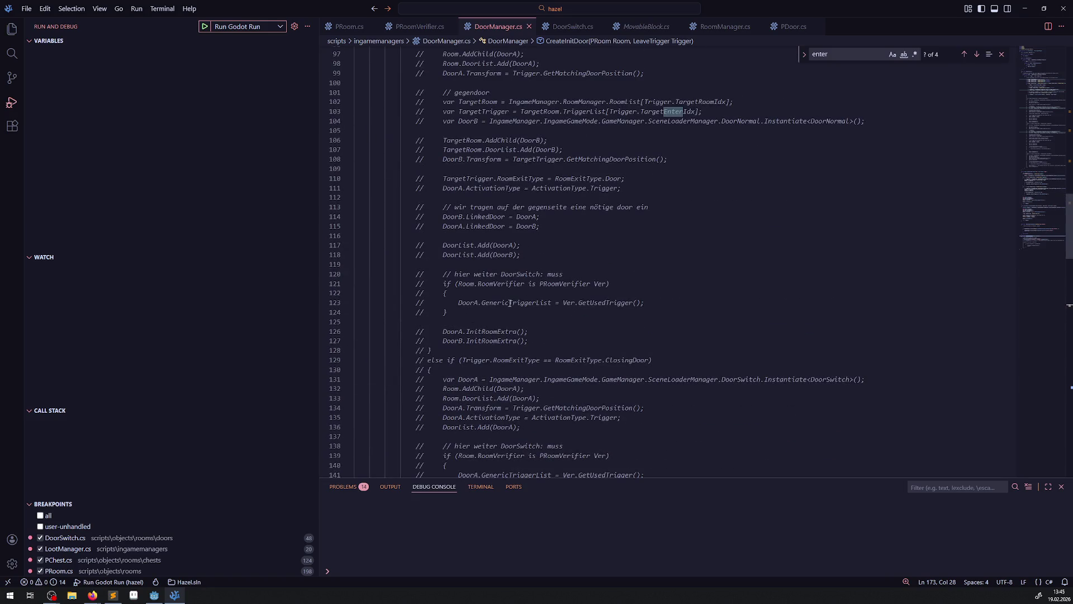
scroll(510, 303, "down", 3)
double_click(629, 256)
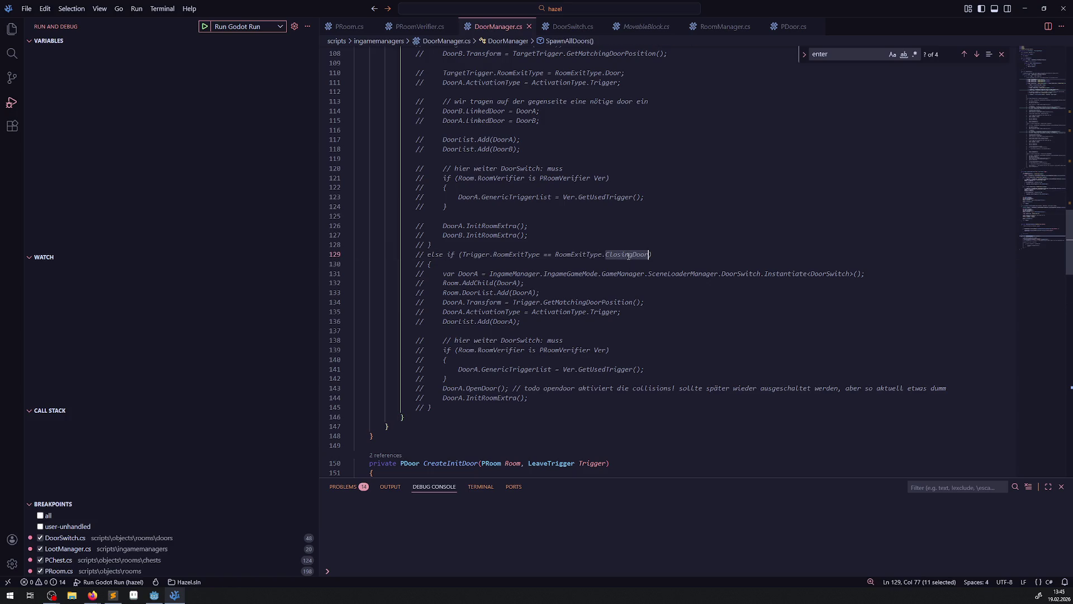
double_click(485, 389)
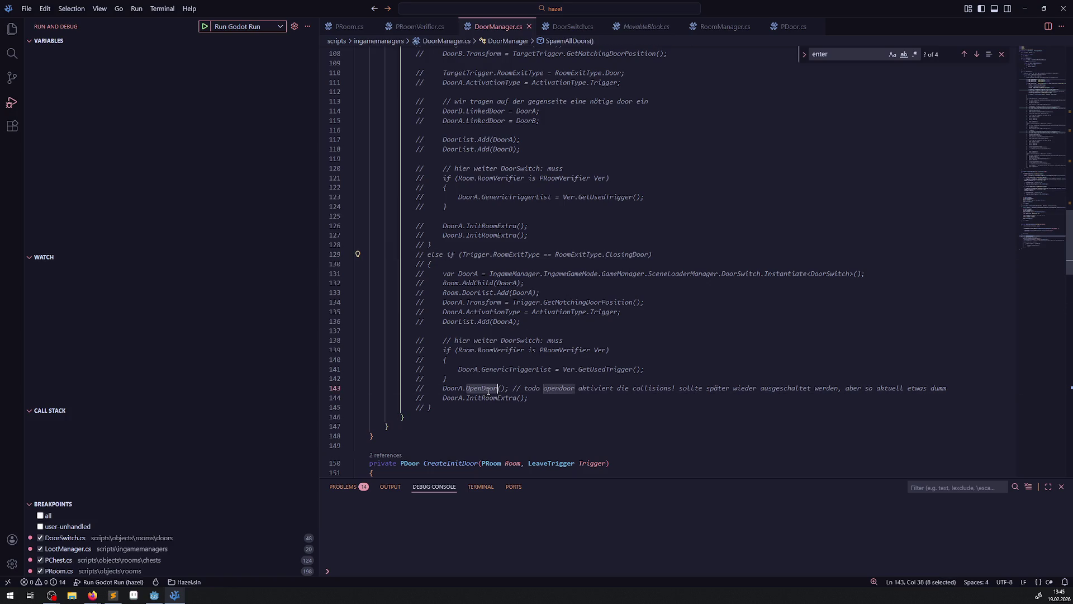
double_click(493, 399)
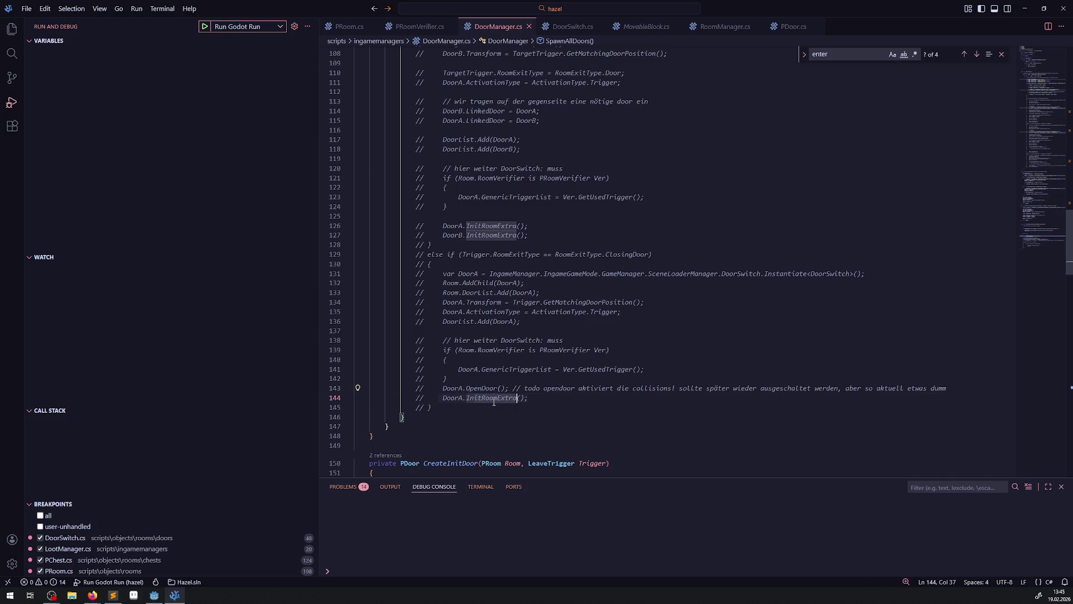
scroll(514, 385, "down", 13)
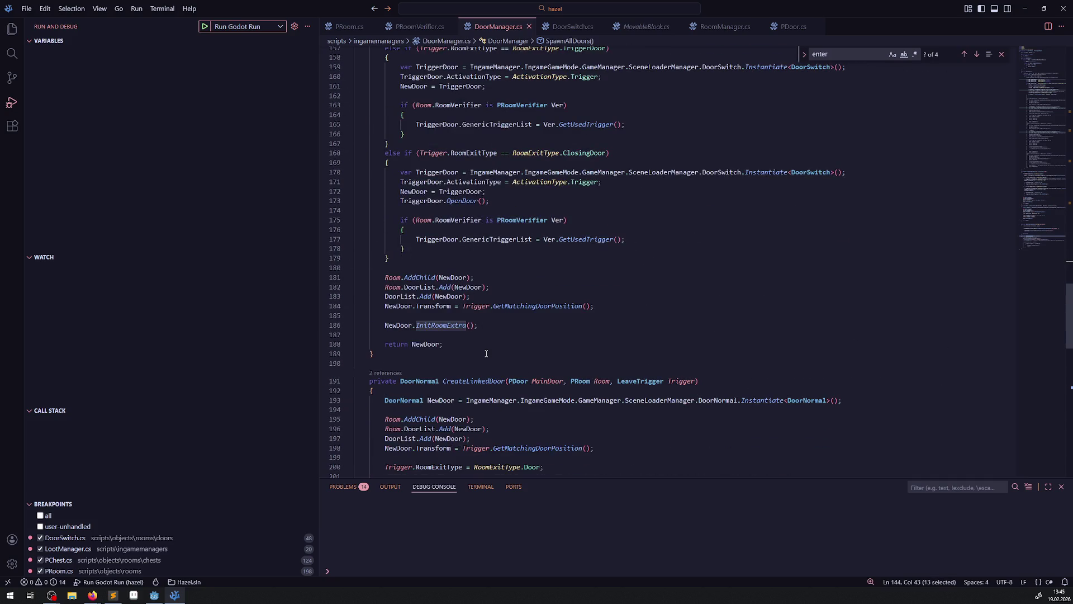
mouse_move(386, 272)
left_mouse_down()
mouse_move(531, 311)
mouse_move(641, 316)
left_mouse_up()
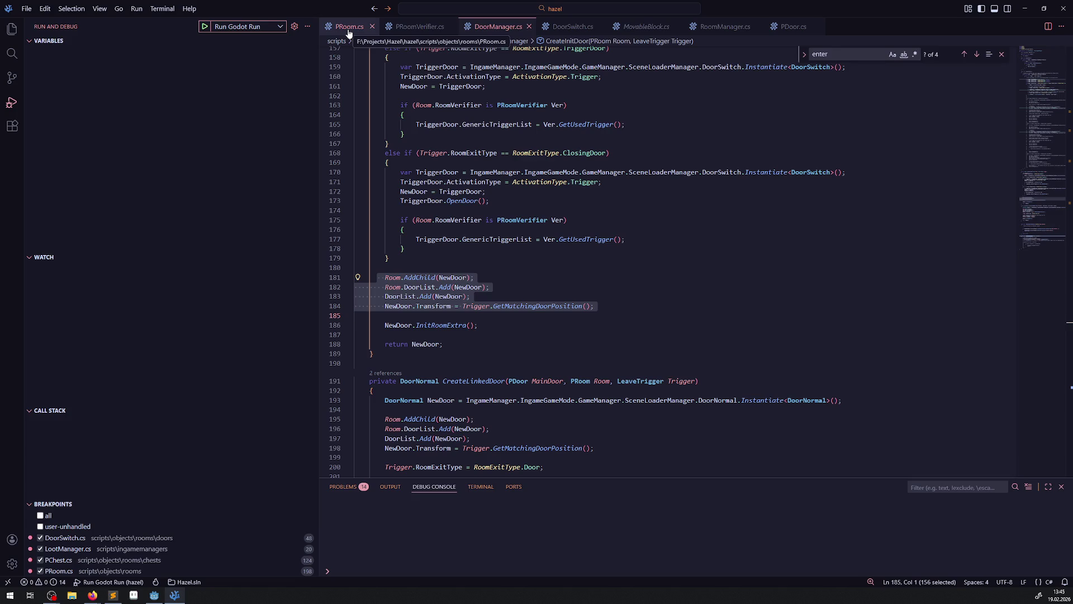
Step: Check PRoomVerifier.cs, then place the cursor on line 48 in DoorSwitch's DelayOpenDoor
left_click(414, 32)
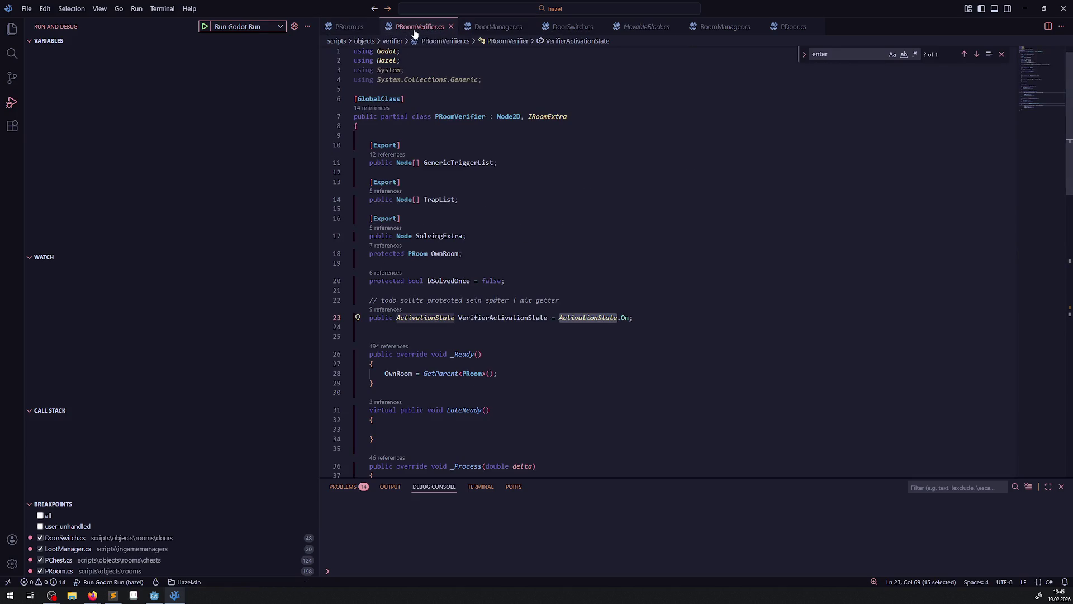
scroll(486, 157, "down", 10)
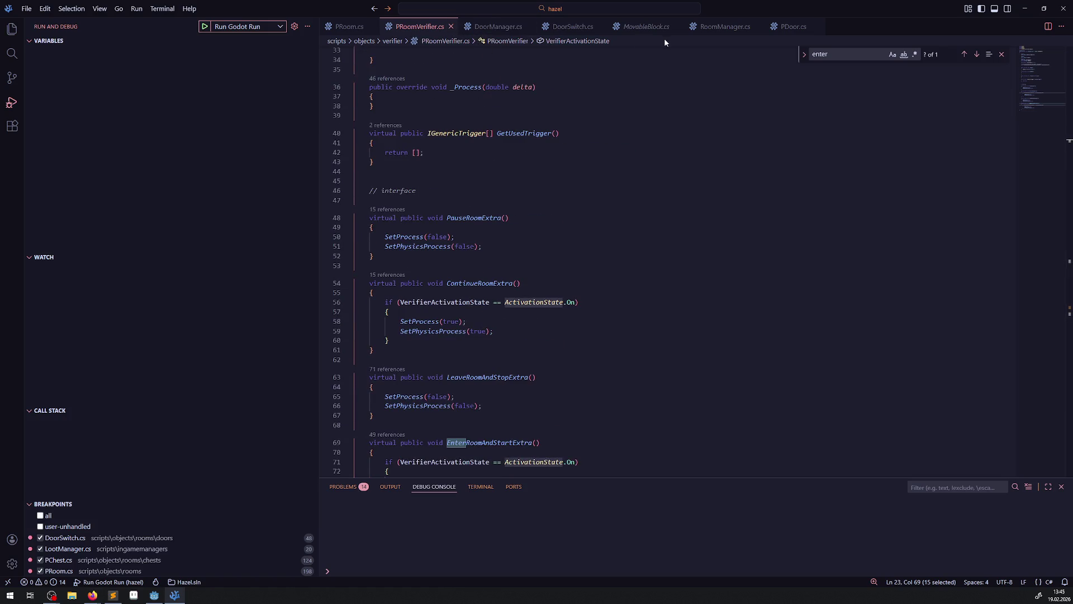
left_click(566, 28)
left_click(381, 277)
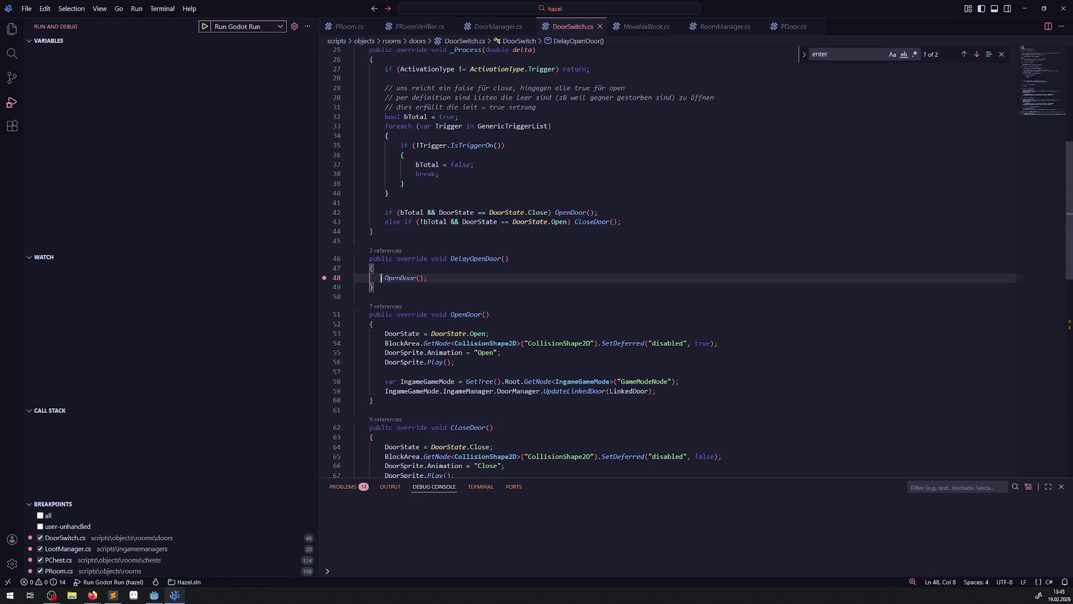
Step: Change line 48 of DelayOpenDoor to CallDeferred("OpenDoor"); and save DoorSwitch.cs
type("CallDe")
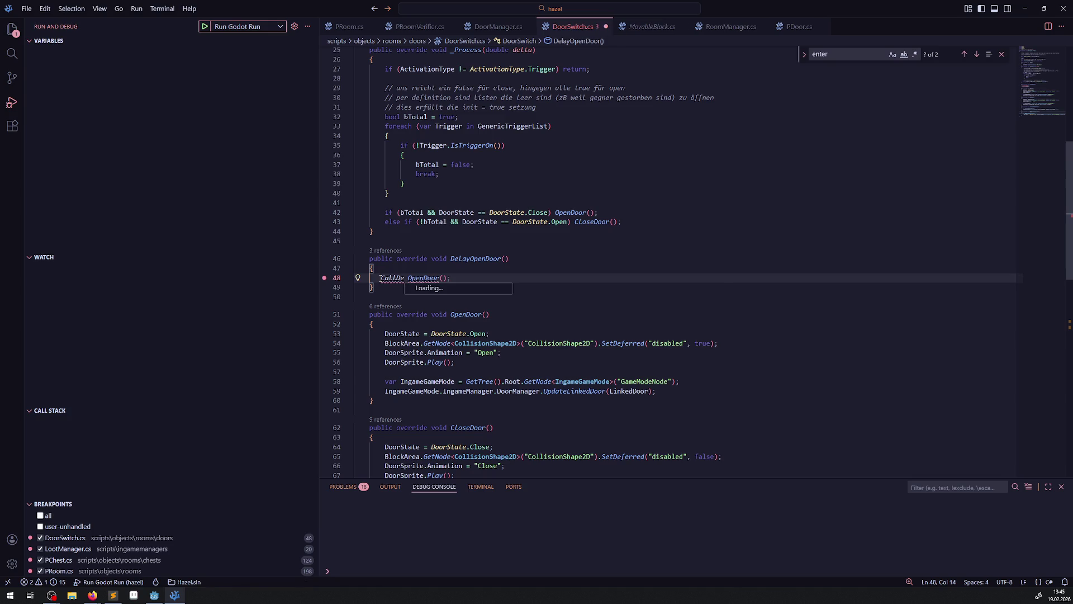
key("Tab")
key("Right")
type("(\"")
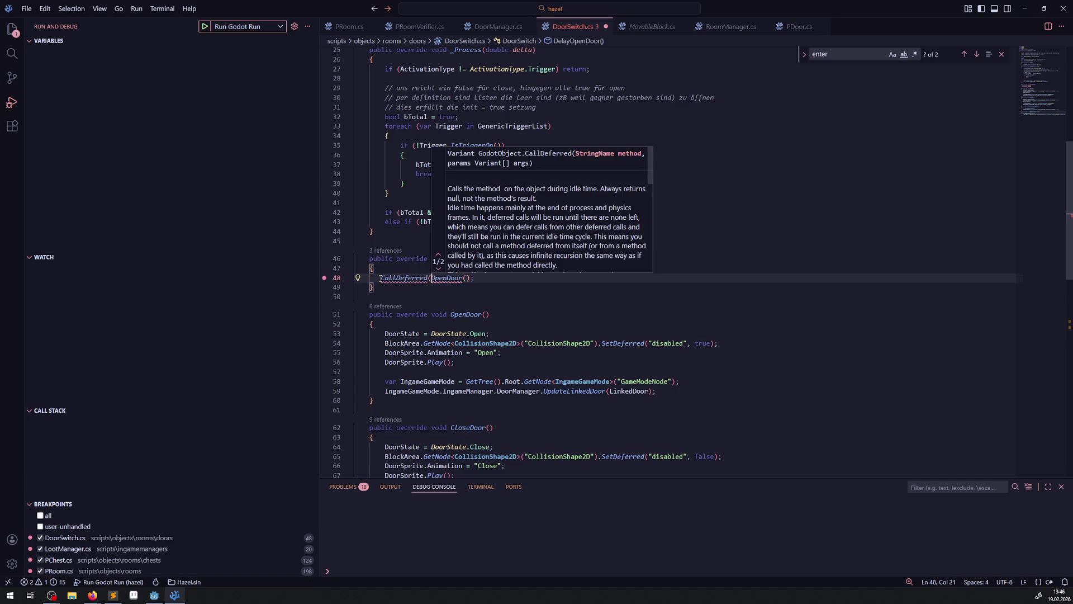
key("End")
type(")")
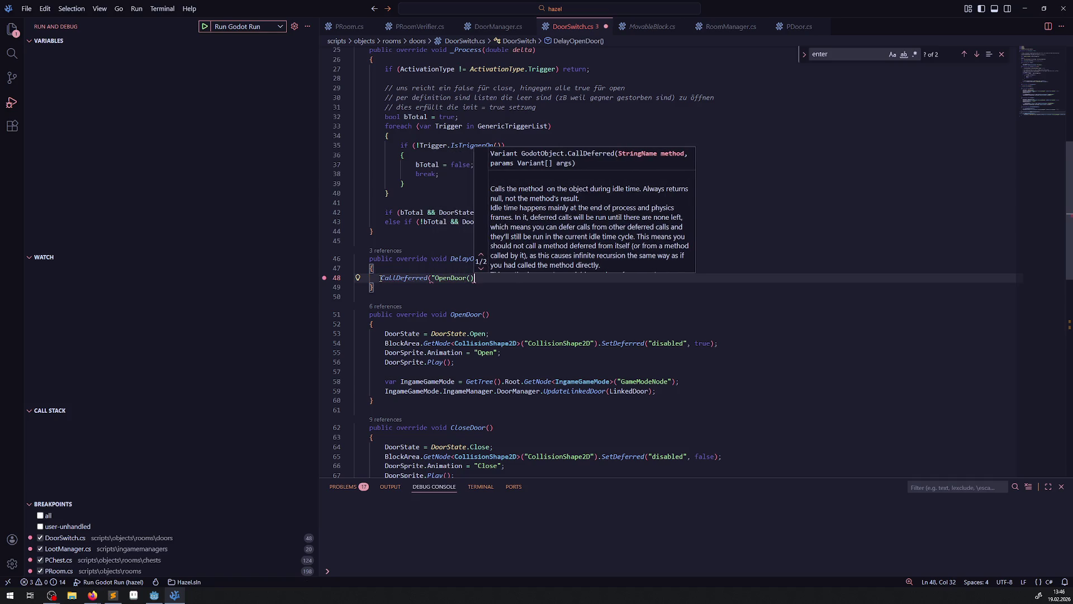
key("Left")
key("Left")
type("\"")
key("Left")
key("BackSpace")
key("Delete")
key("ctrl+s")
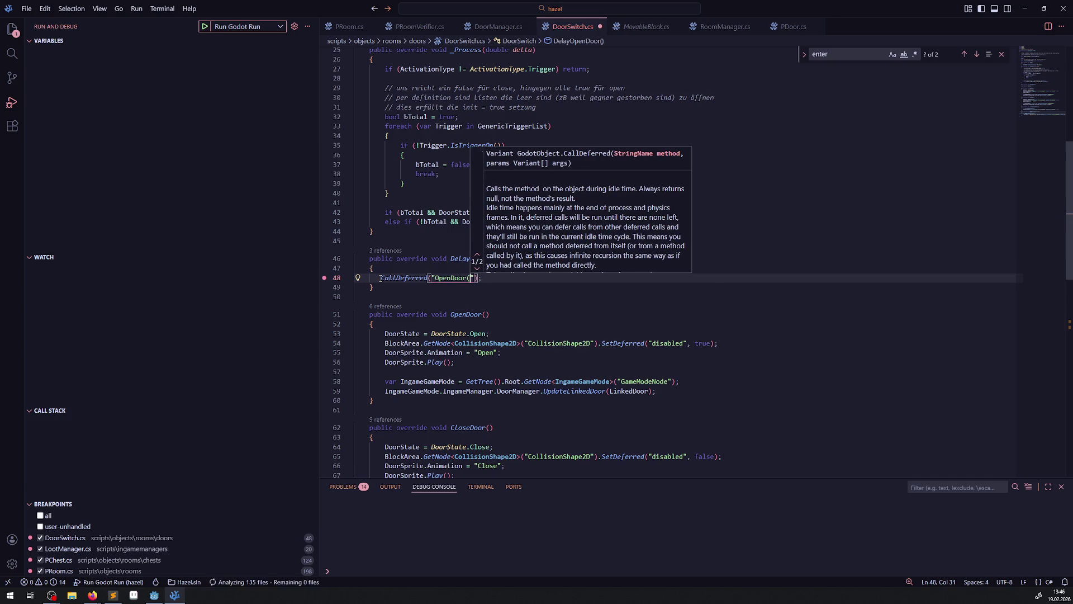
left_click(543, 314)
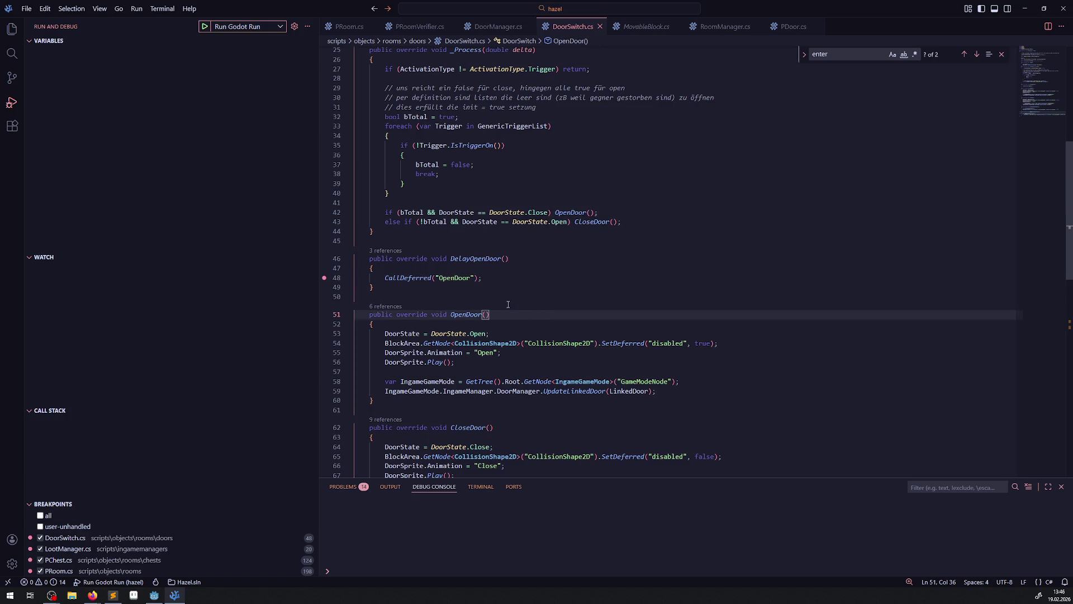
Step: In DoorManager.cs's ClosingDoor branch, replace TriggerDoor.OpenDoor() with DelayOpenDoor()
left_click(154, 595)
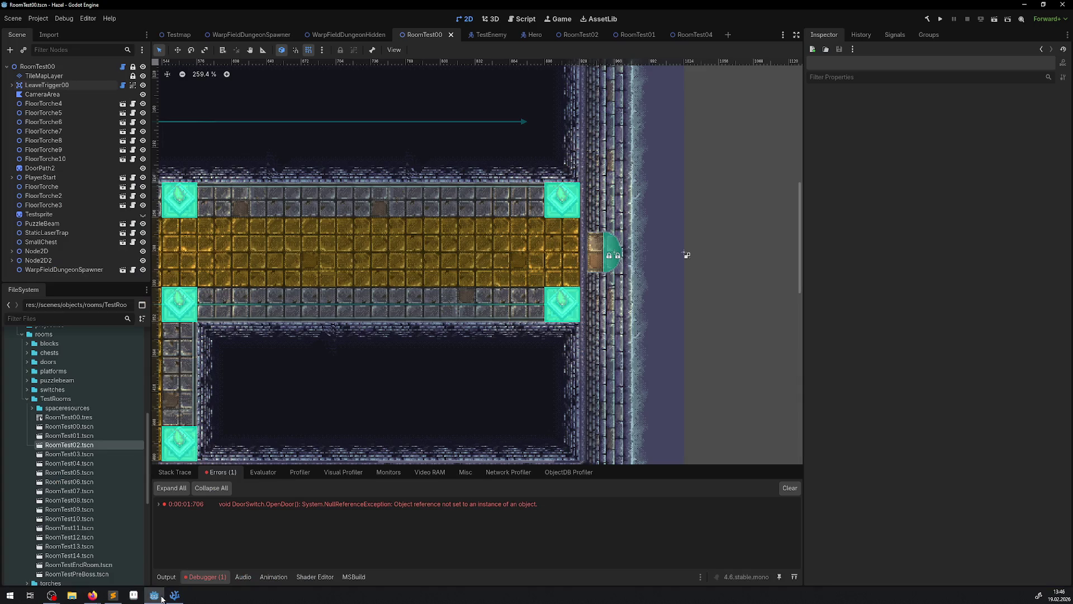
left_click(175, 595)
double_click(488, 258)
key("ctrl+c")
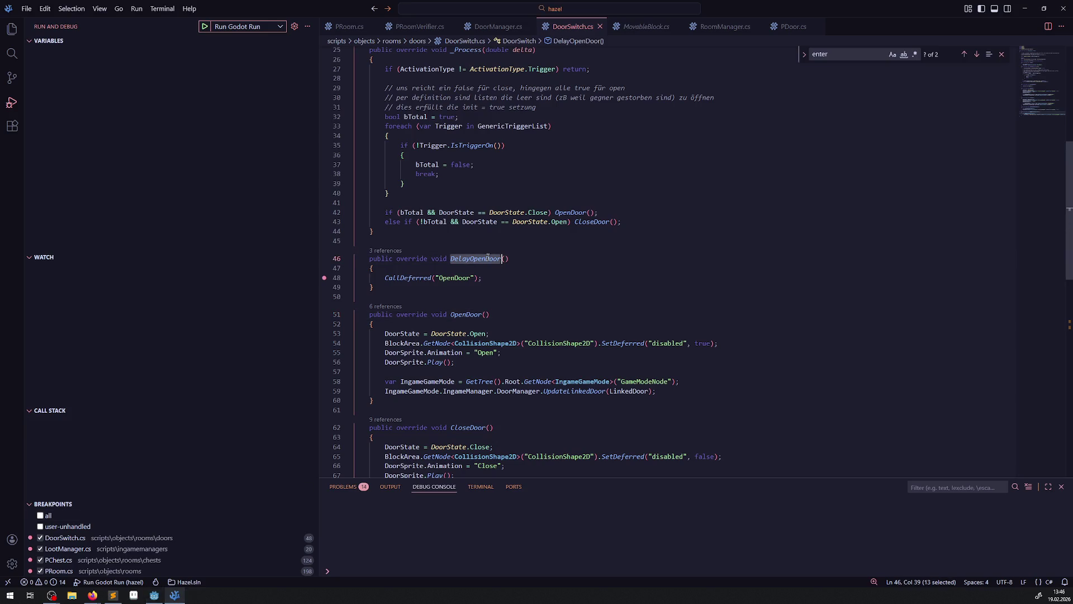
left_click(498, 26)
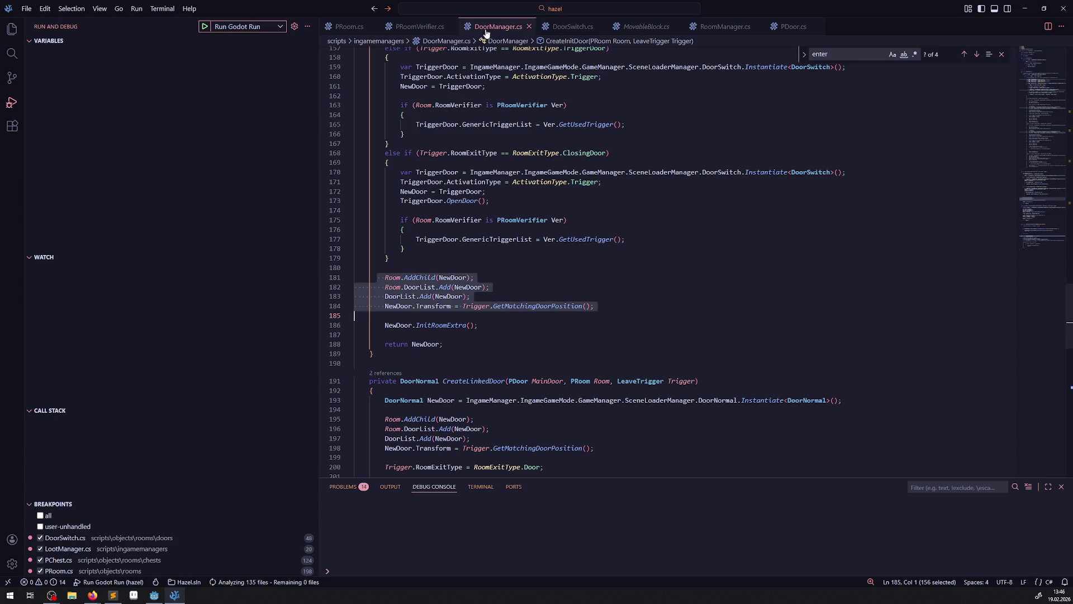
left_click(475, 277)
double_click(462, 200)
key("ctrl+v")
left_click(475, 278)
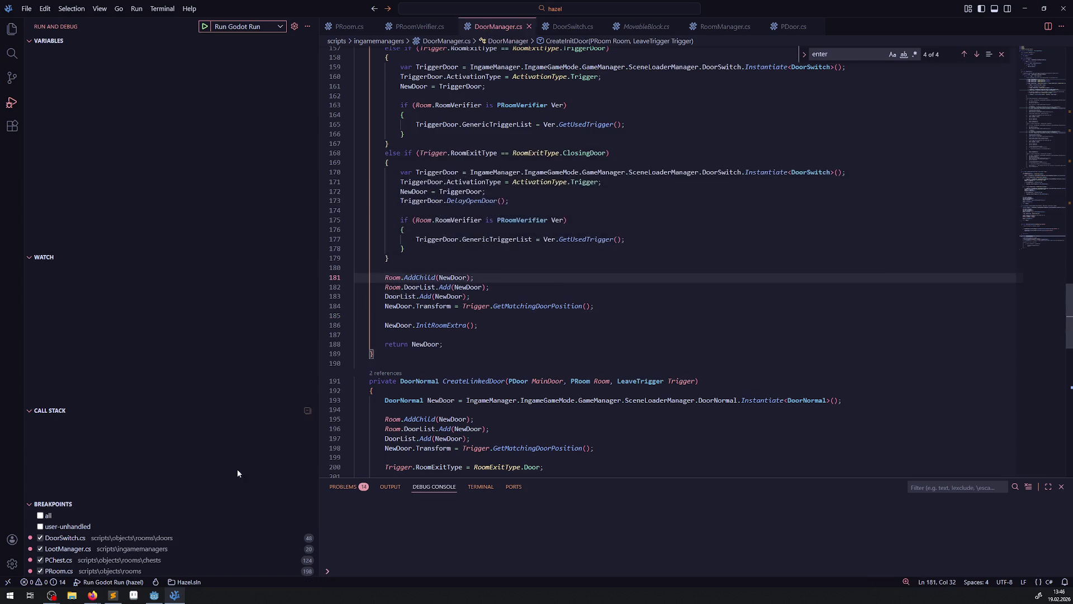
left_click(154, 595)
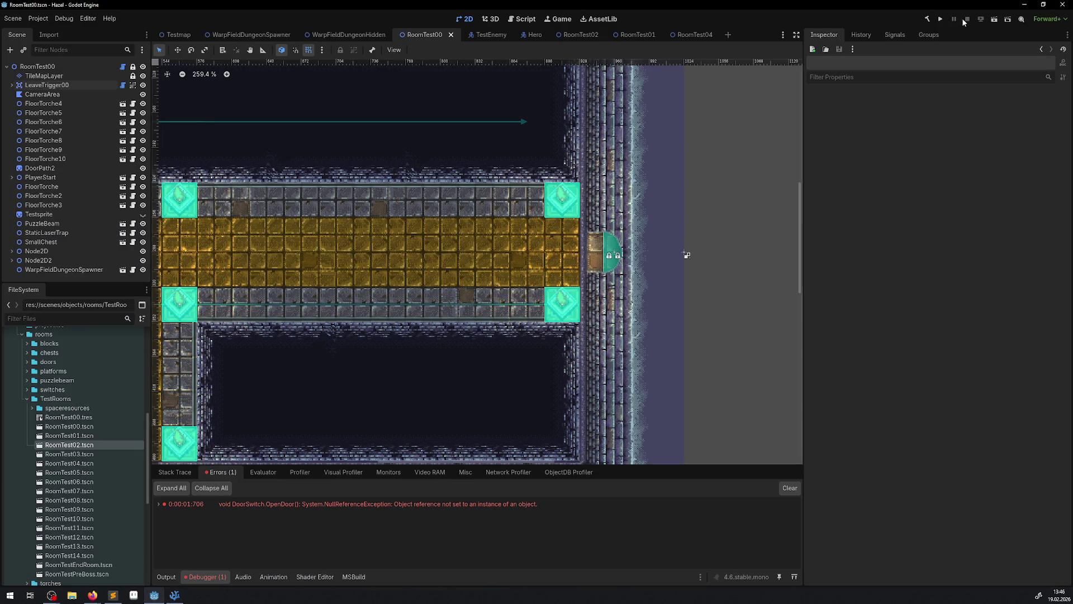
Step: Build the .NET project, clear the old NullReferenceException error, and run the game
left_click(927, 19)
left_click(790, 488)
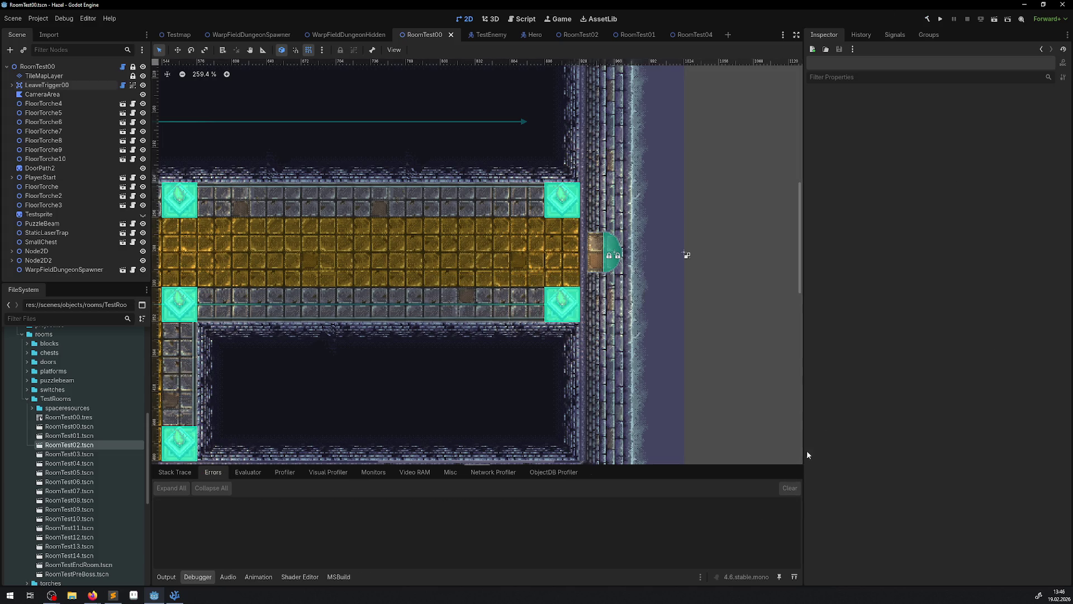
left_click(941, 19)
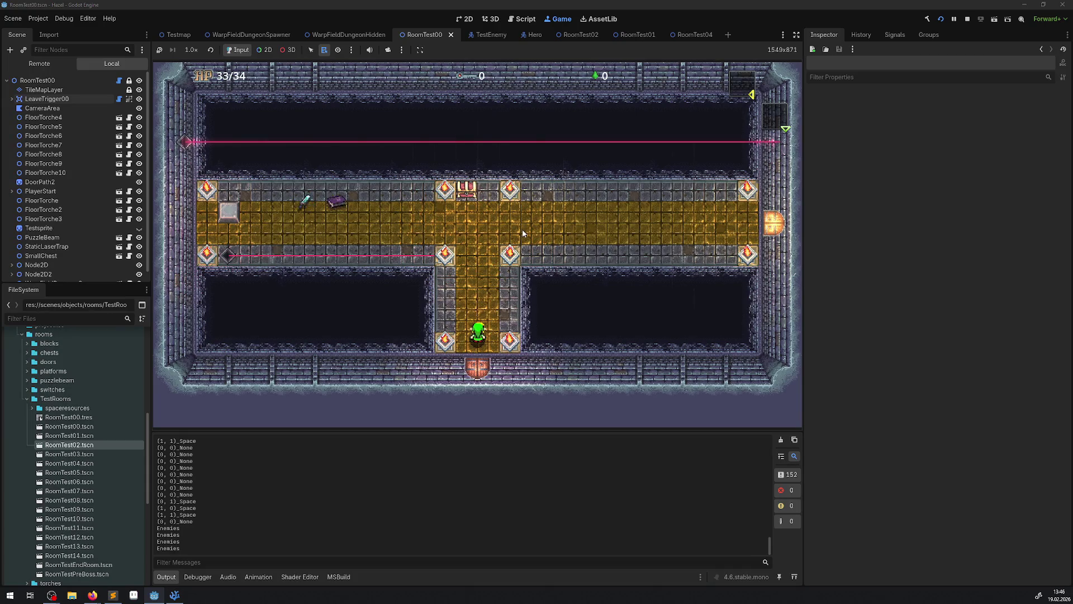
Step: Take the key from the chest, push the block off the blue switch, and exit east
key("Up")
key("space")
key("Right")
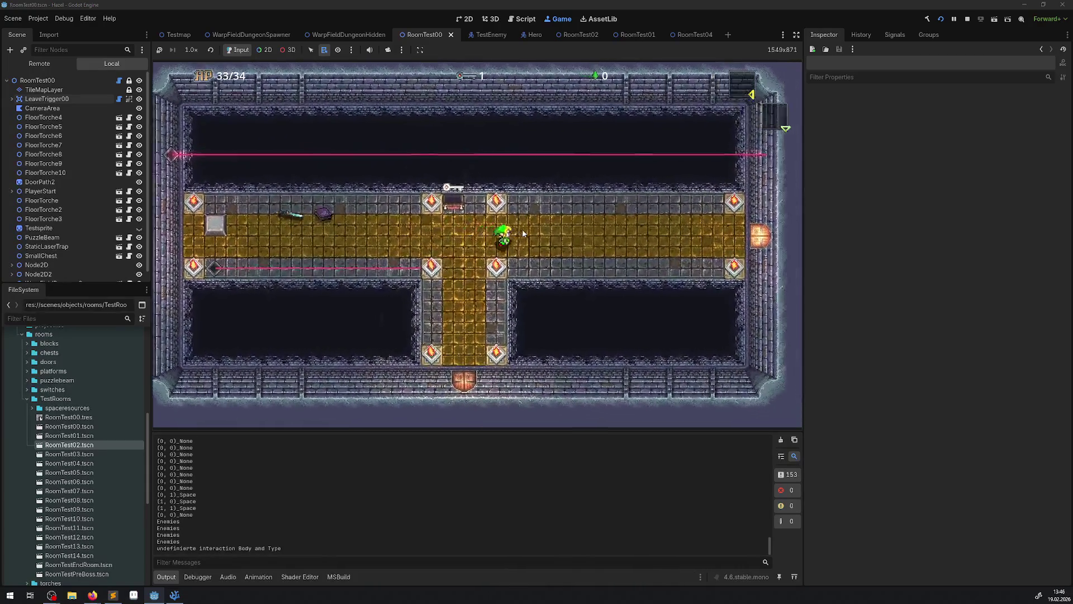
key("Left")
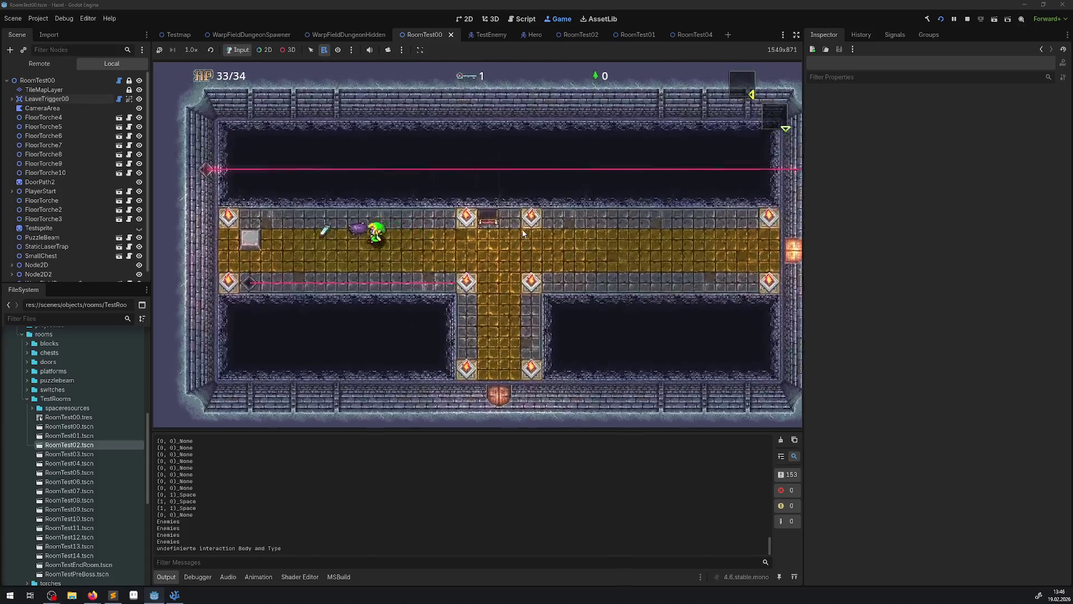
key("Left")
key("Right")
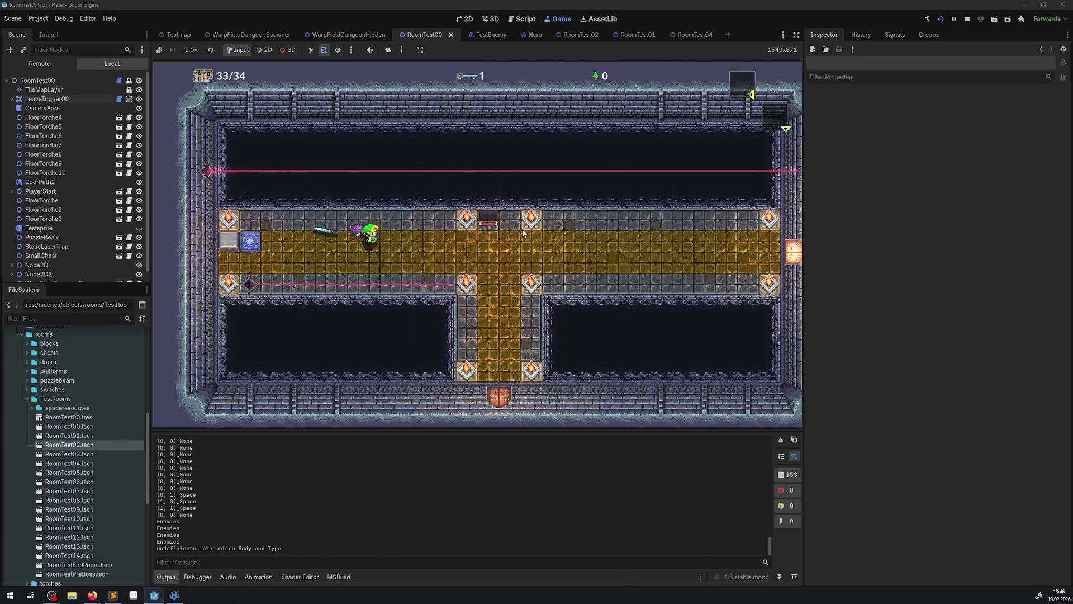
key("Right")
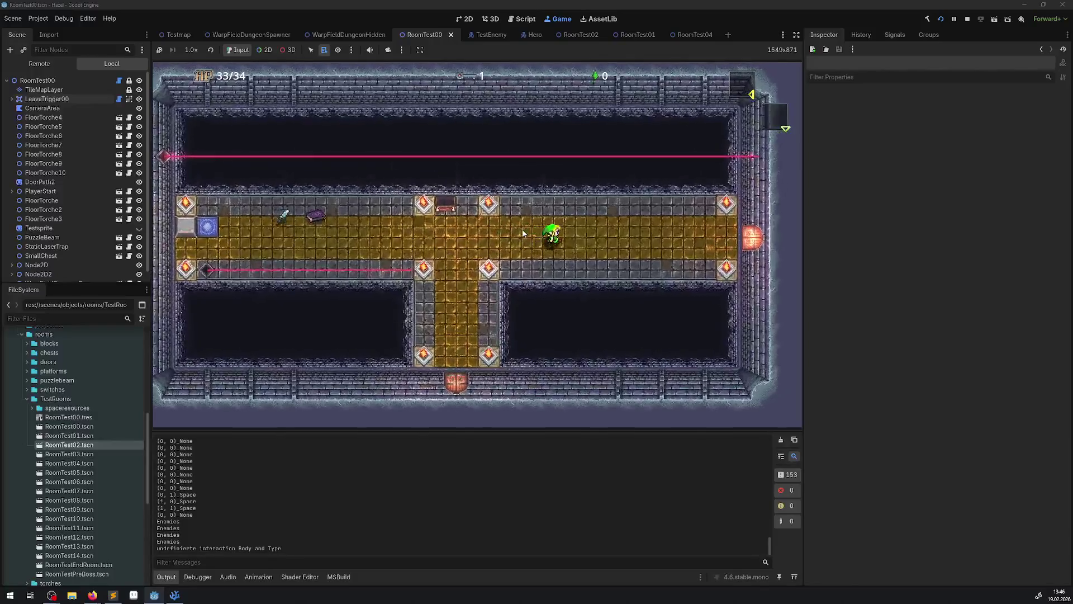
key("Right")
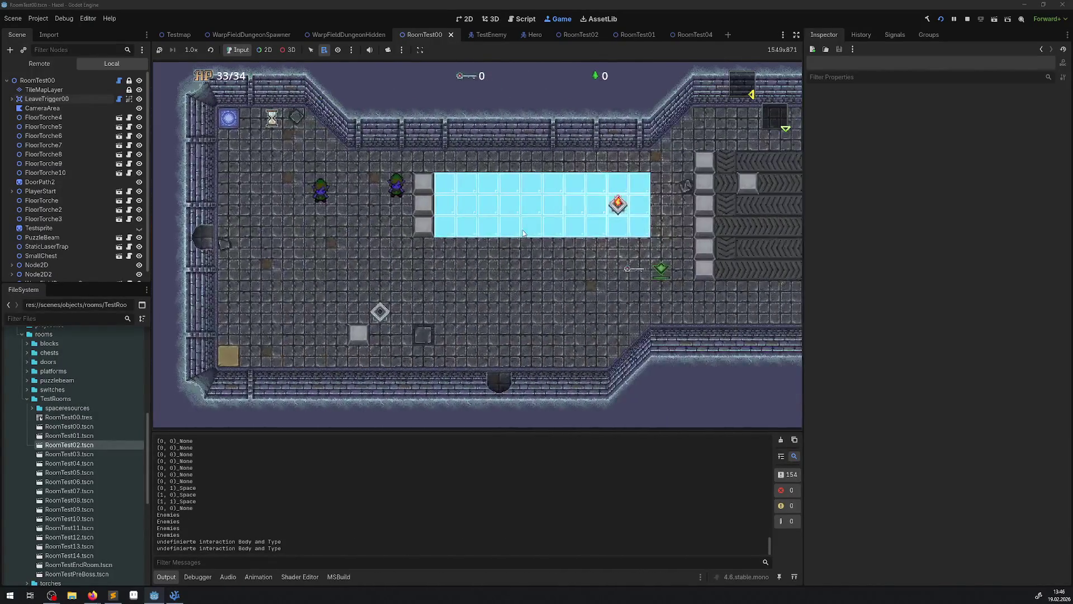
Step: Defeat the two enemies in the next room and leave through its lower door
key("Right")
key("Up")
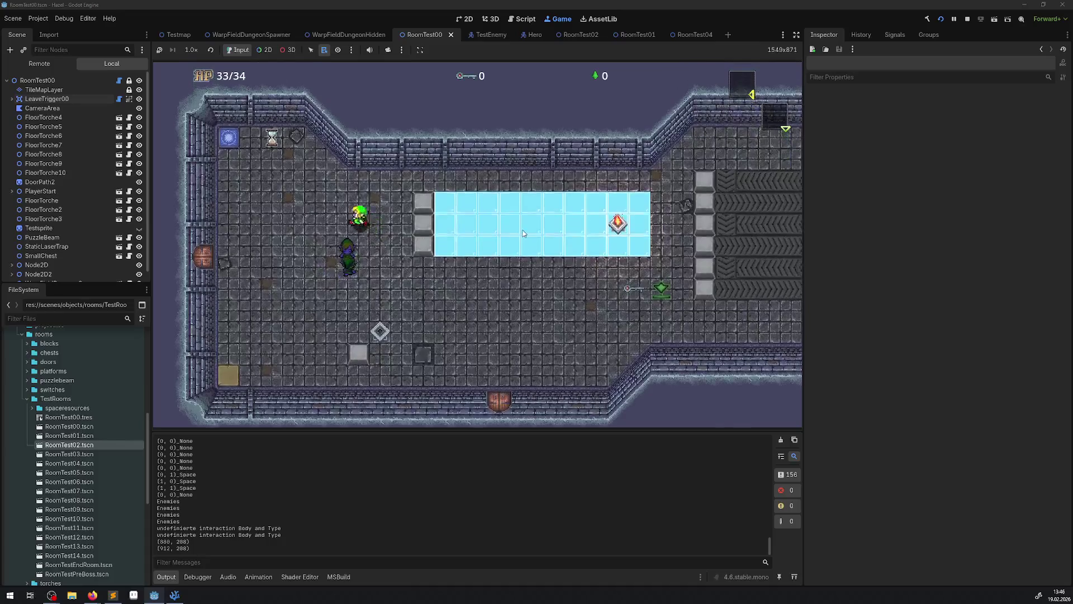
key("Left")
key("Up")
key("Left")
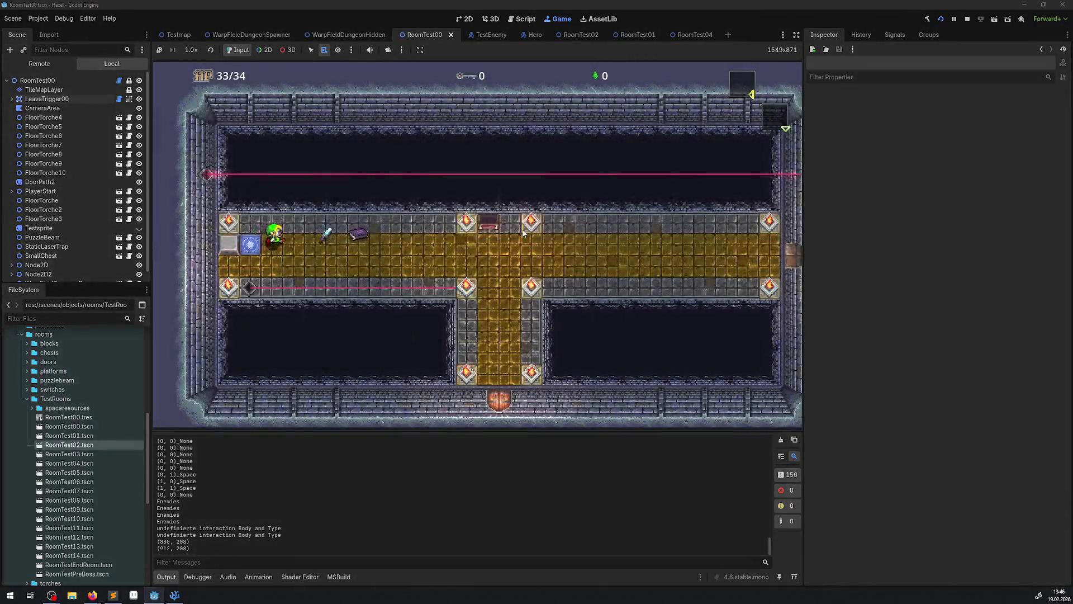
key("Right")
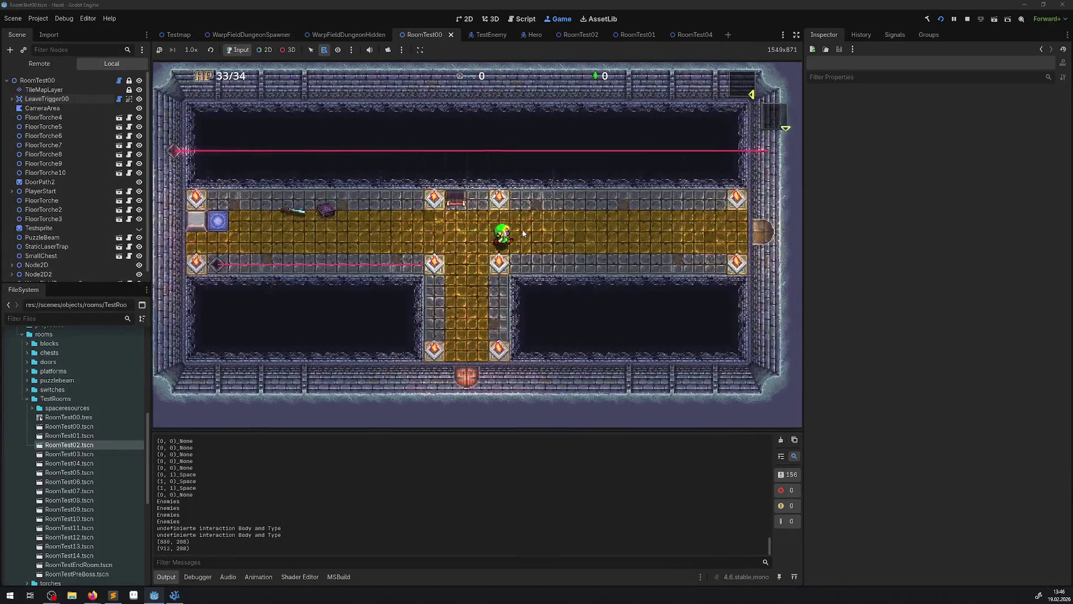
key("Right")
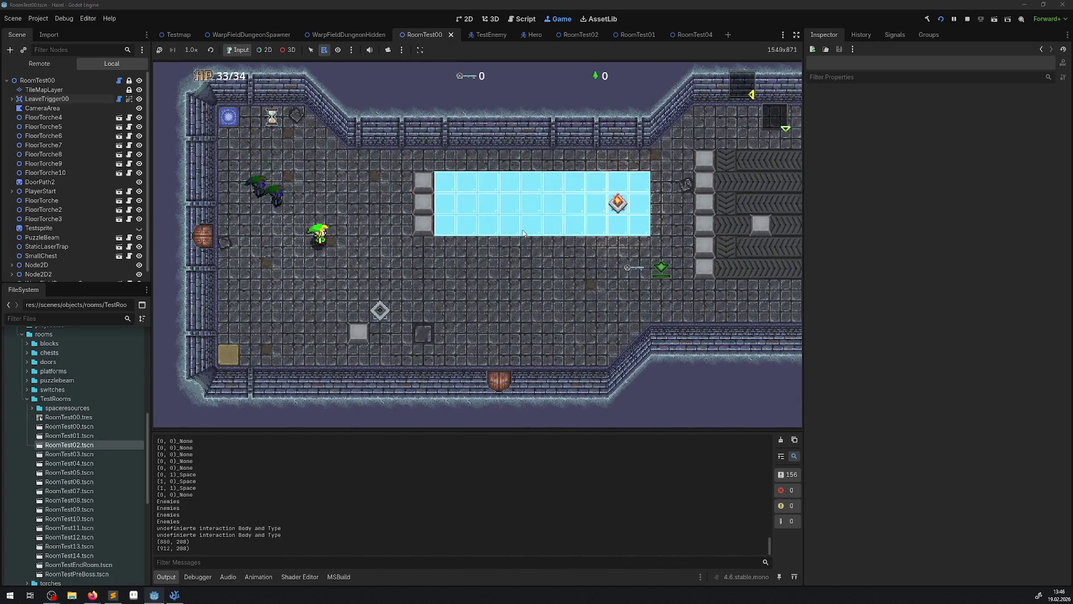
key("Right")
key("Left")
key("Down")
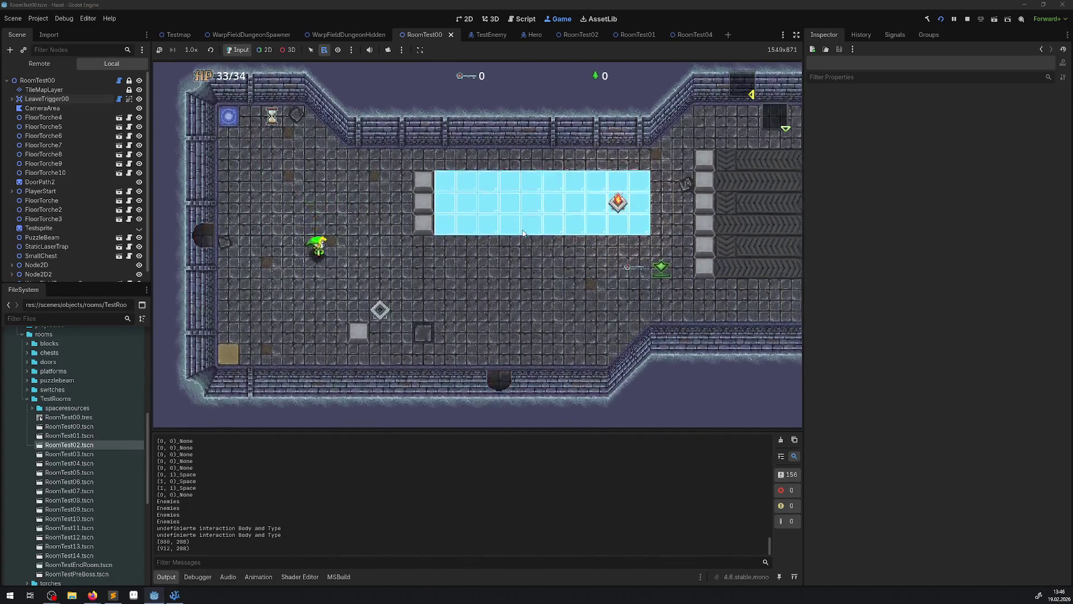
key("Right")
key("Down")
key("Down")
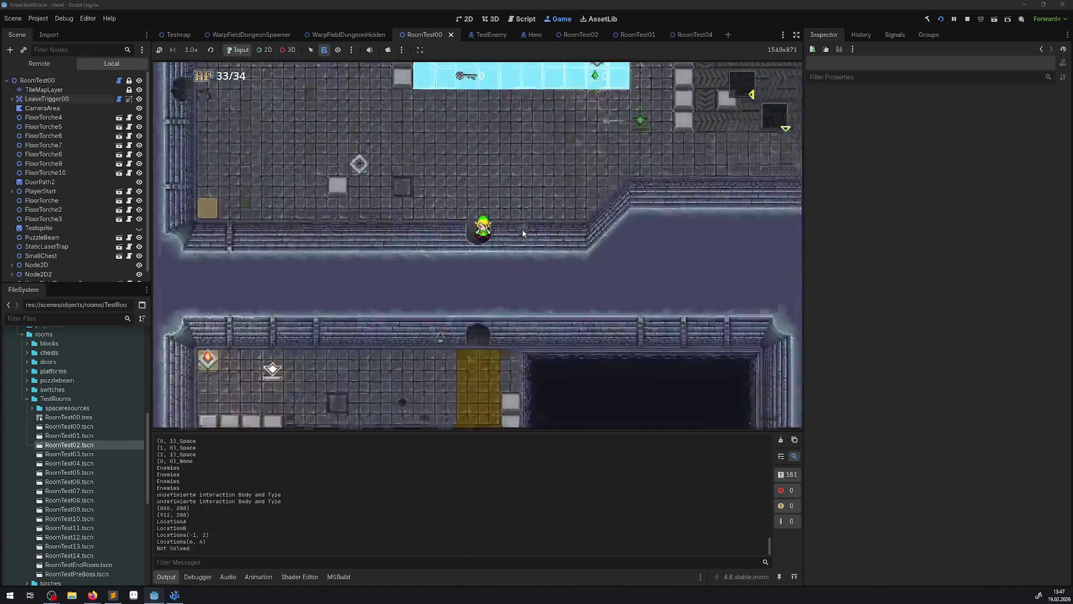
key("Down")
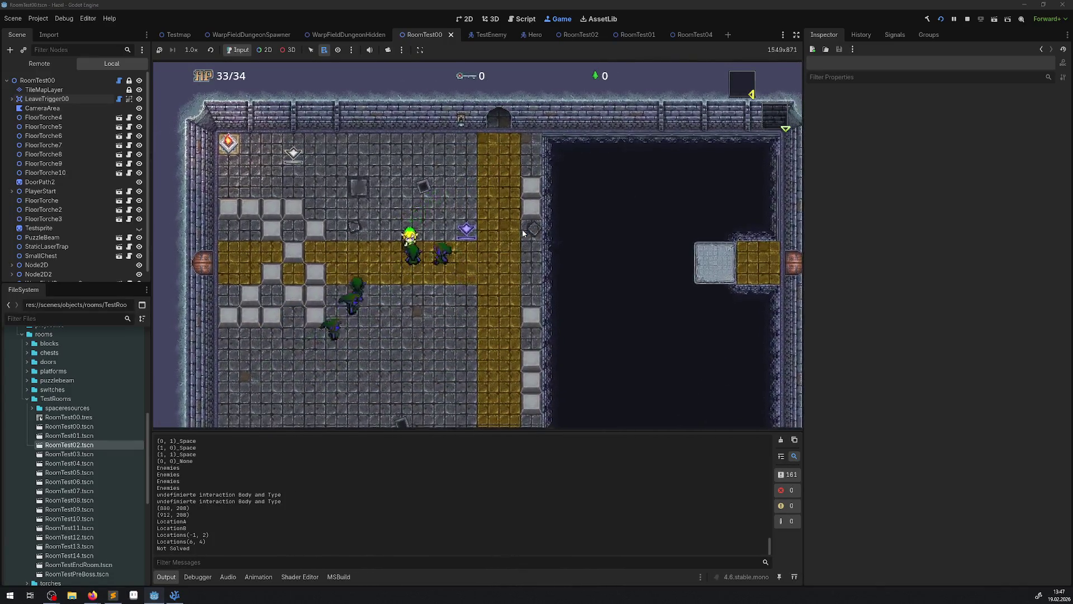
Step: Defeat the enemy in the new room, then walk back and forth through the west and east doors
key("Left")
key("Right")
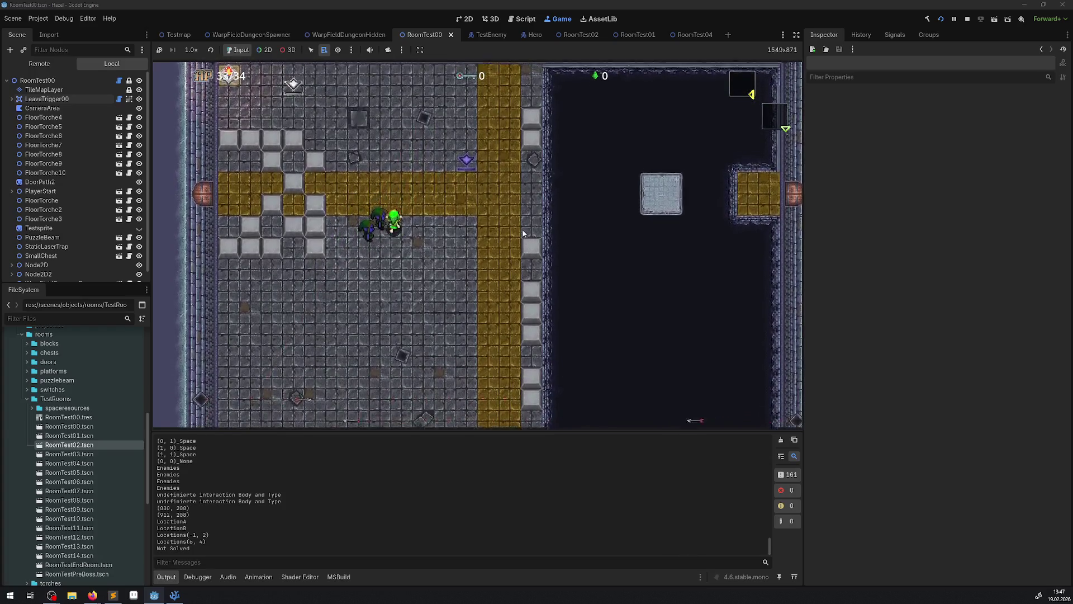
key("Left")
key("Down")
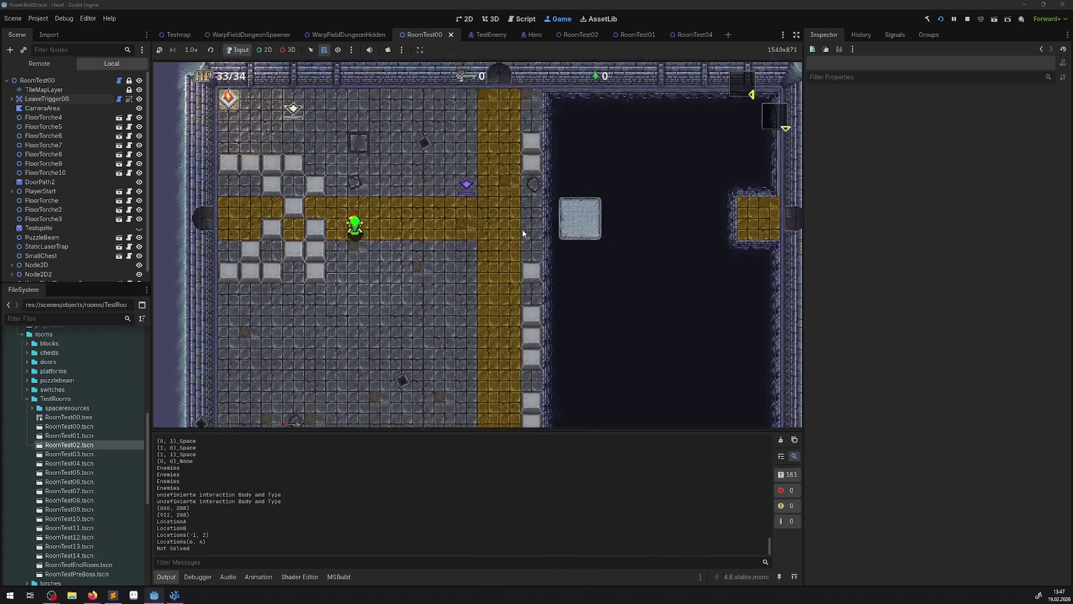
key("Up")
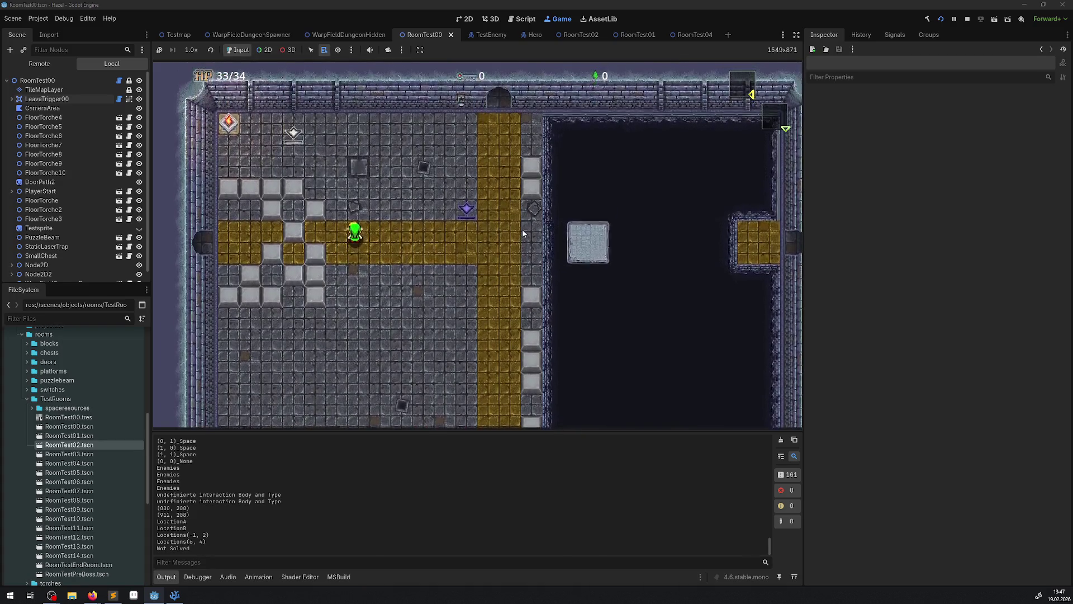
key("Left")
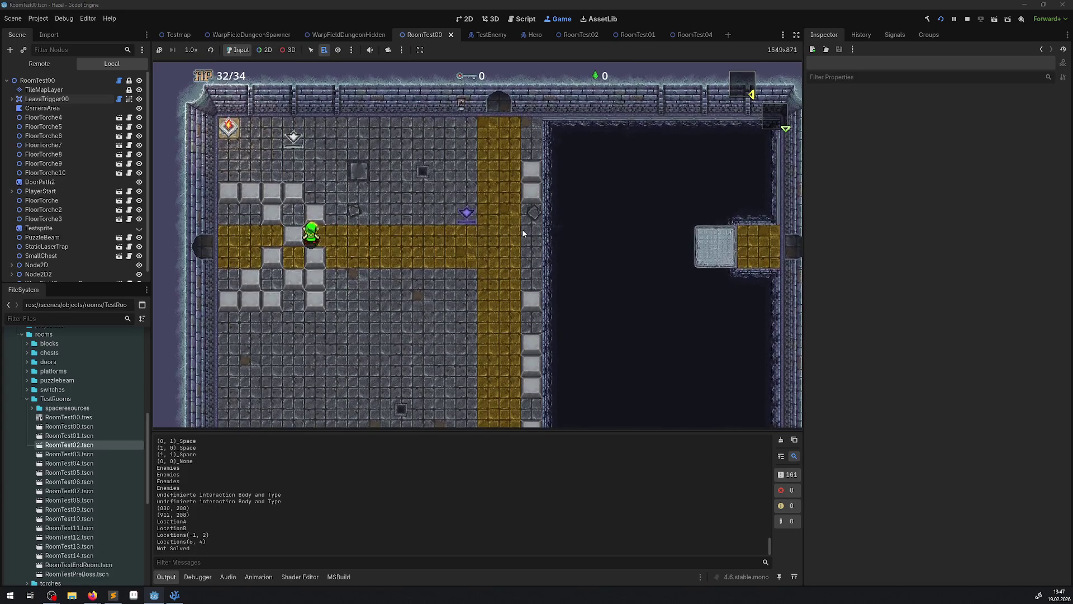
key("Left")
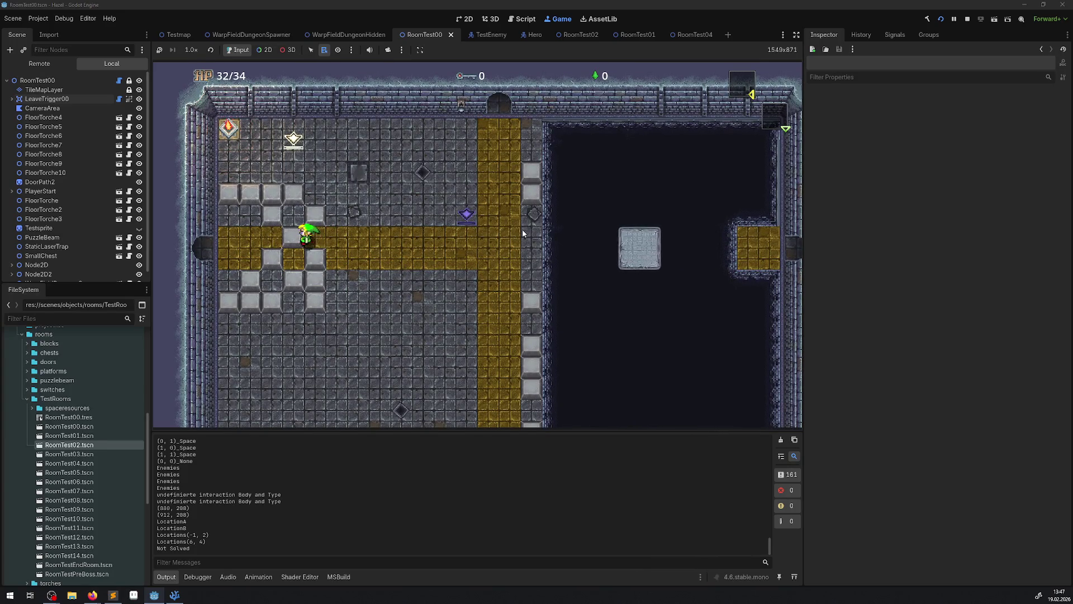
key("Down")
key("Left")
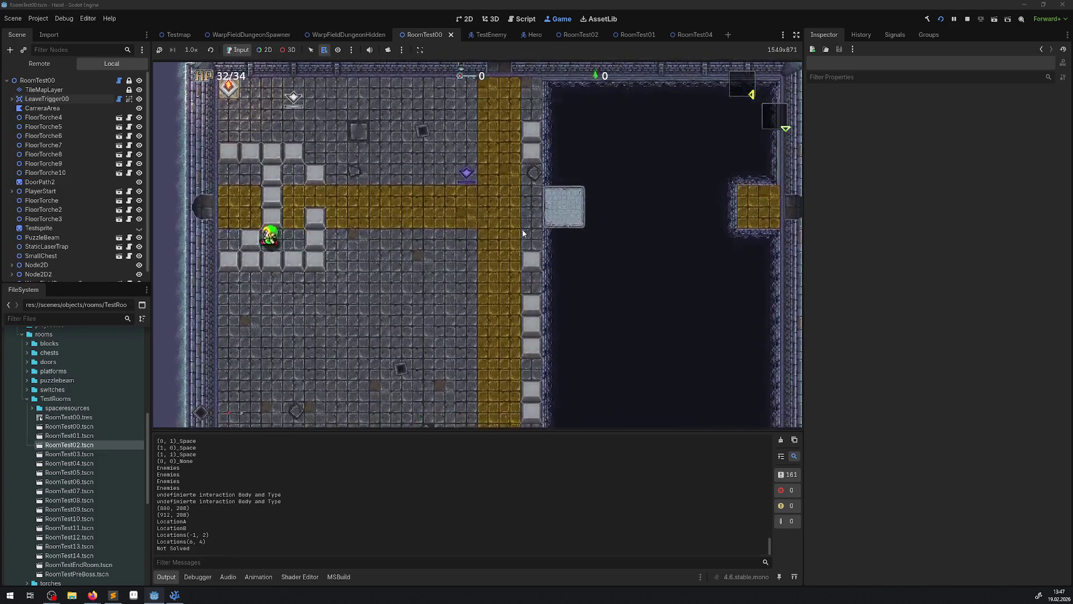
key("Left")
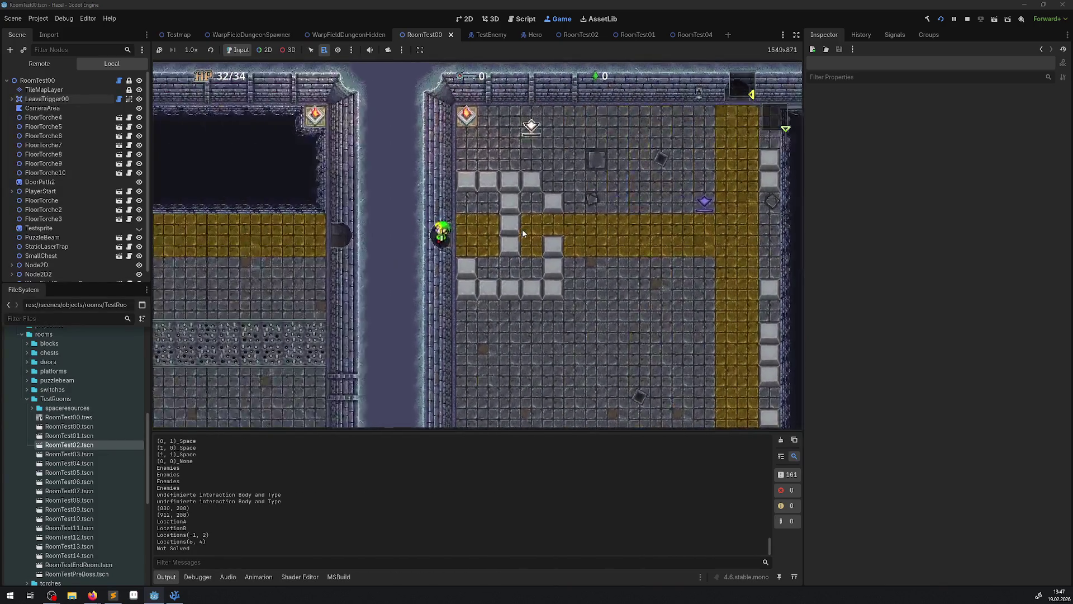
key("Right")
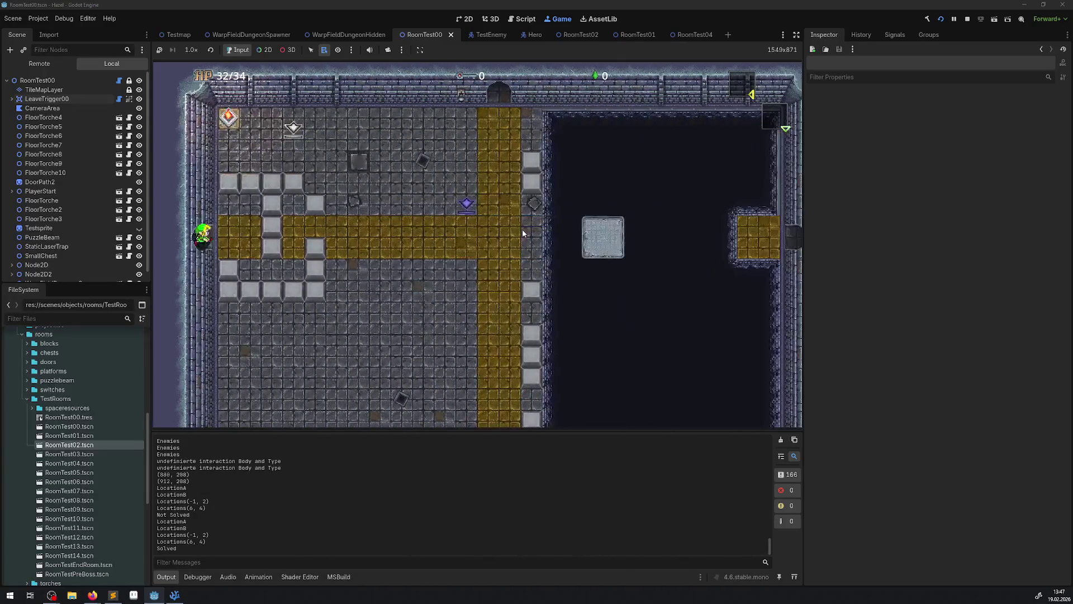
key("Left")
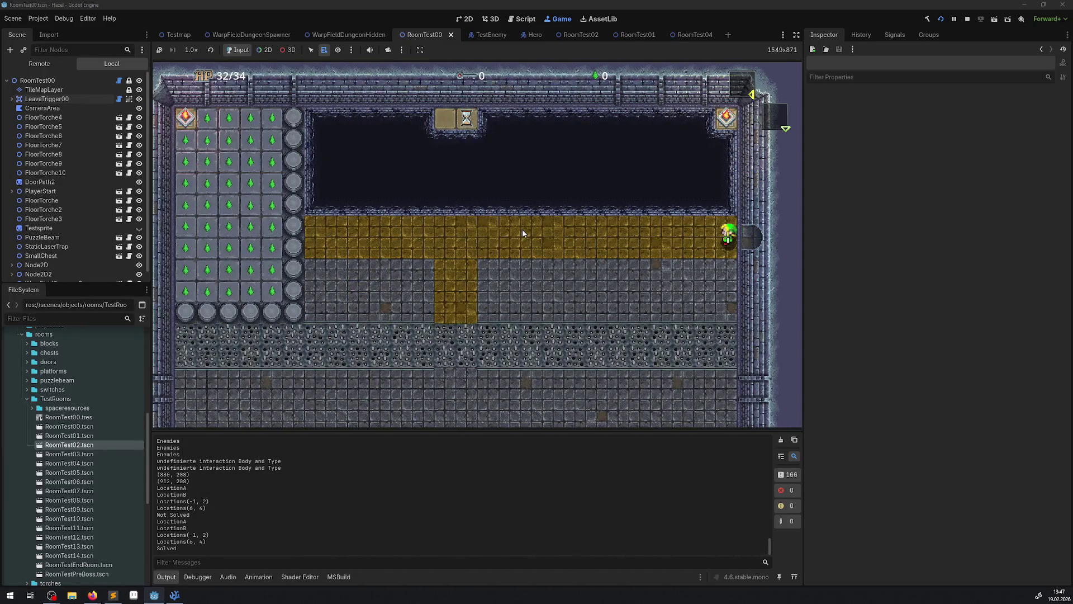
key("Right")
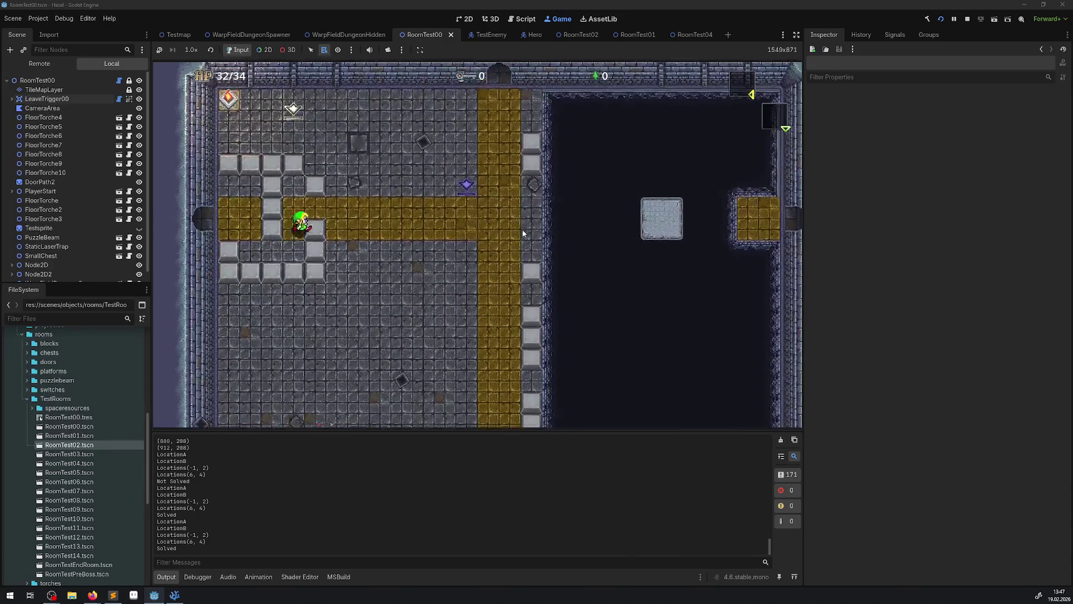
Step: Go through the south door, clear the enemy by the north door, and enter the puzzle room
key("Down")
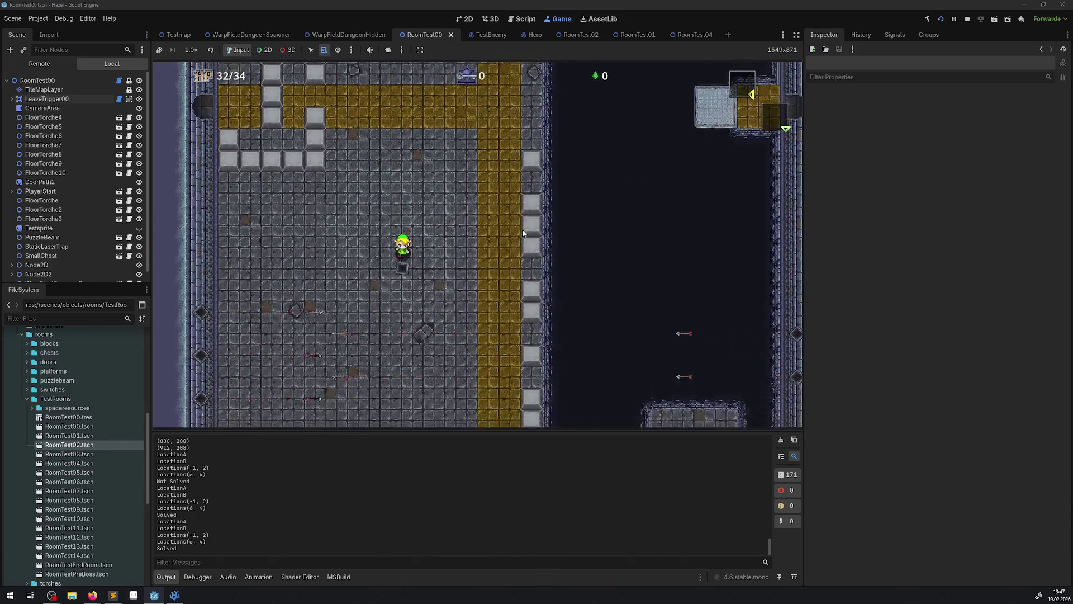
key("Left")
key("Down")
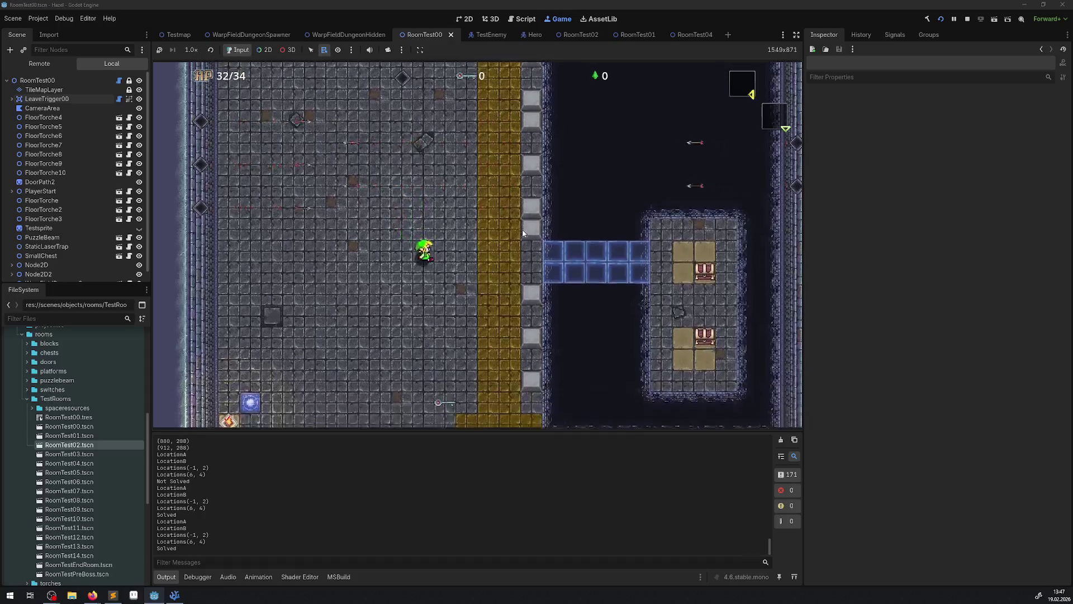
key("Right")
key("Down")
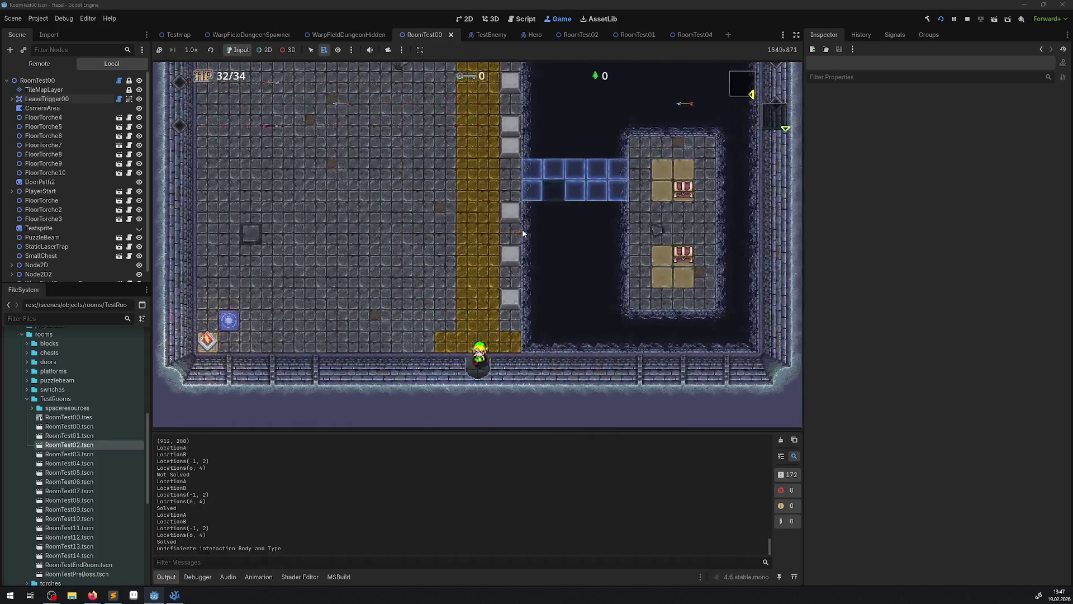
key("Up")
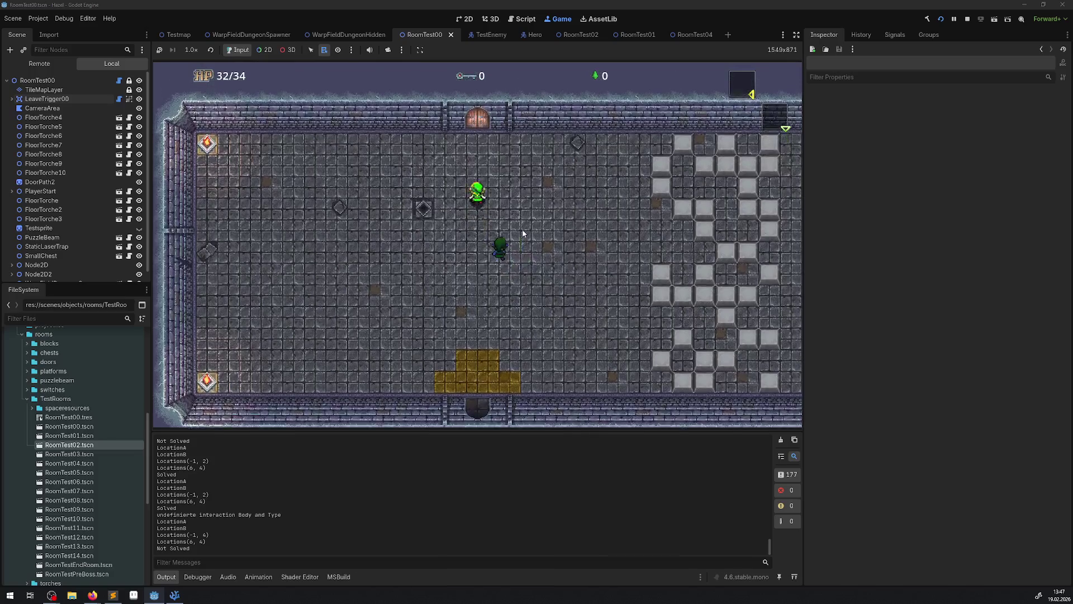
key("Down")
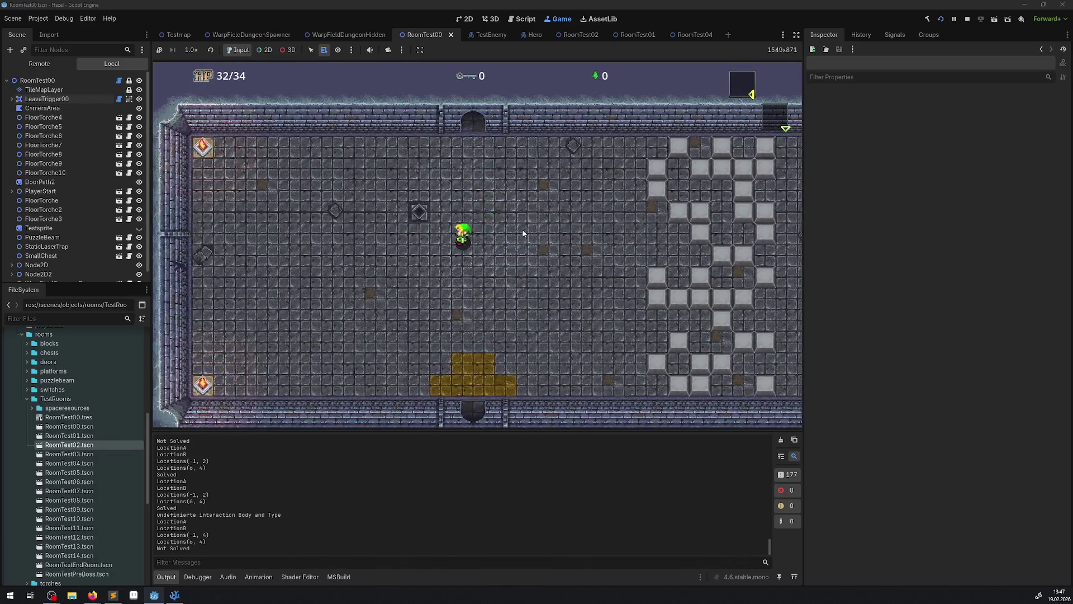
key("Up")
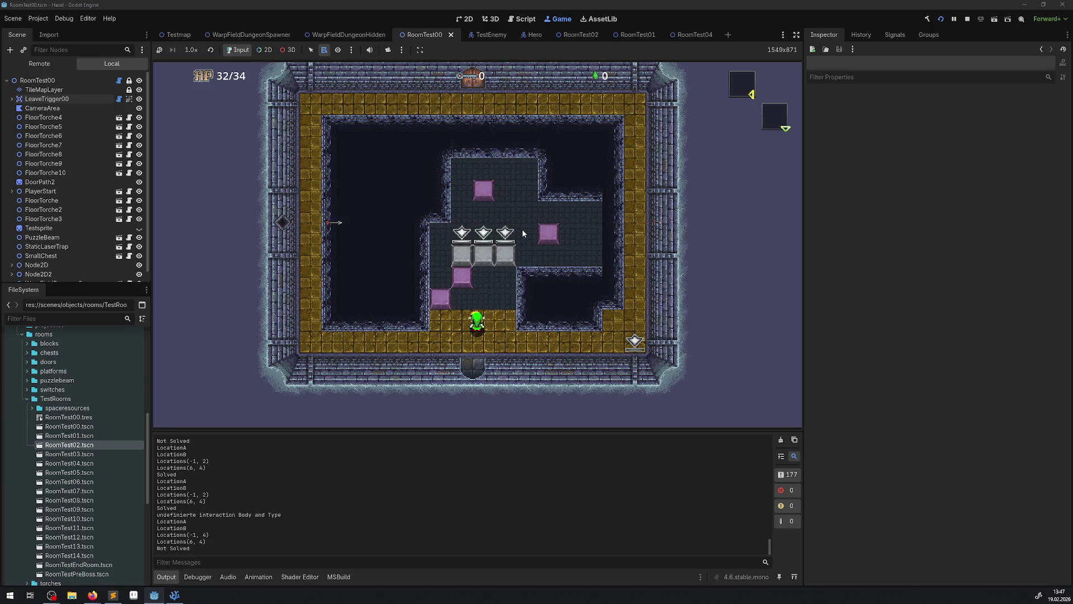
Step: Push the middle grey block onto its switch, then the other two right and down onto plates
key("Up")
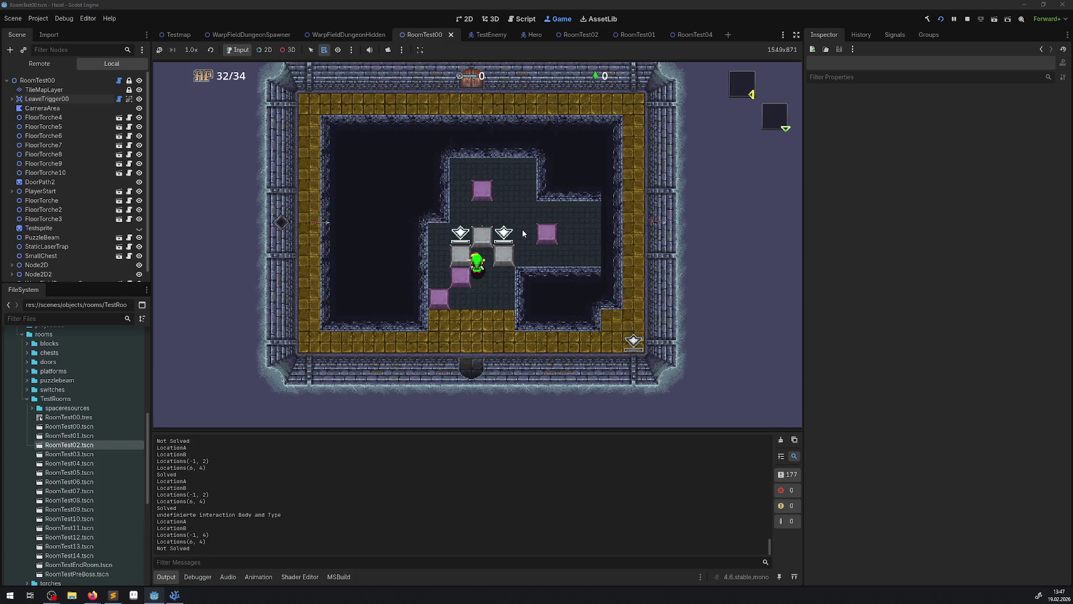
key("Left")
key("Up")
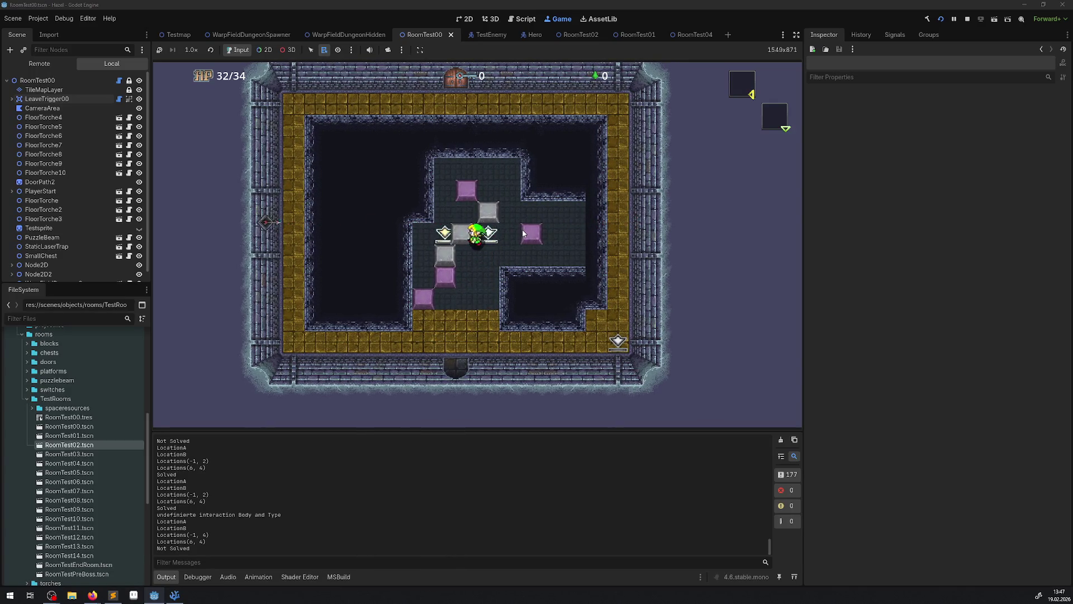
key("Left")
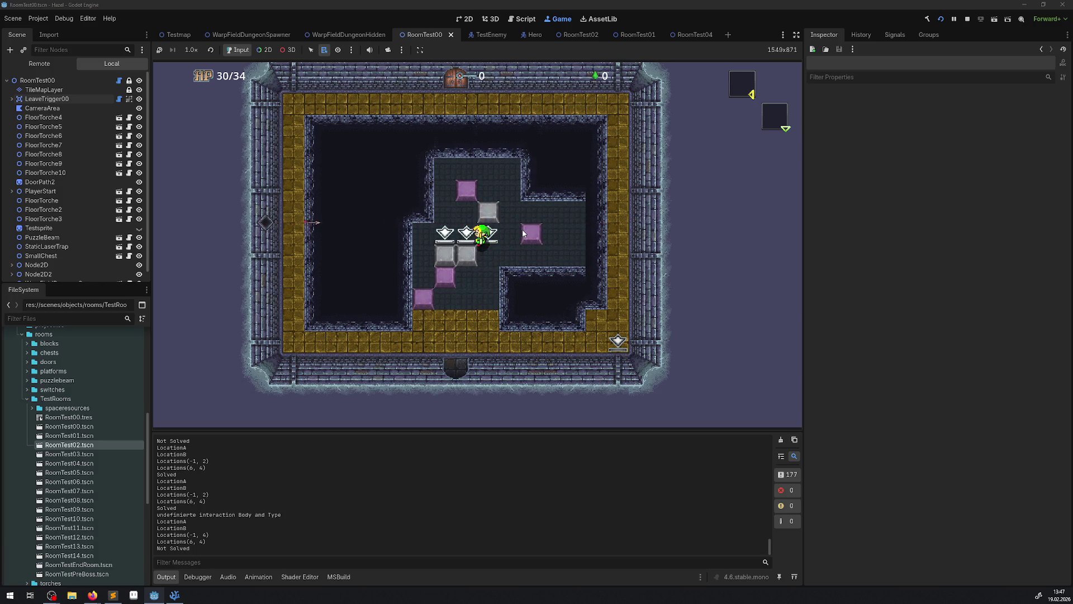
key("Left")
key("Left")
key("Down")
key("Right")
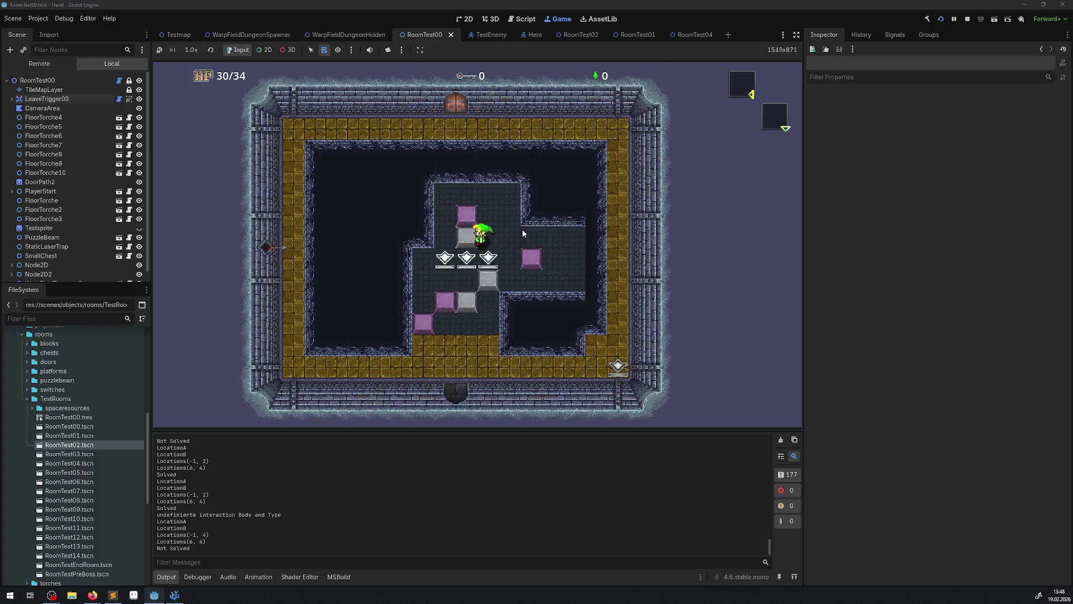
key("Down")
key("Right")
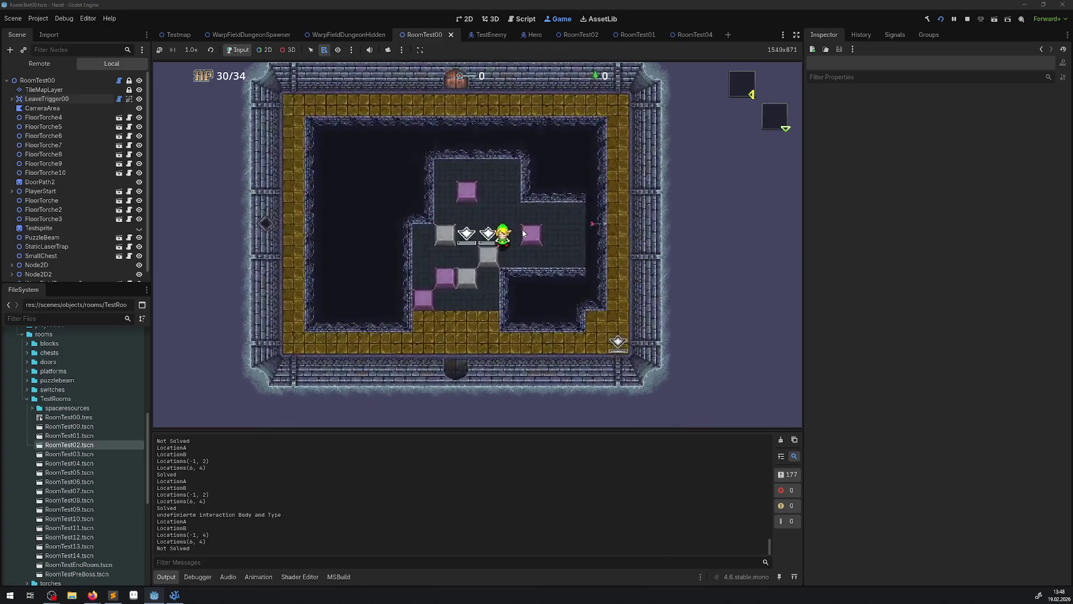
key("Down")
key("Left")
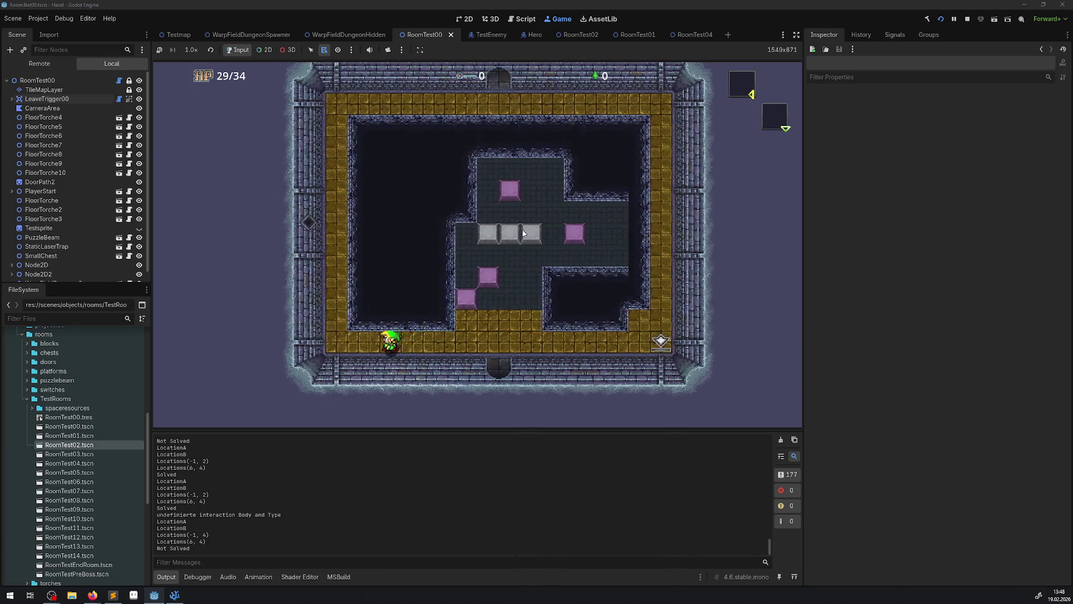
key("Up")
Step: Walk to the room above, push its grey block down, and open the chest to reach 500 gems
key("Right")
key("Up")
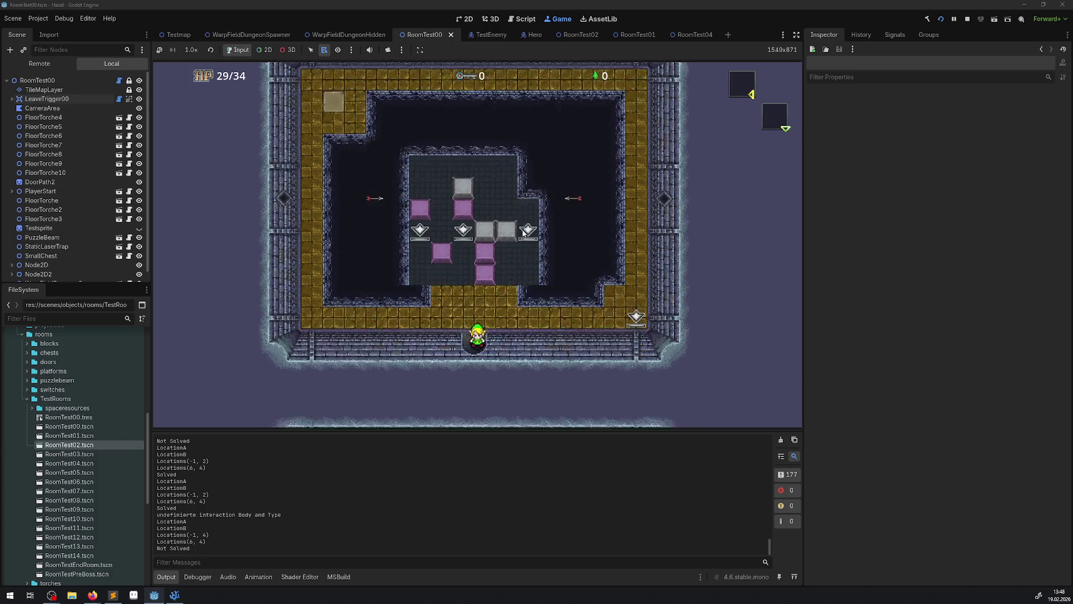
key("Up")
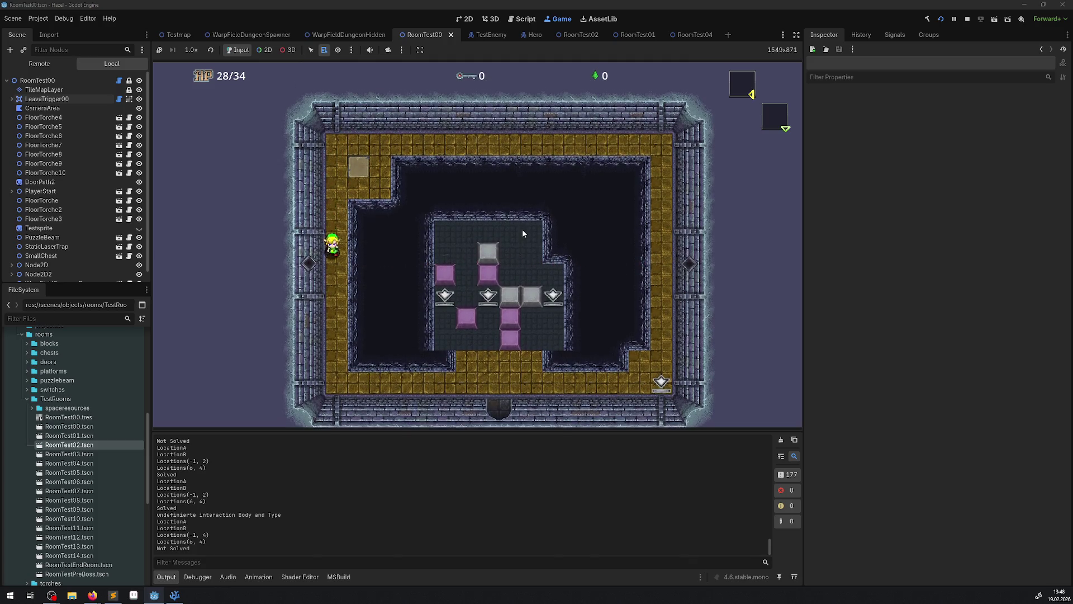
key("Down")
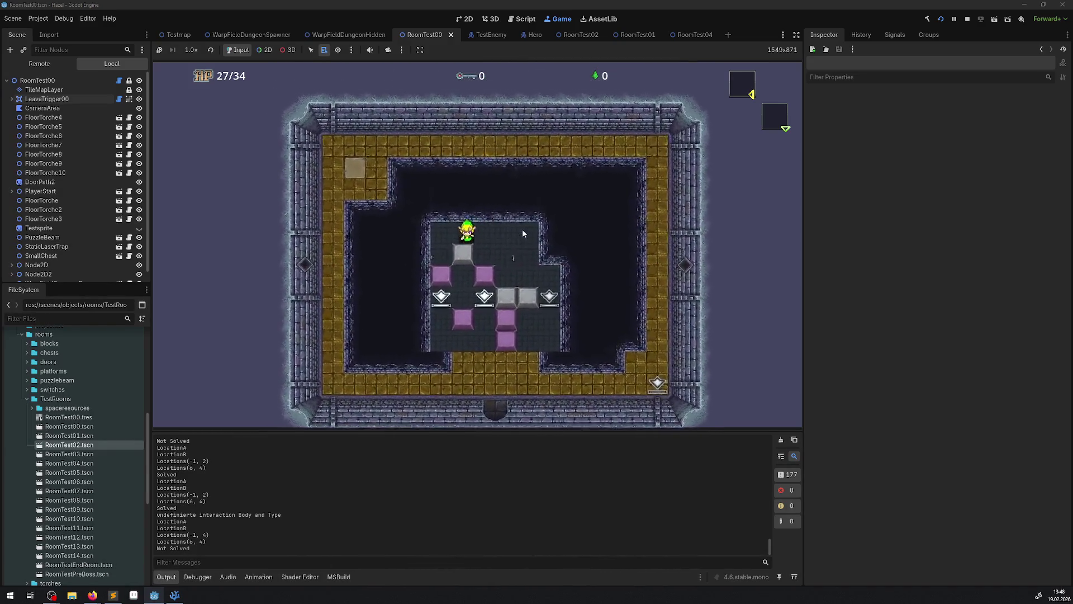
key("Down")
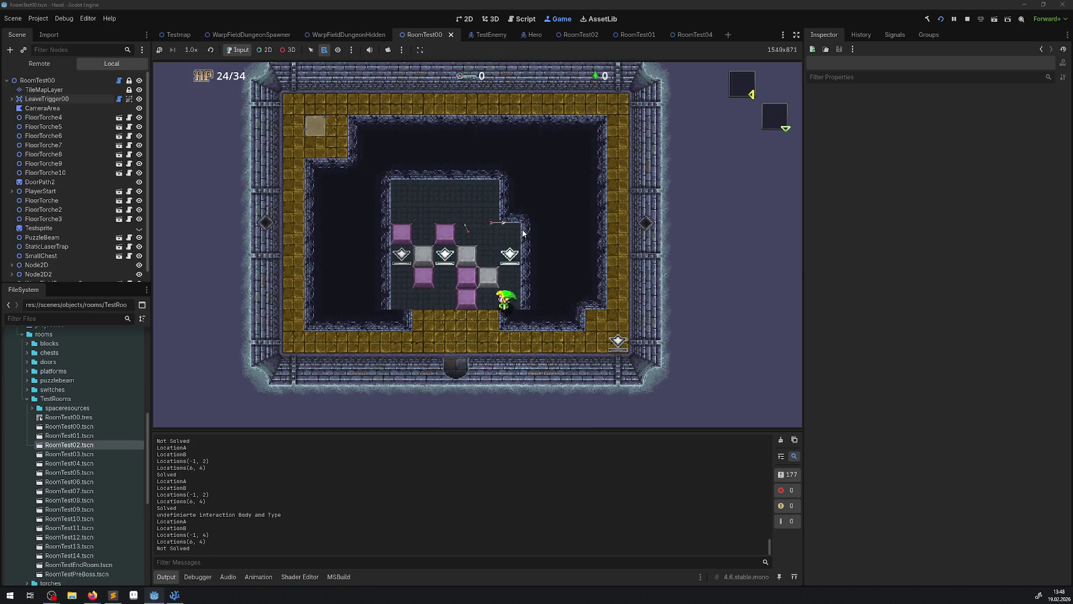
key("Down")
key("Left")
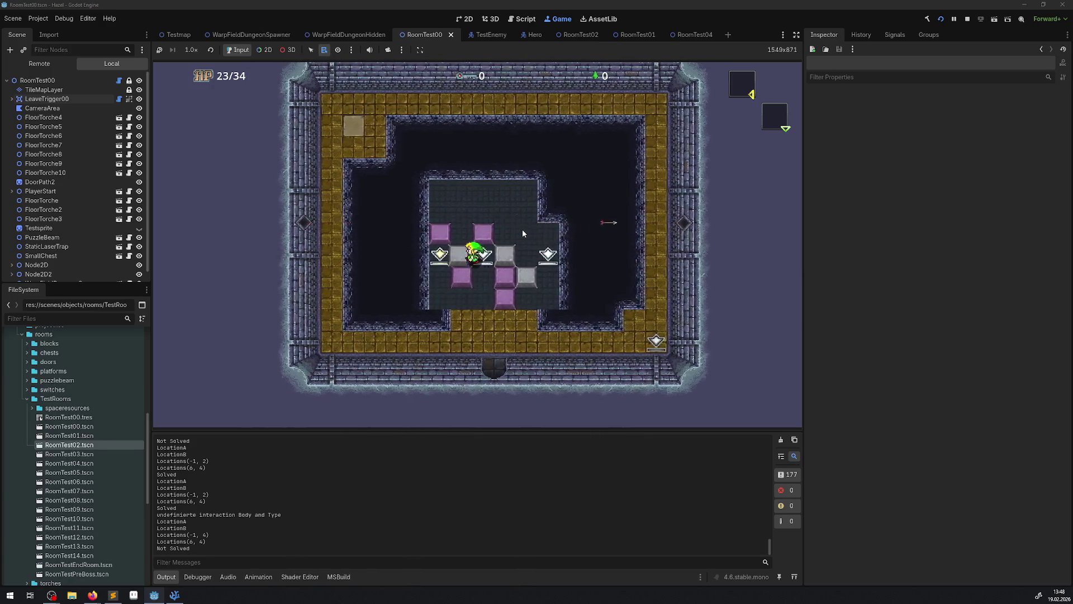
key("Down")
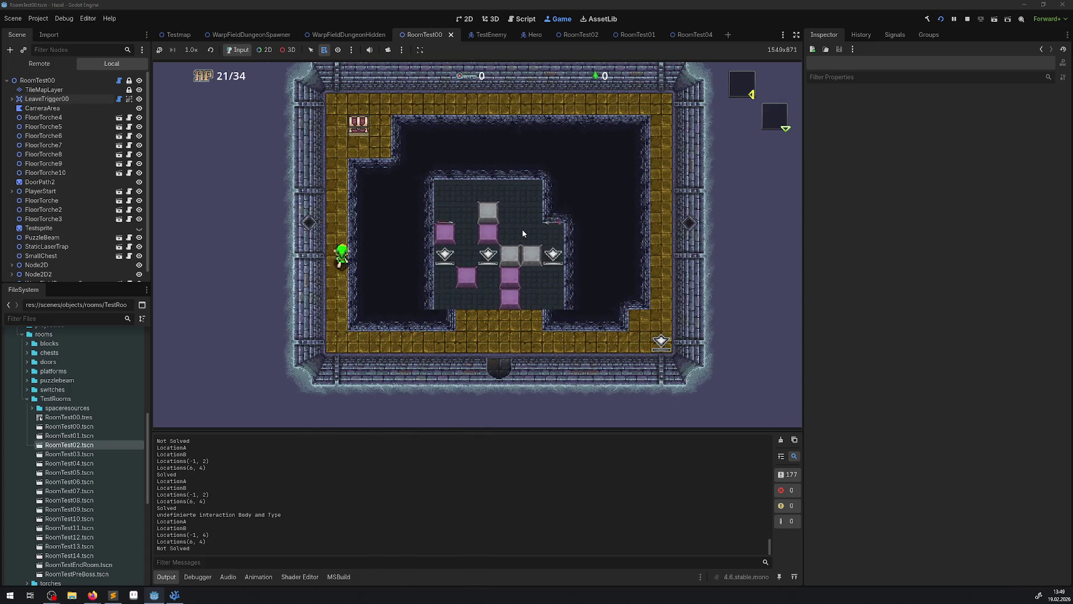
key("e")
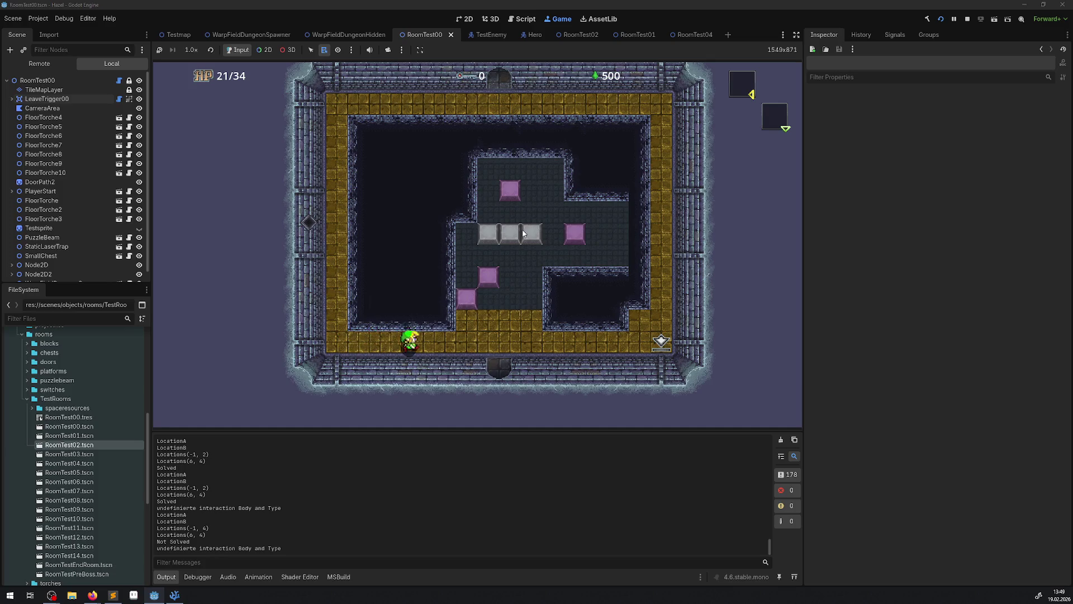
key("Down")
Step: Walk through the west door, across to the east door, and into the large torch-lit chamber
key("Left")
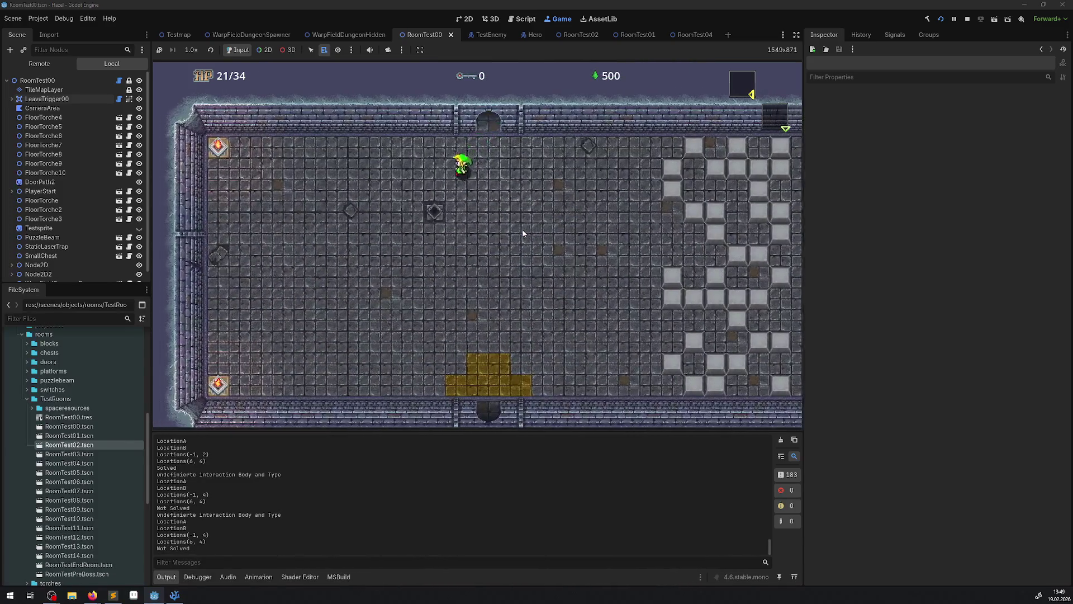
key("Down")
key("Left")
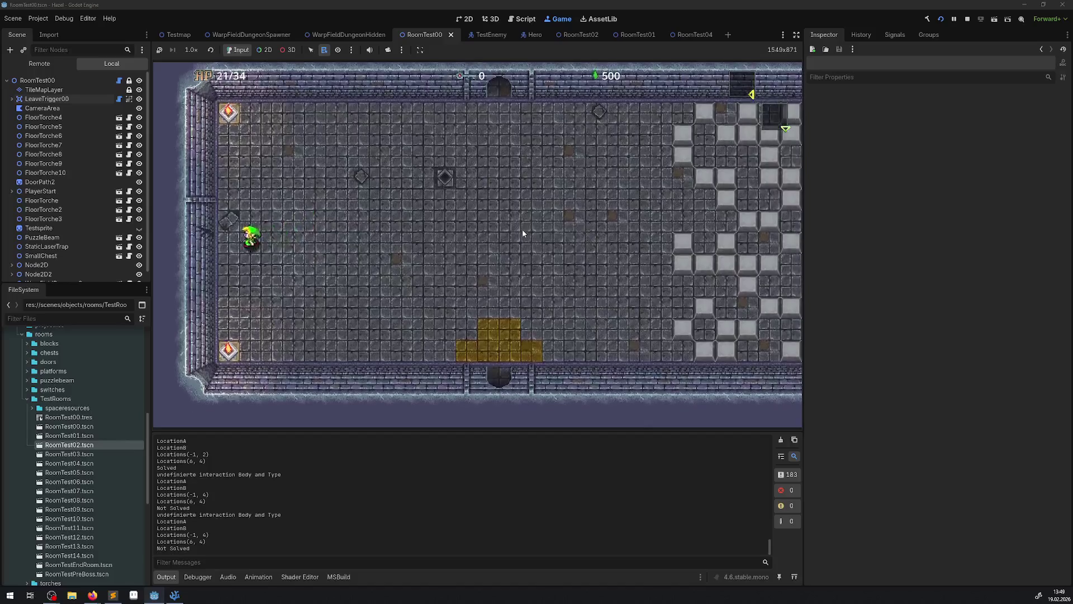
key("Left")
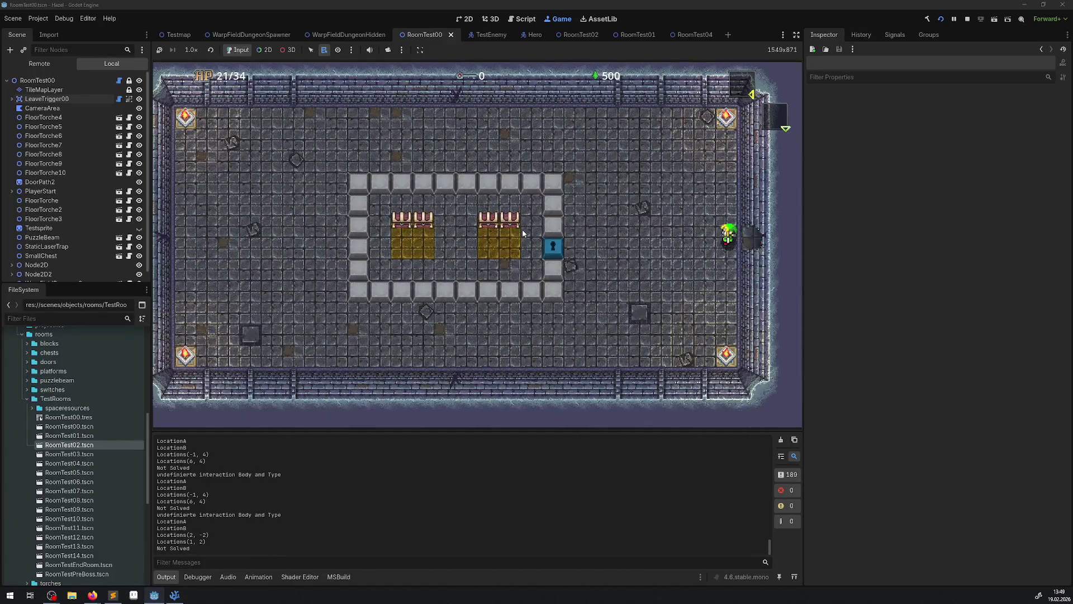
key("Right")
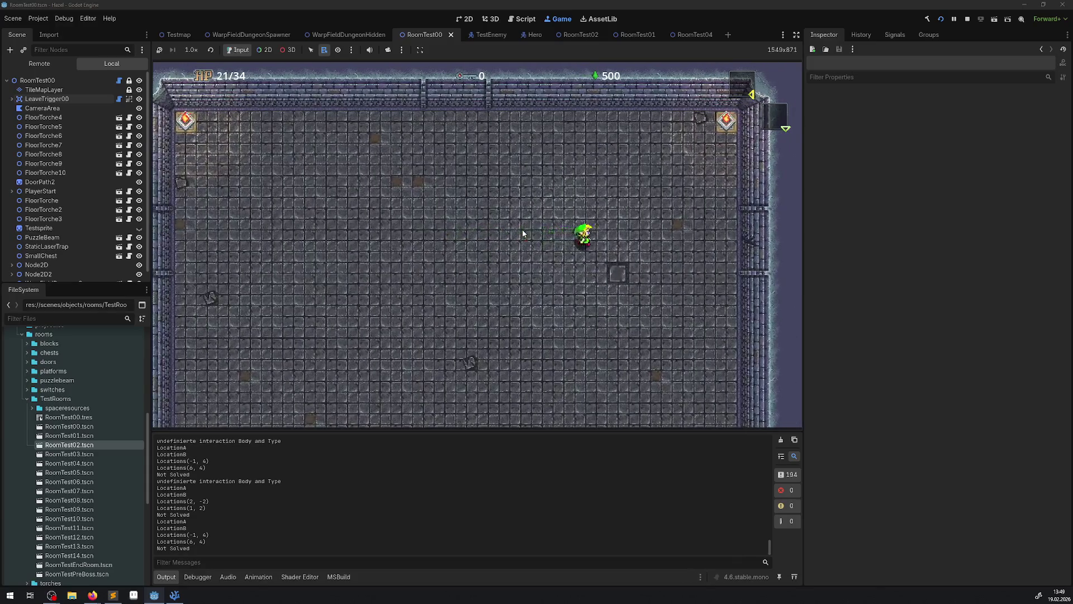
key("Right")
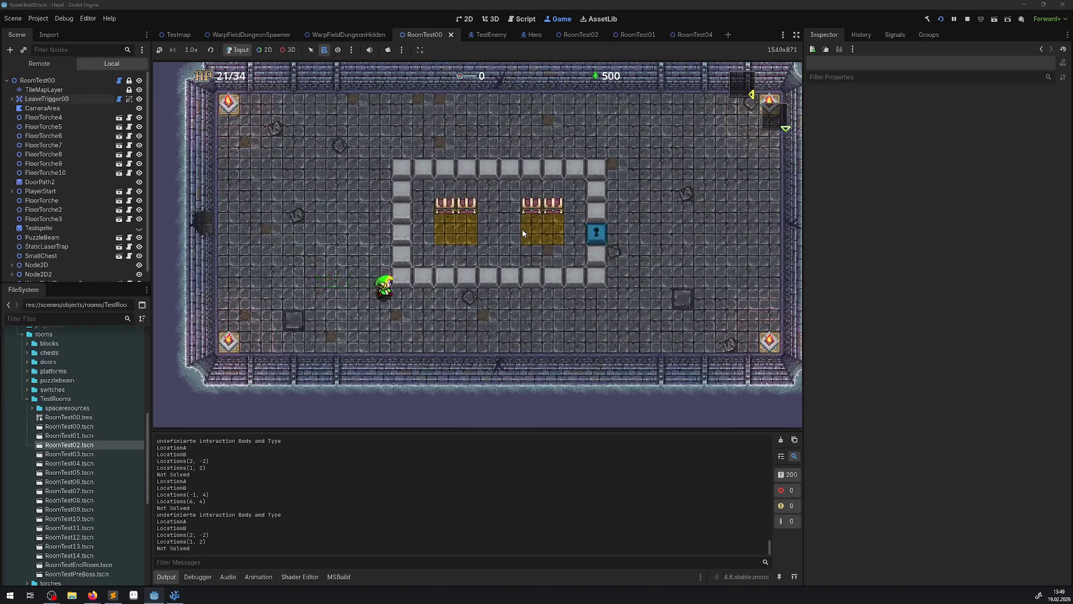
key("Left")
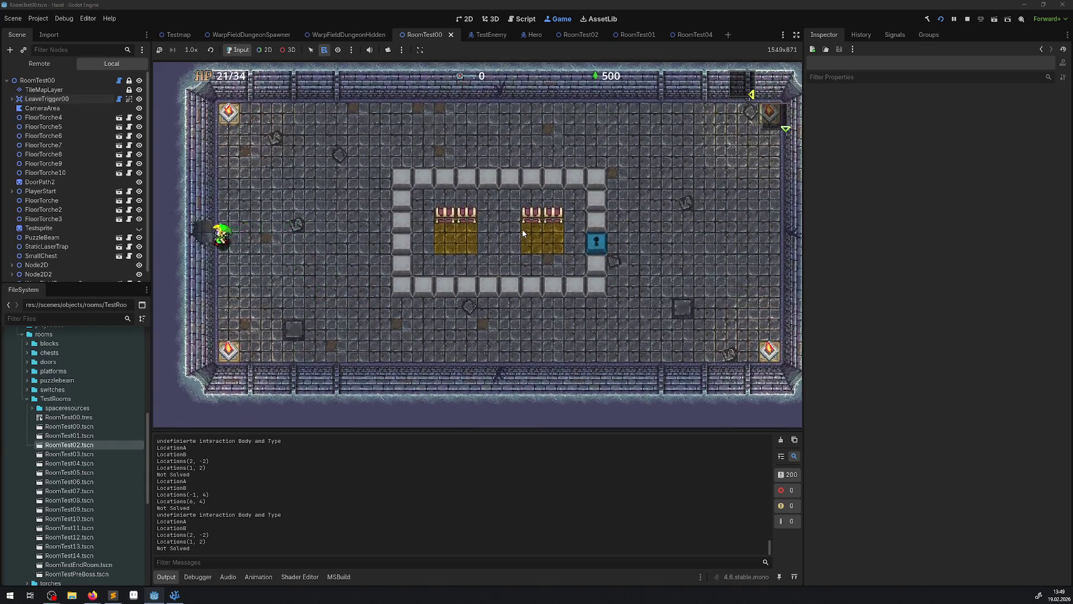
key("Left")
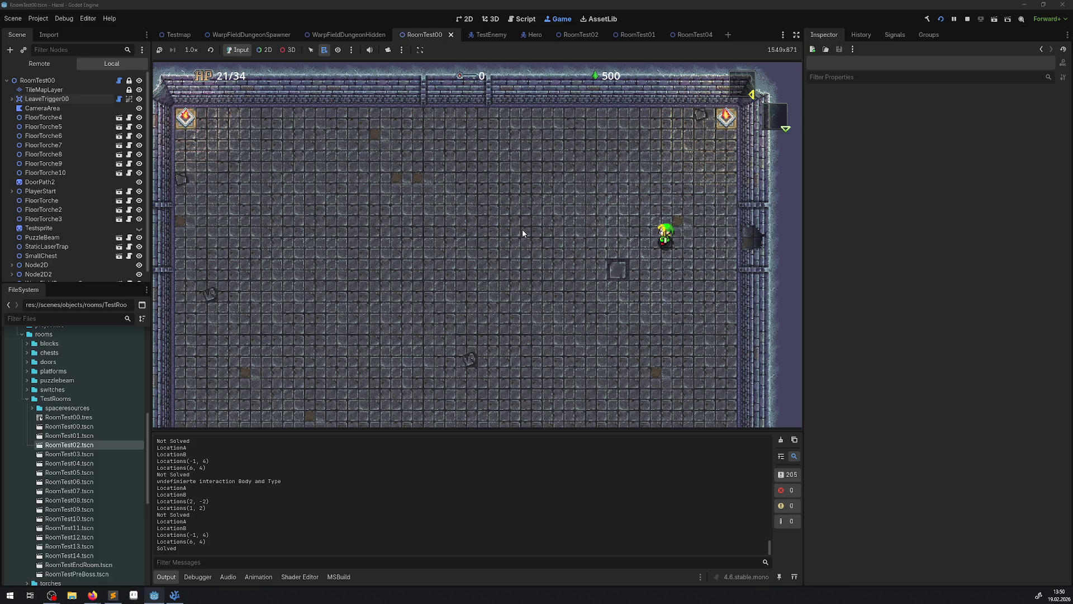
Step: Stop and rerun the game, take the key from the chest, and unlock the right-hand door
left_click(967, 19)
left_click(939, 19)
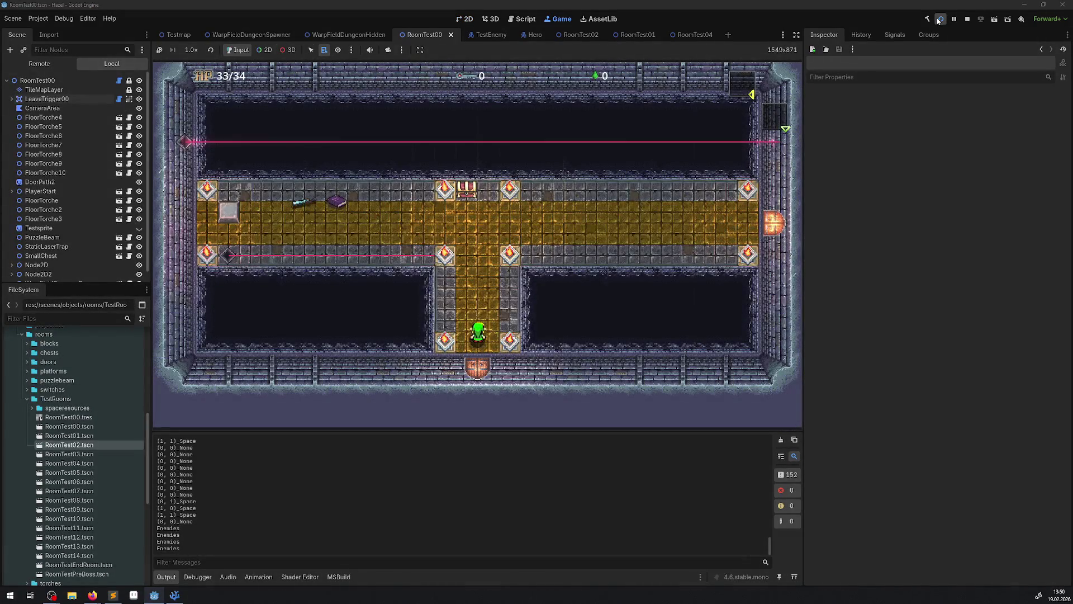
key("Up")
key("space")
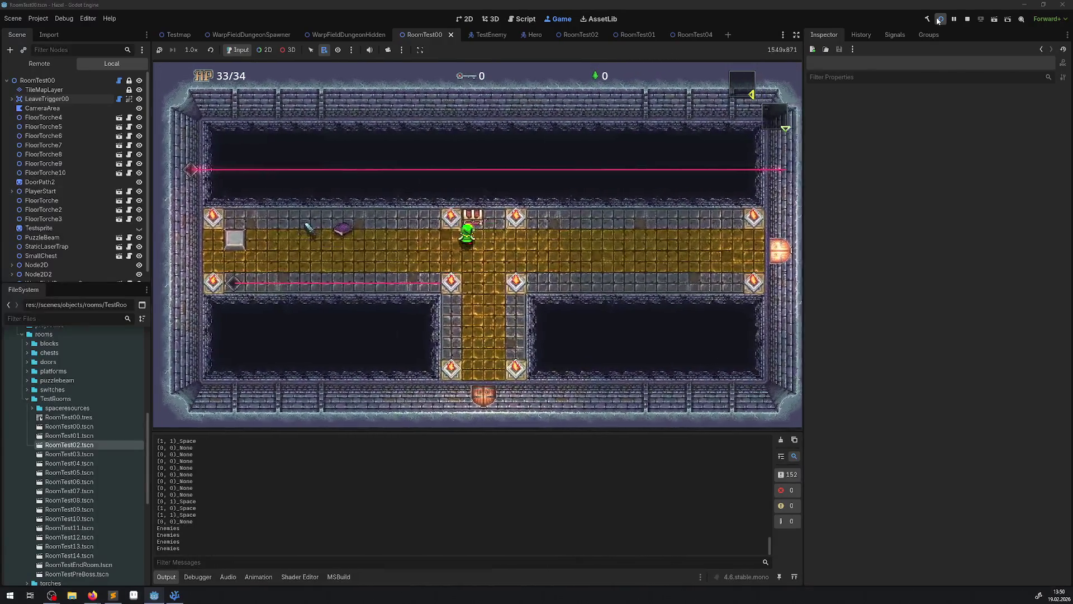
key("Right")
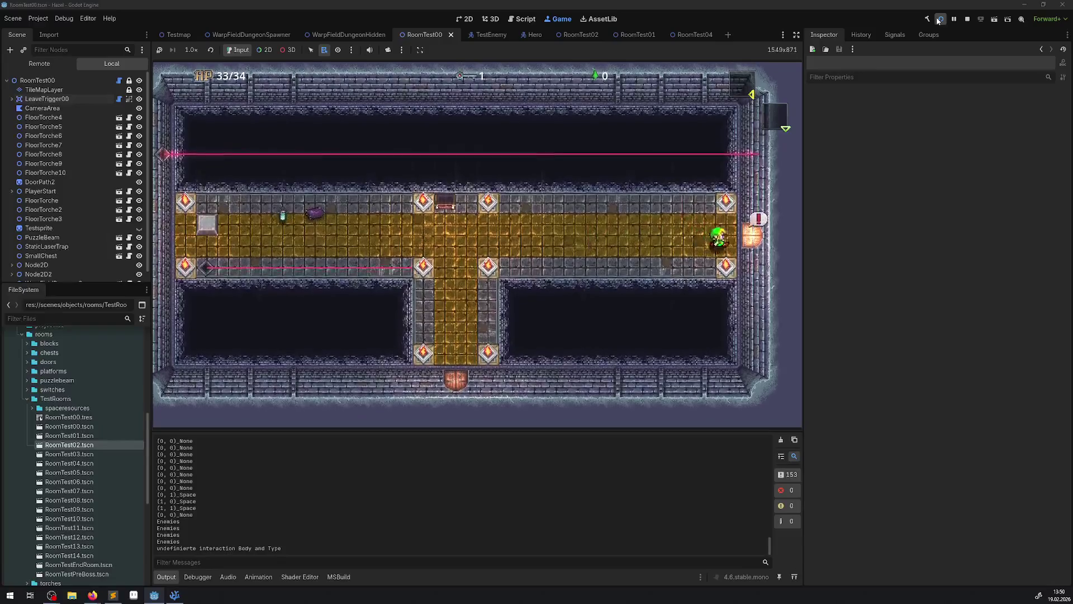
key("space")
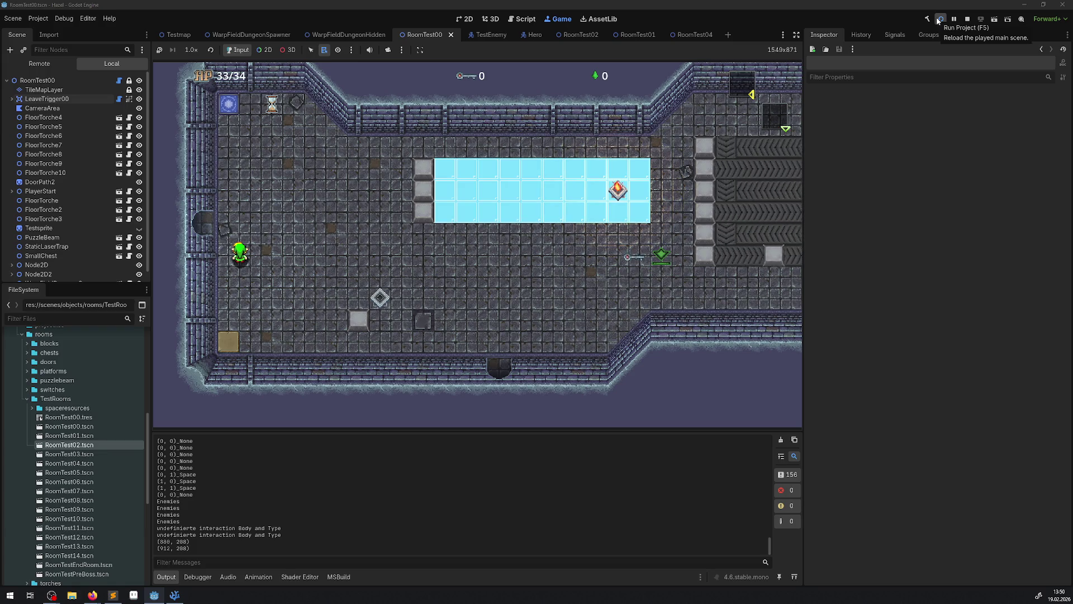
scroll(271, 486, "up", 10)
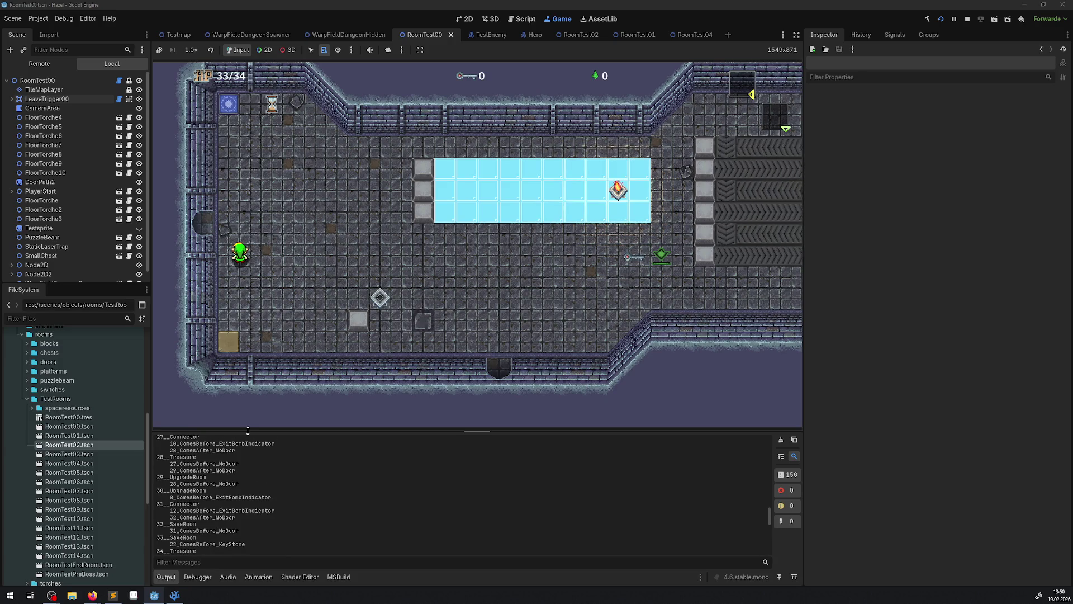
Step: Enlarge the Output log, select the generated room and door lines, then shrink the log again
left_click_drag(247, 430, 256, 249)
scroll(226, 442, "up", 10)
scroll(226, 440, "up", 5)
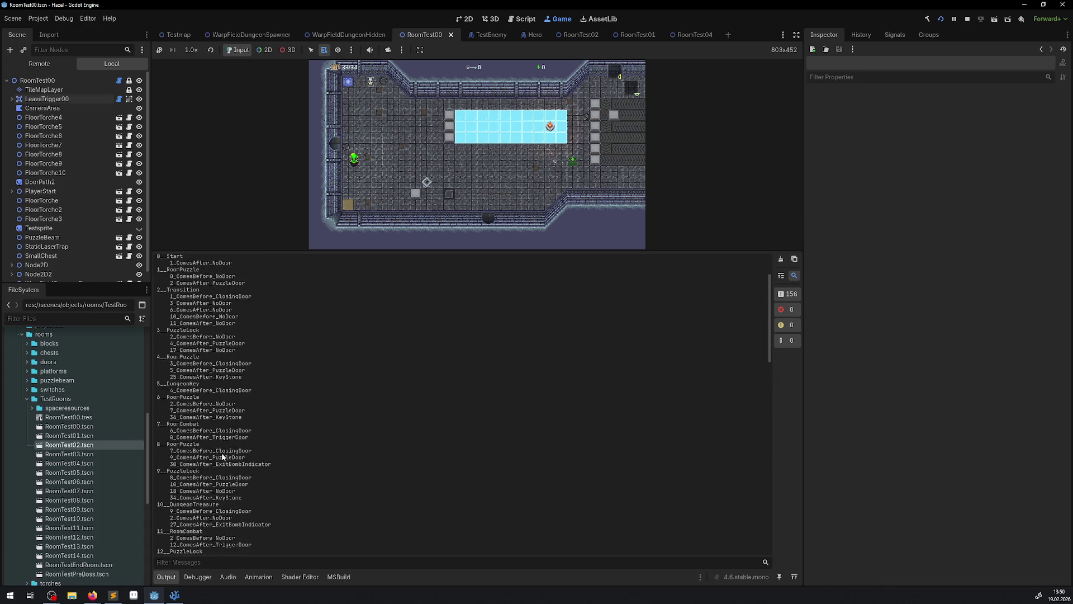
mouse_move(174, 362)
left_mouse_down()
mouse_move(250, 379)
mouse_move(246, 395)
left_mouse_up()
scroll(246, 449, "down", 15)
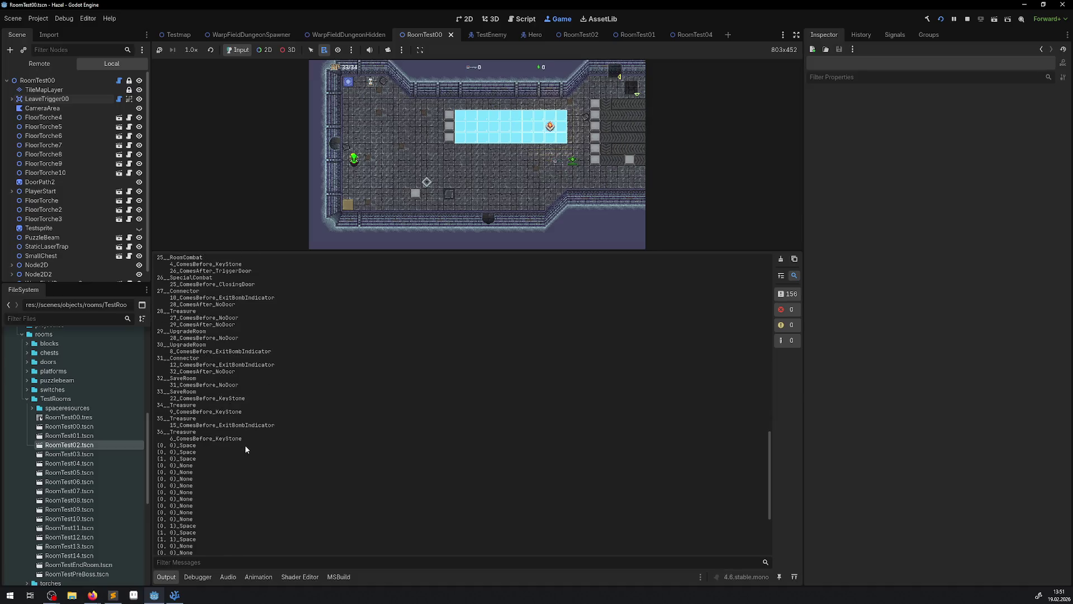
left_click_drag(258, 435, 259, 395)
scroll(258, 396, "up", 15)
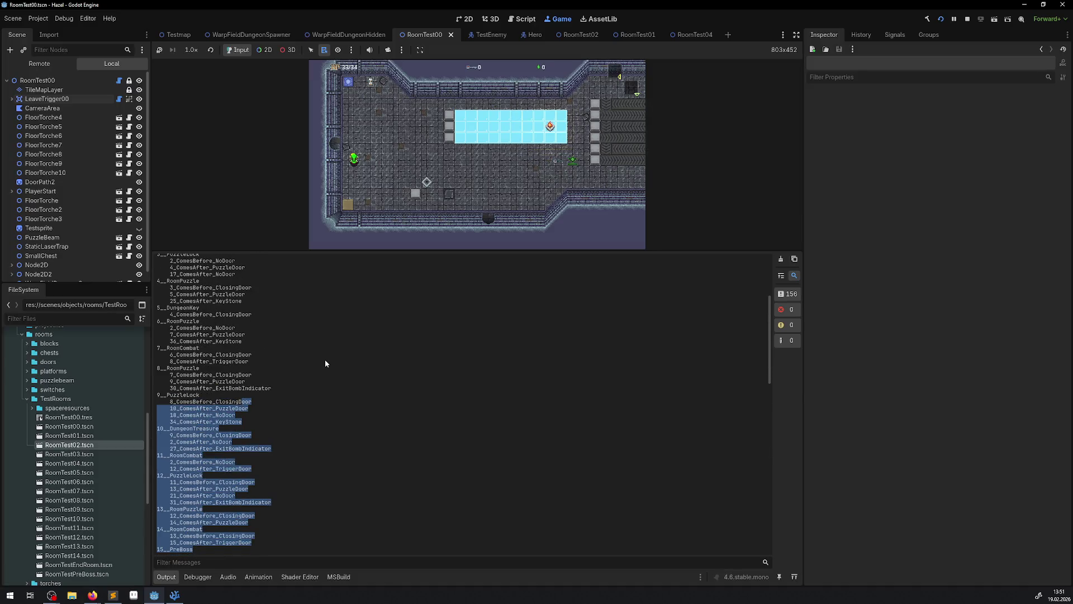
left_click(402, 324)
left_click_drag(406, 251, 402, 435)
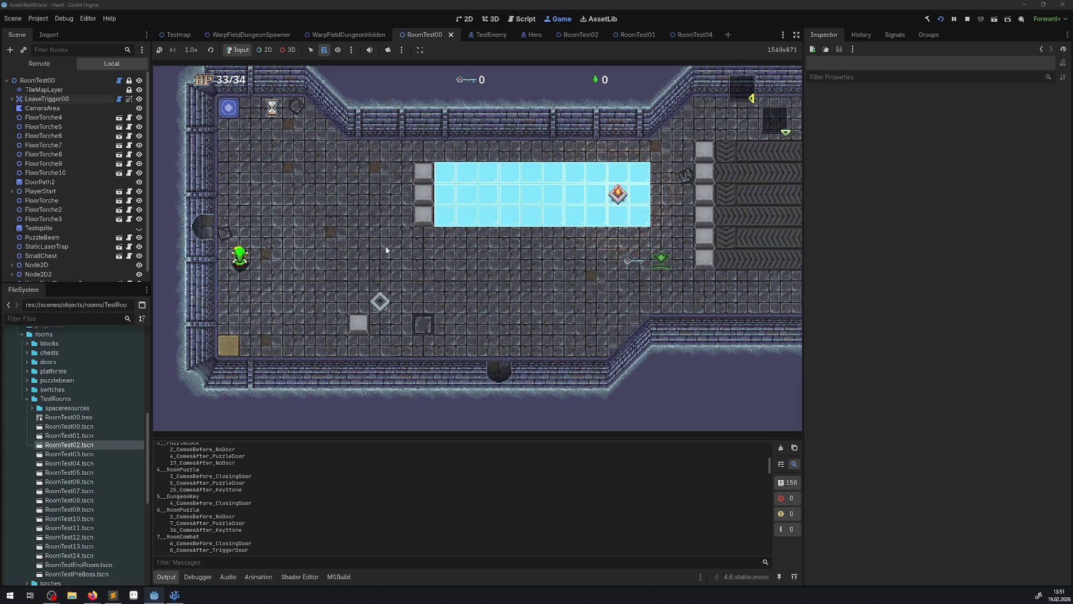
Step: Walk the hero right across the ice-floored room and down to its south doorway
key("Right")
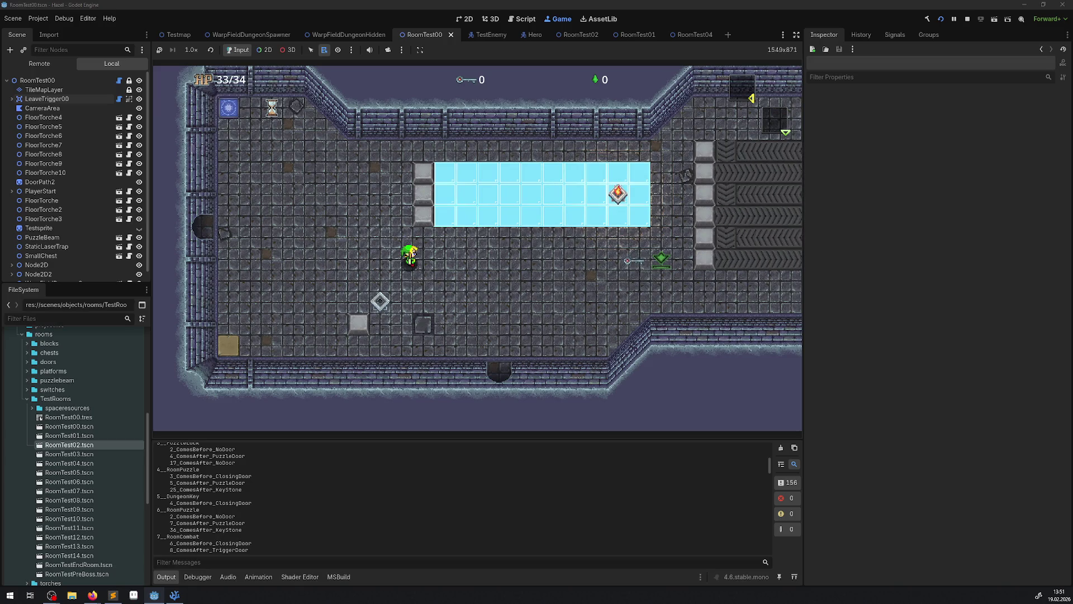
key("Down")
key("Right")
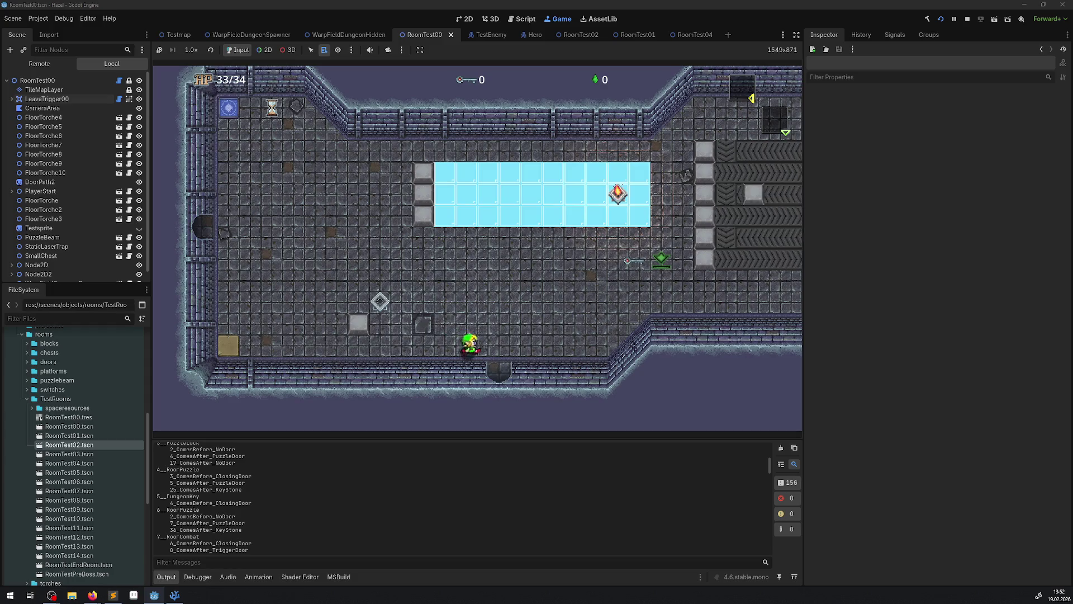
Step: Walk the hero down to the yellow path and dodge around the enemy pack
key("Down")
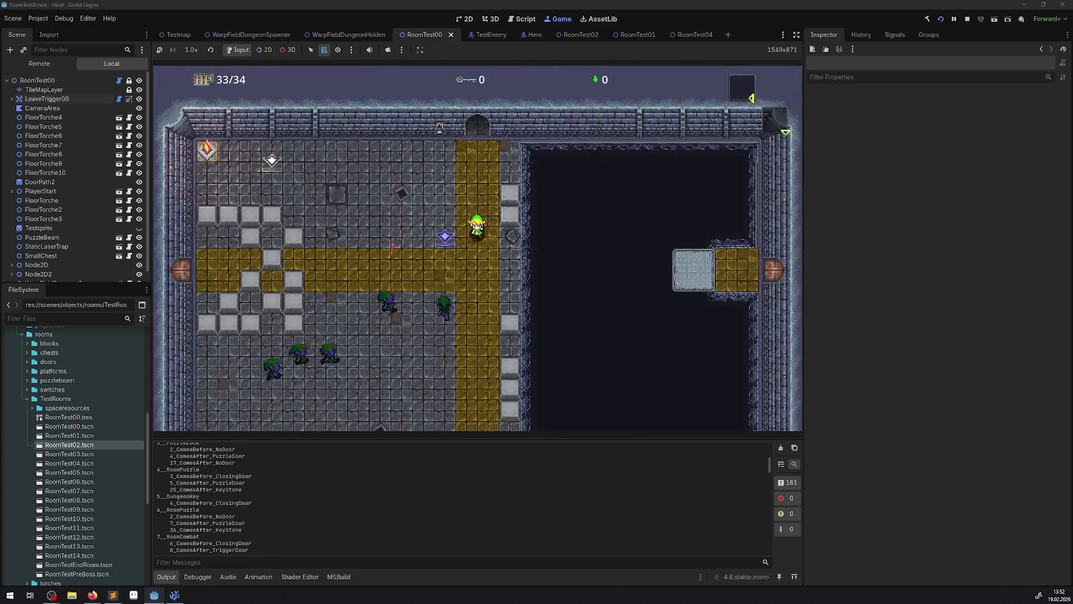
key("Right")
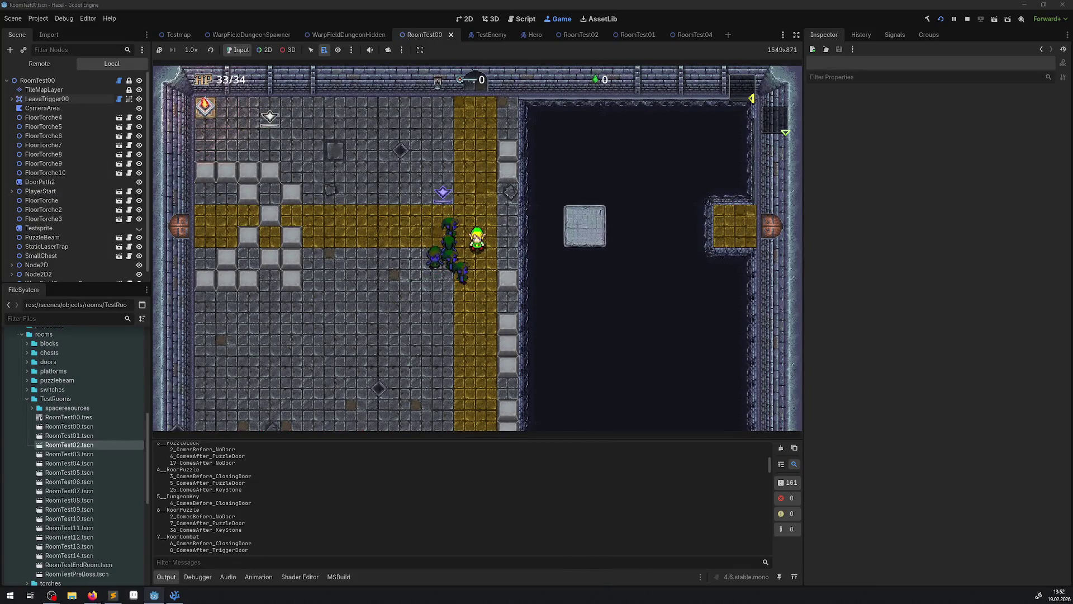
key("Down")
key("Down")
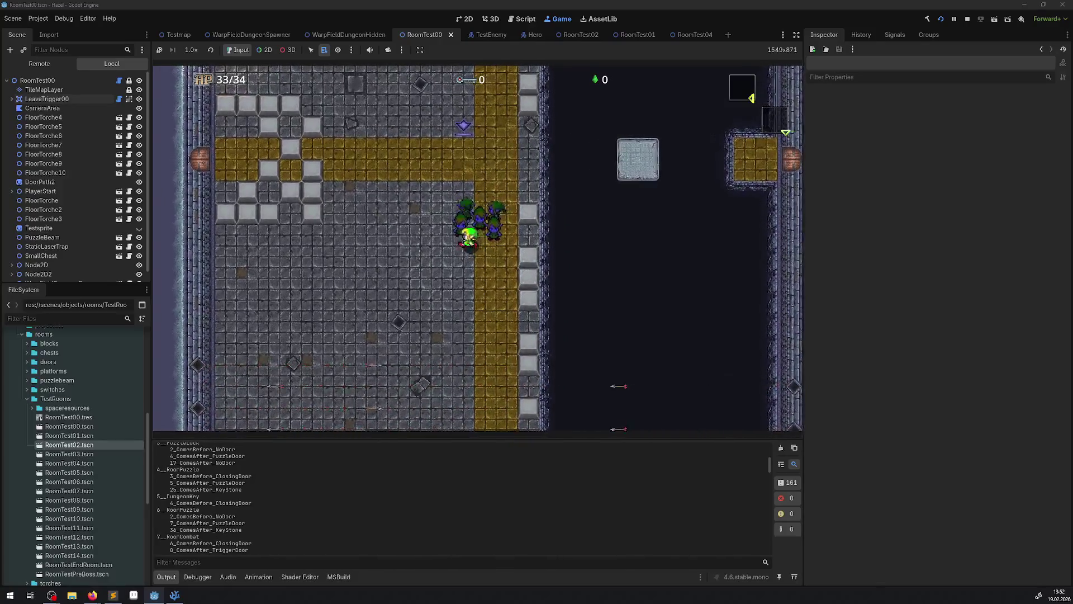
key("Left")
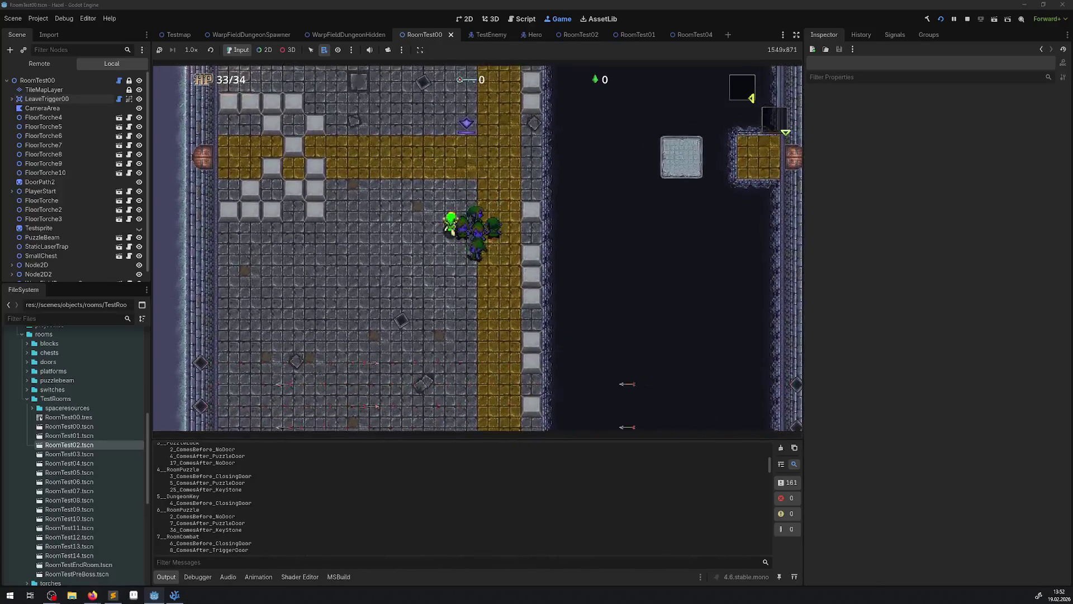
key("Right")
key("Up")
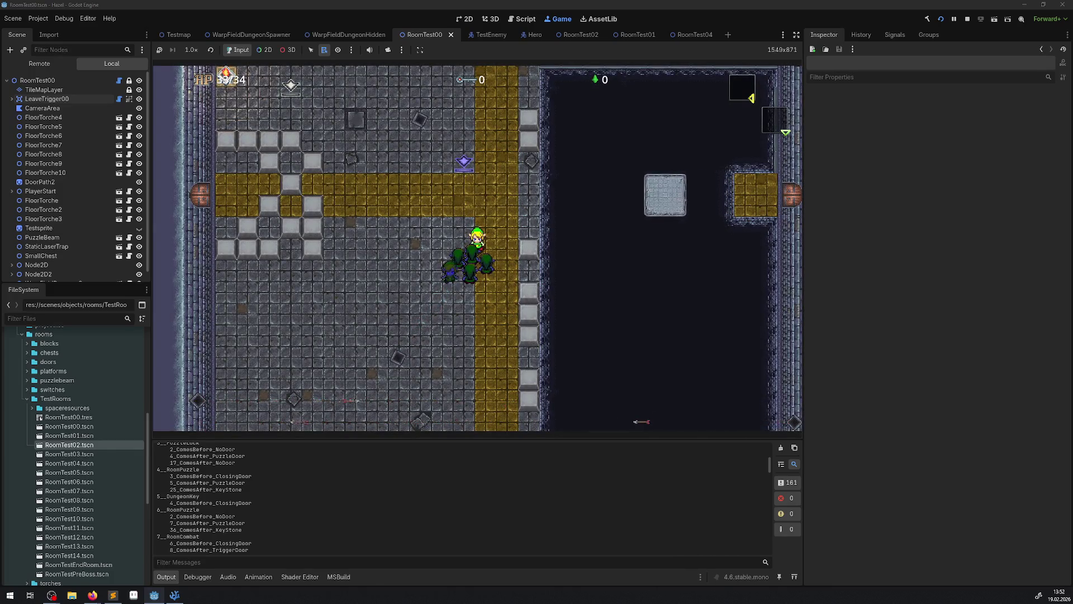
key("Left")
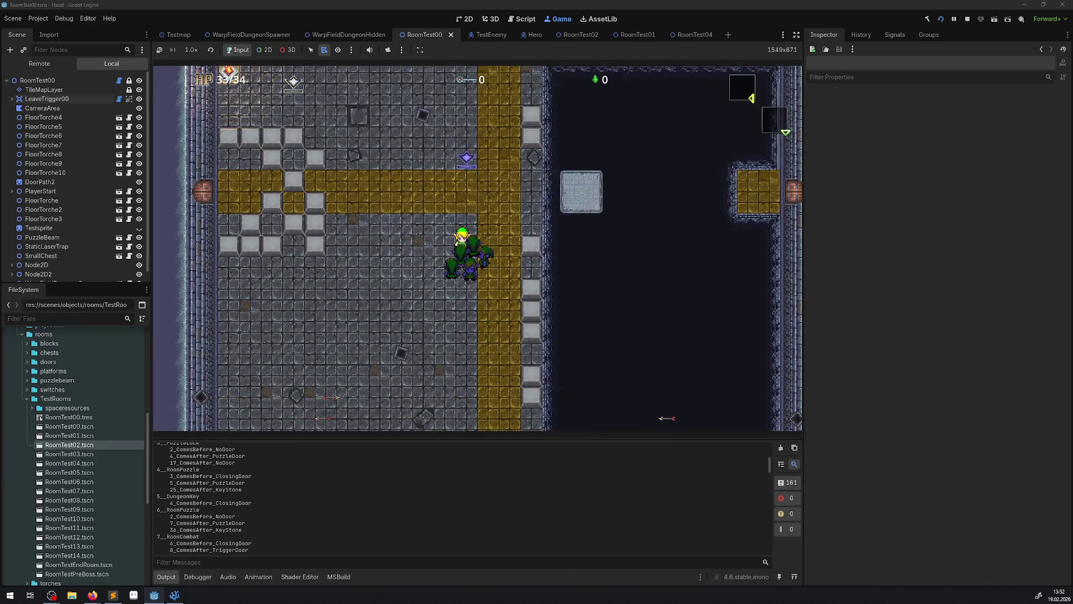
key("Up")
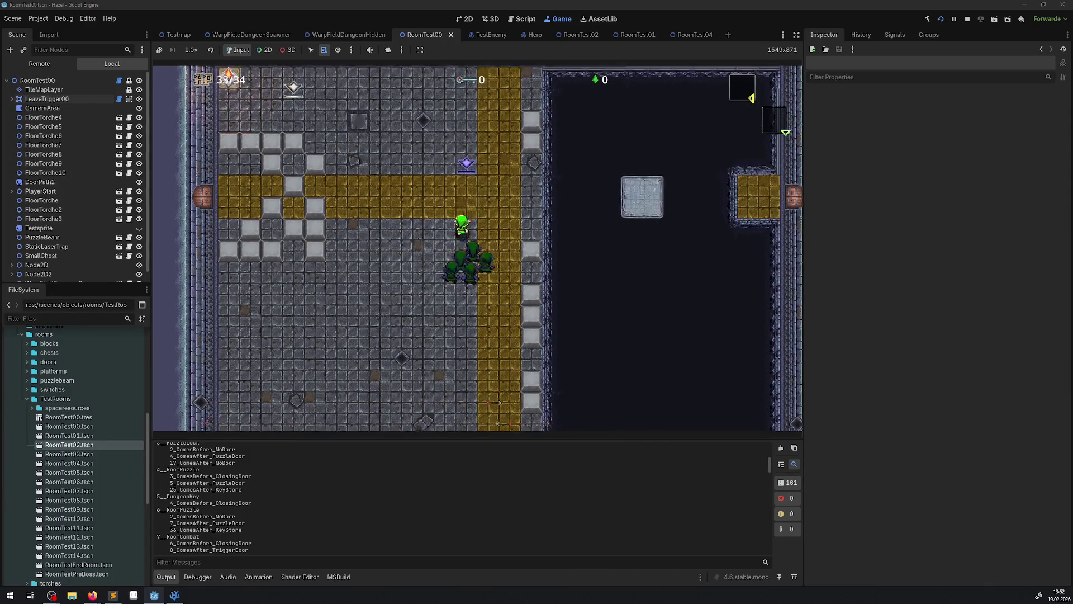
key("Up")
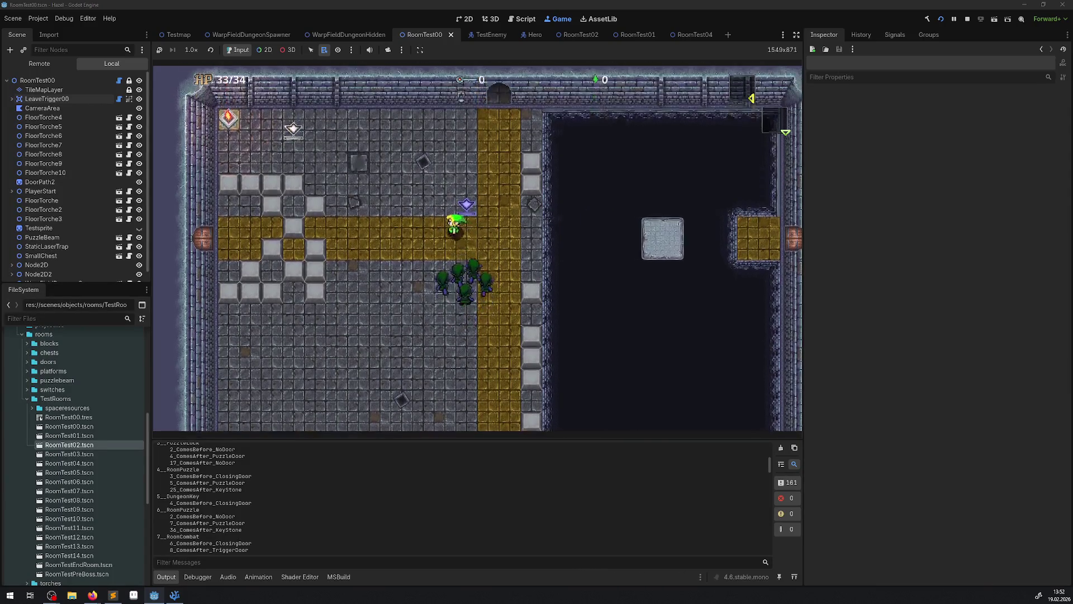
Step: Follow the yellow path down the right corridor, wait for the moving platform, and exit the right door
key("Right")
key("Right")
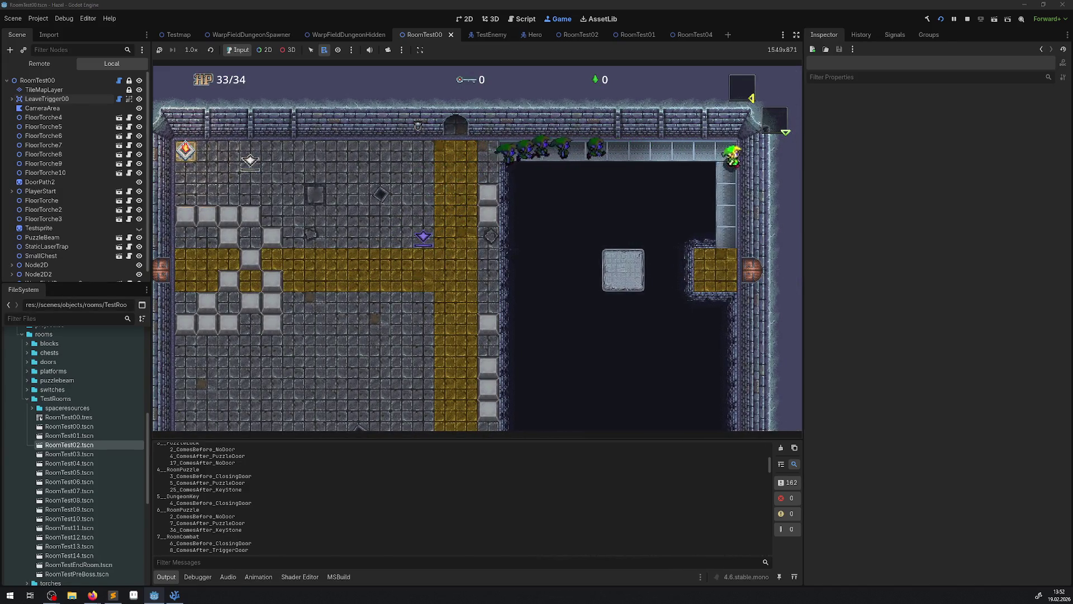
key("Down")
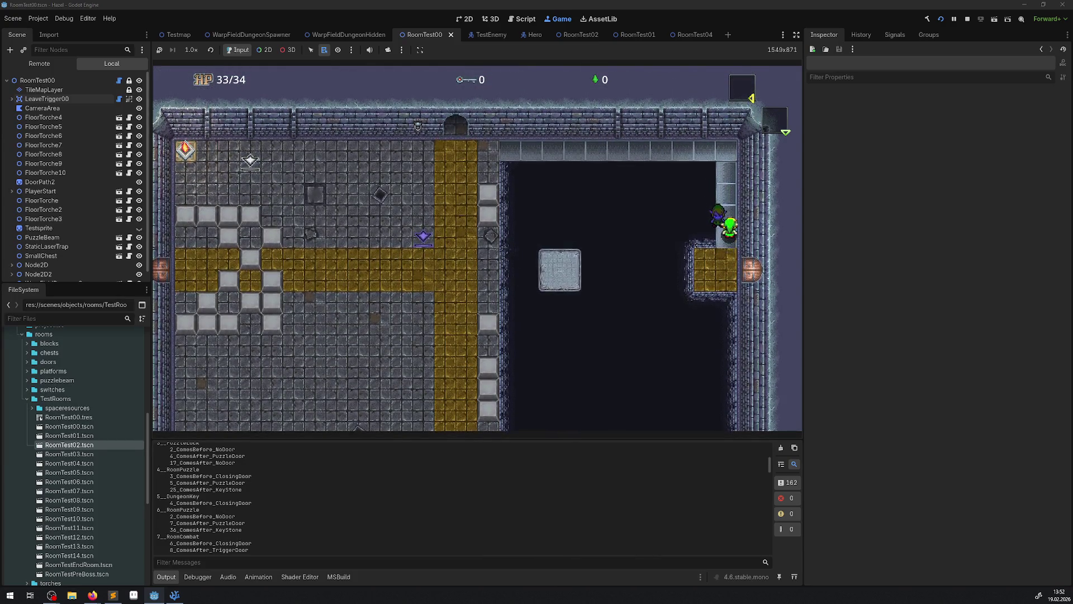
key("Left")
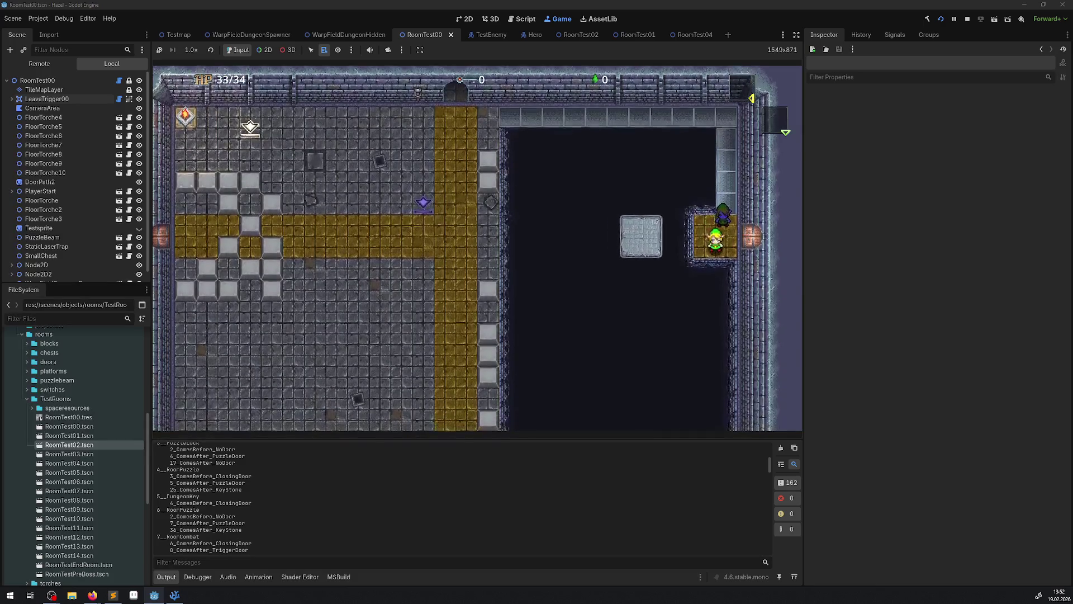
key("Right")
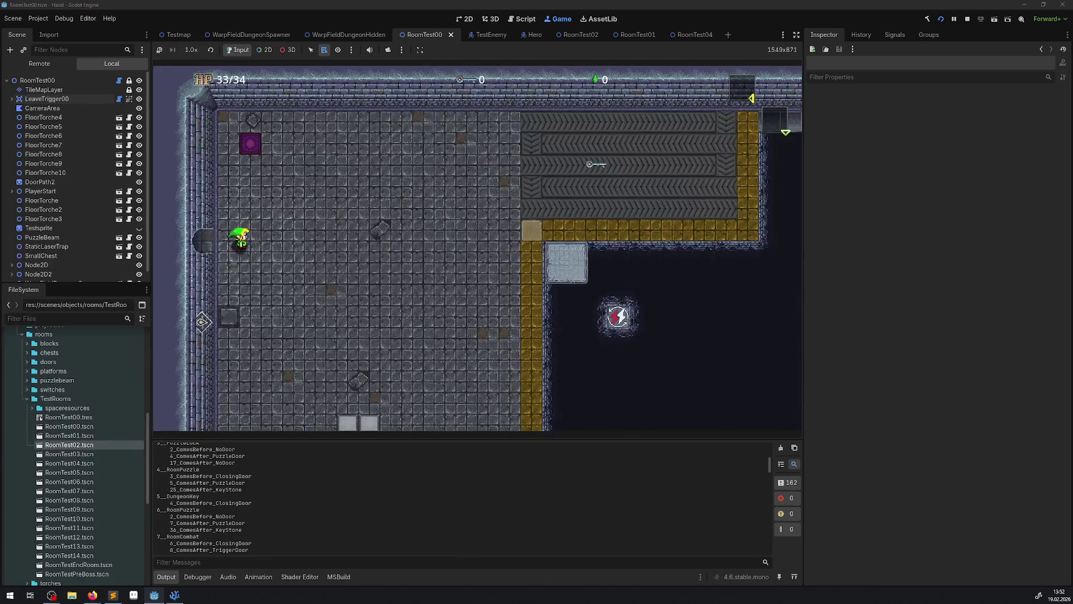
Step: Walk the hero past the purple pad and left through the doorway toward the saw blades
key("Up")
key("Left")
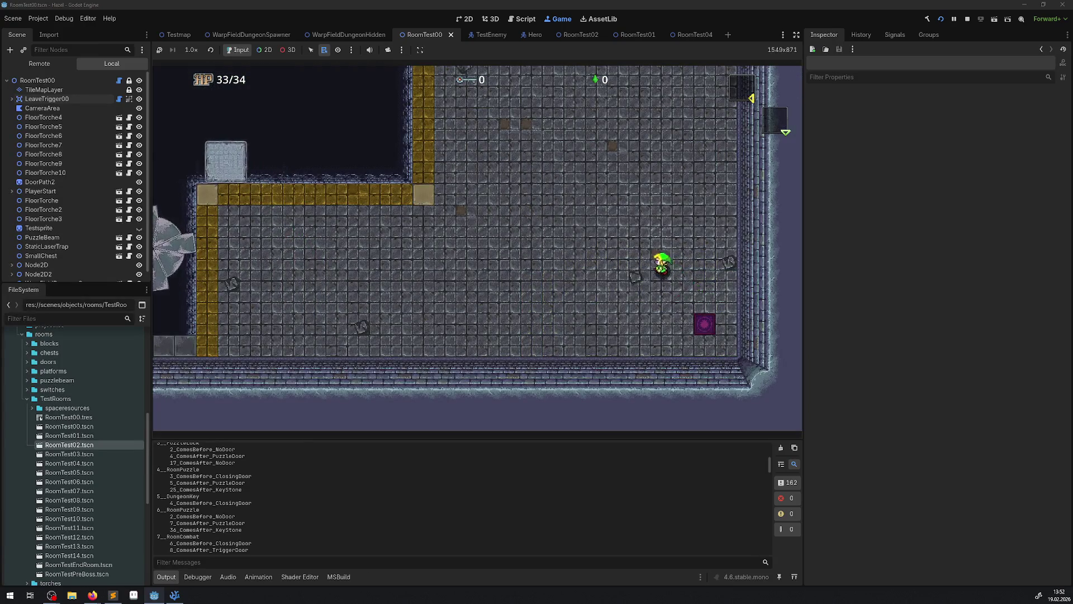
key("Up")
key("Left")
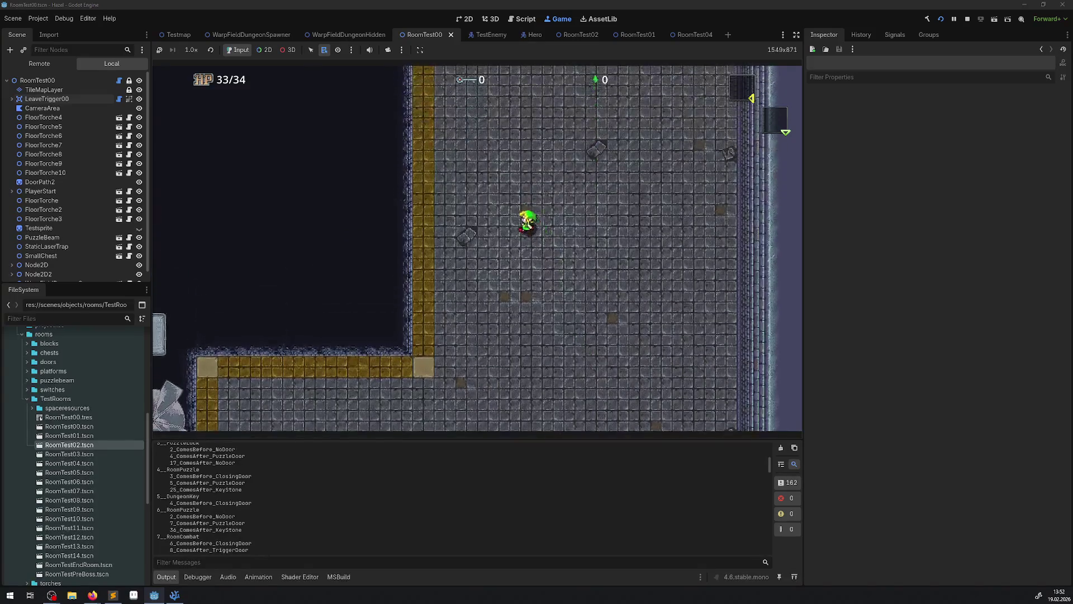
key("Down")
key("Left")
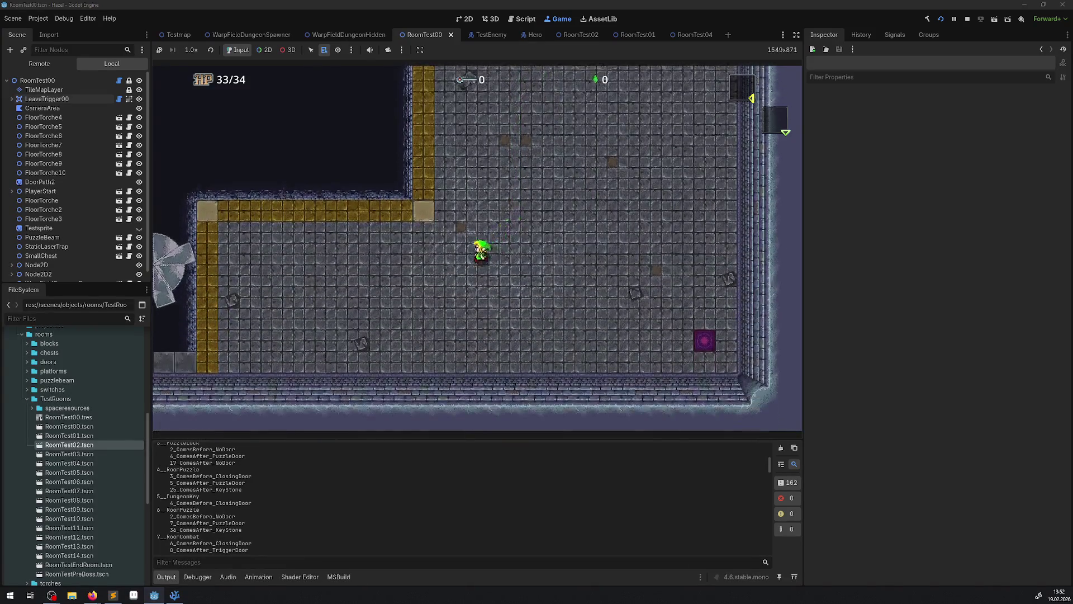
key("Left")
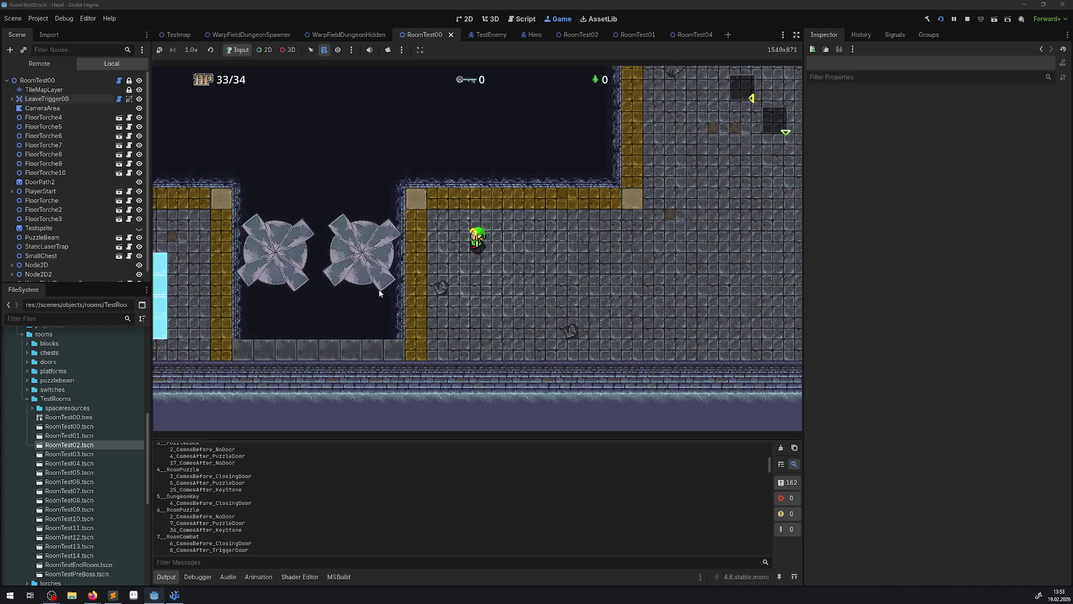
Step: Slip along the bottom wall below the saw blades and up past the blue block
key("Down")
key("Left")
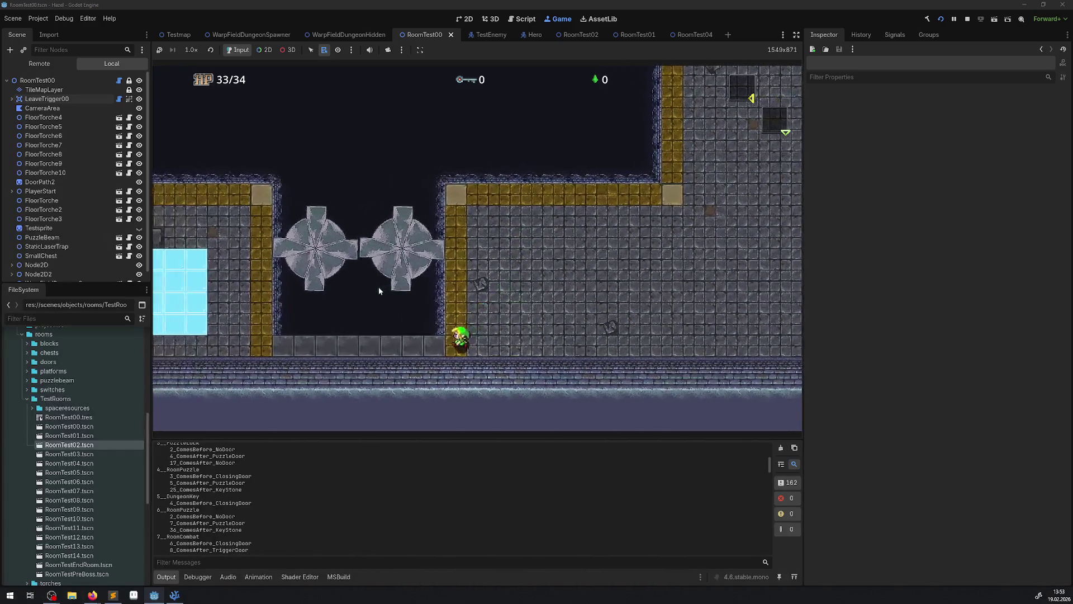
key("Left")
key("Up")
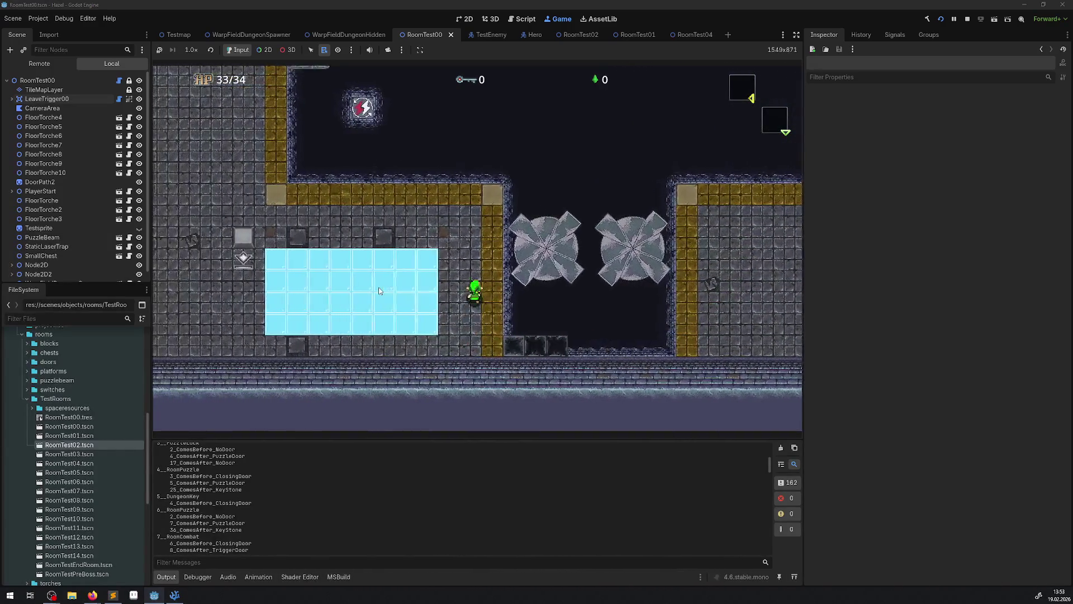
key("Up")
key("Left")
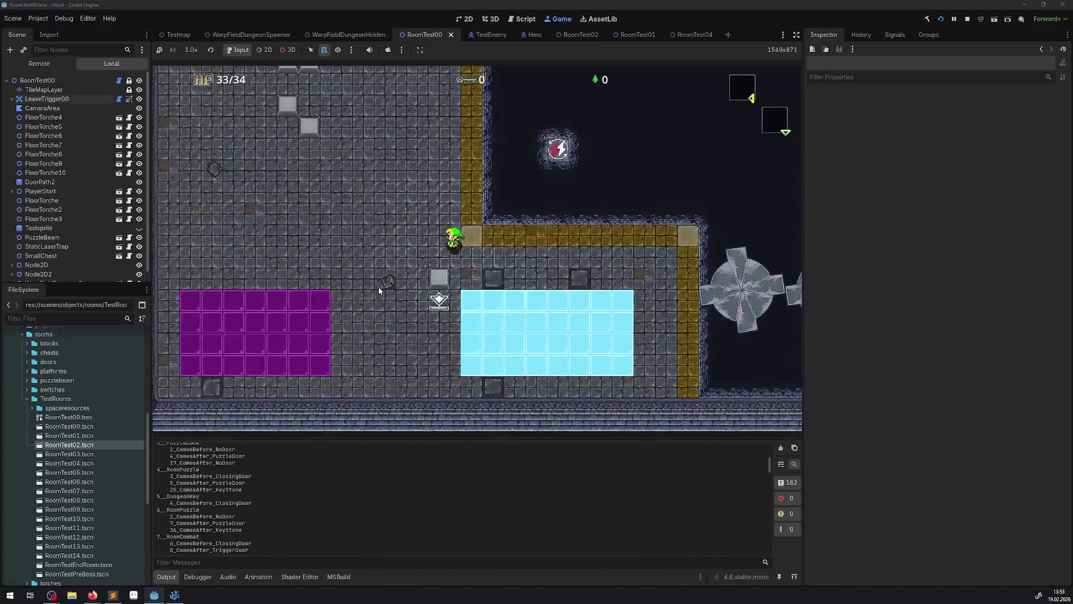
Step: Work the hero up the gold-walled hall toward its upper left
key("Down")
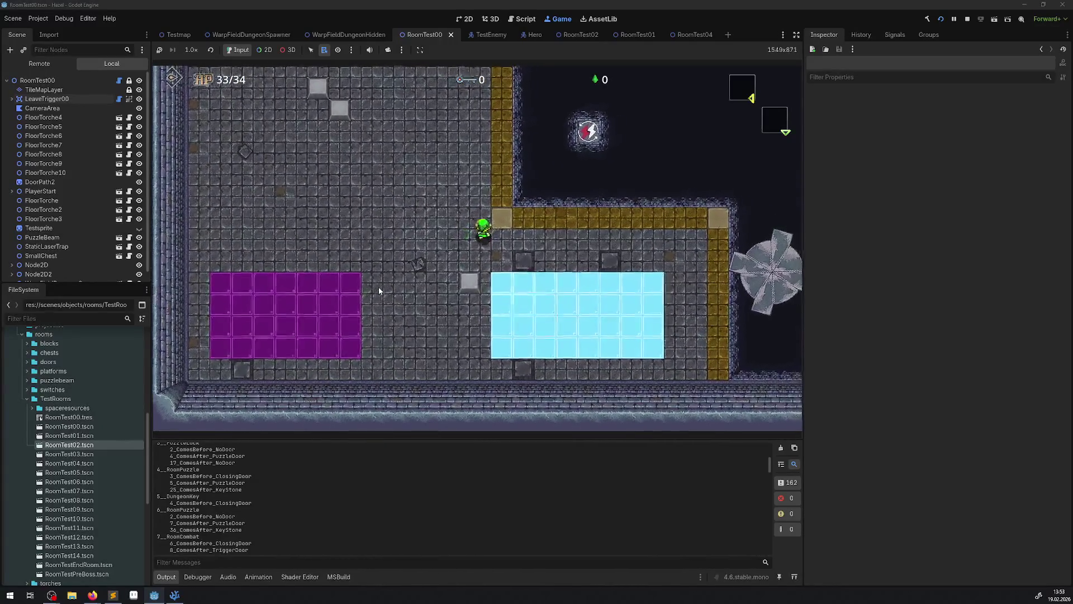
key("Up")
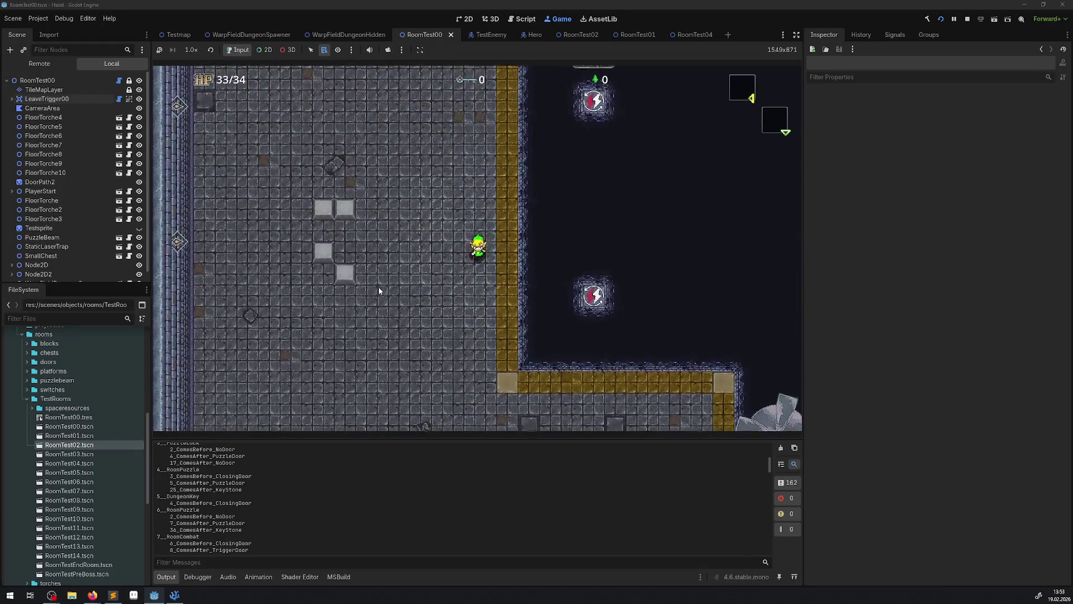
key("Down")
key("Right")
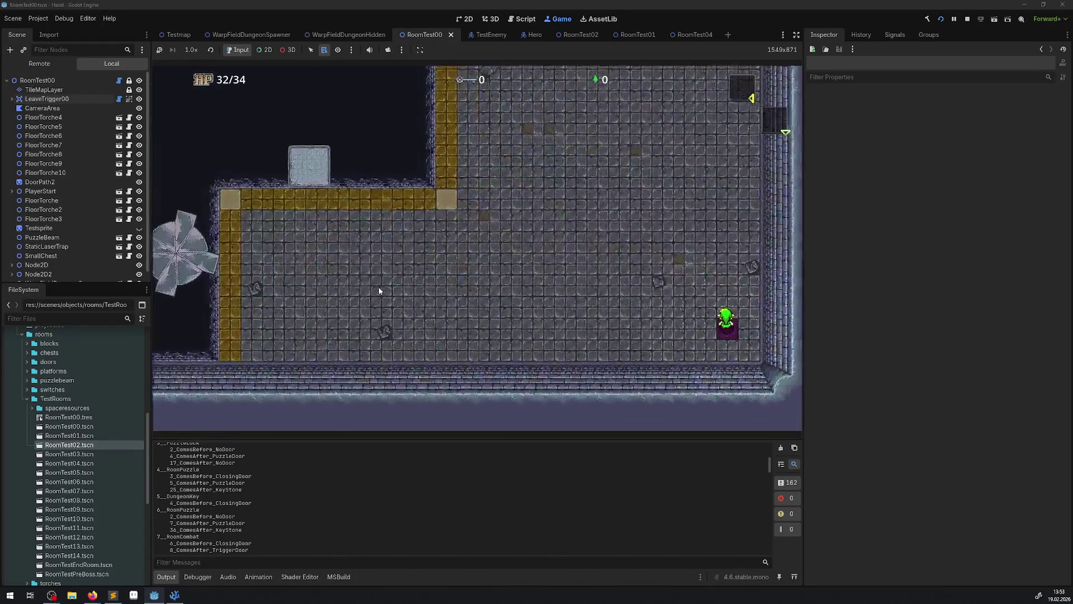
key("Up")
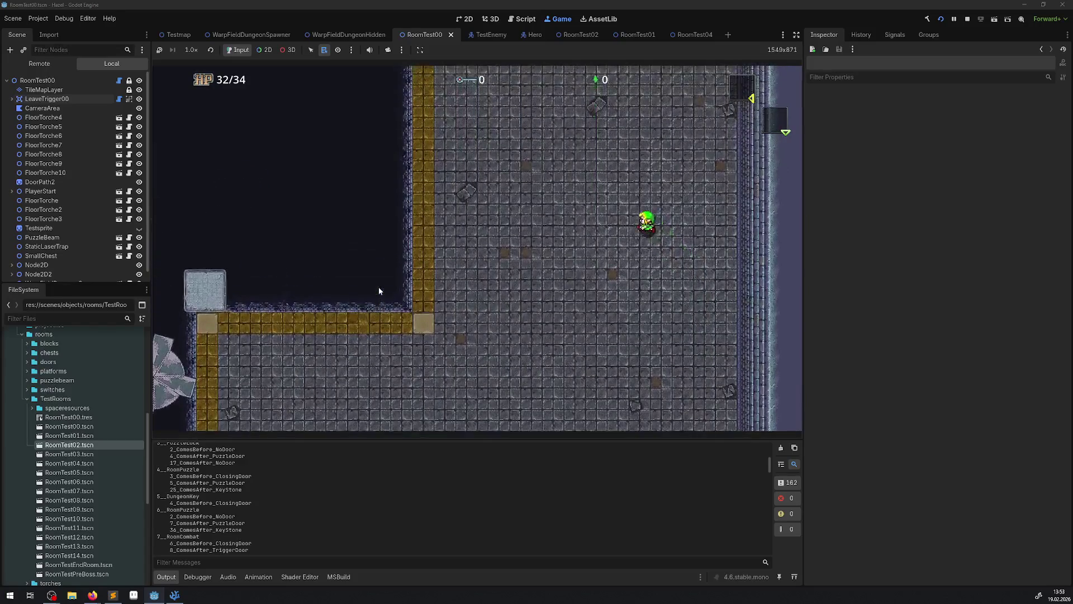
key("Left")
key("Up")
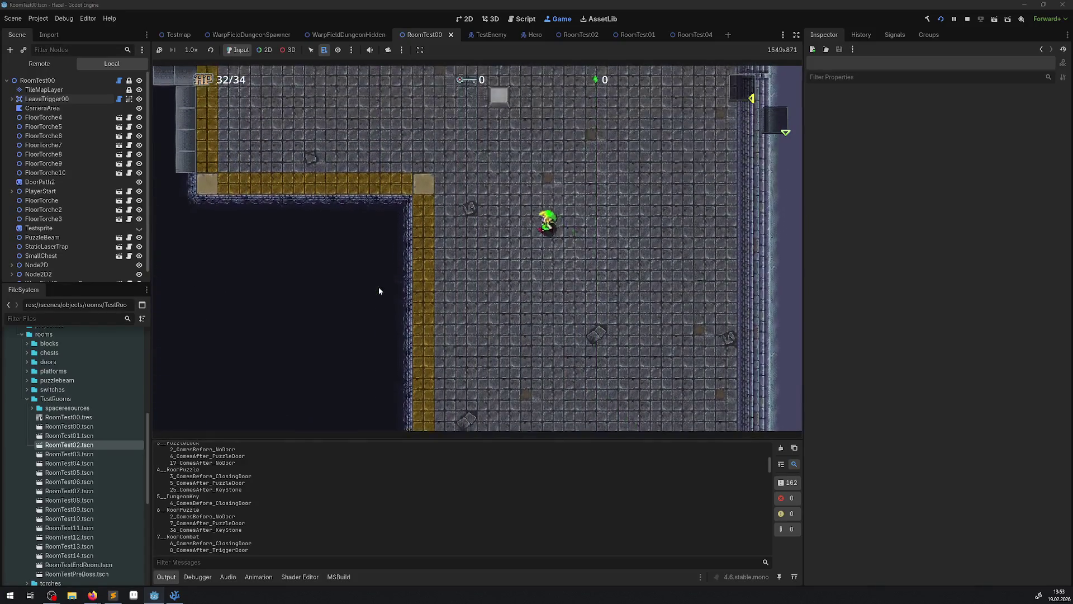
Step: Go through the top door into the room with the blue bridge and two chests
key("Up")
key("Left")
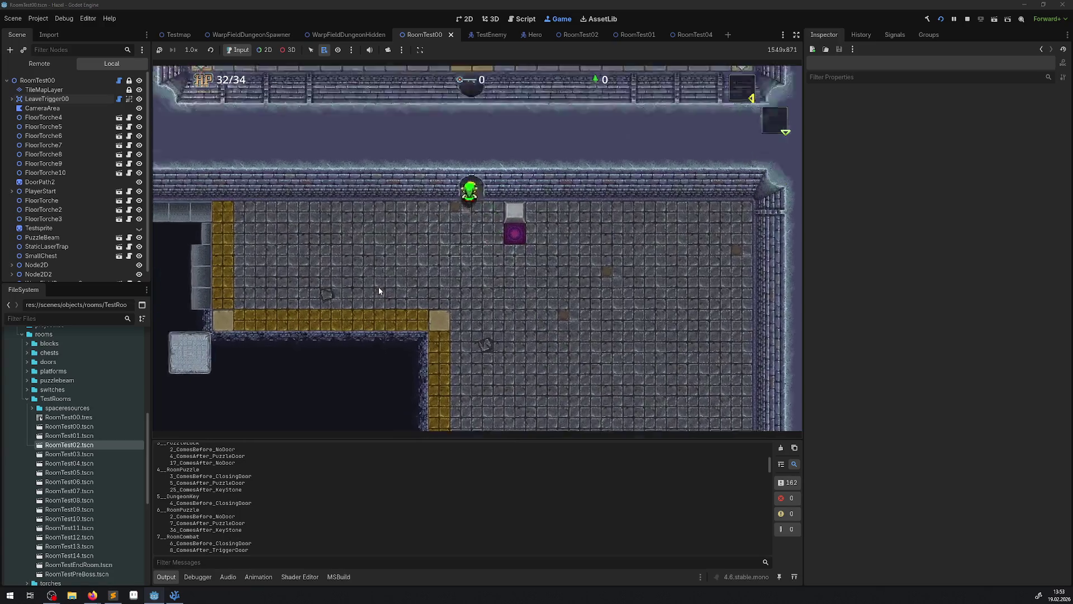
key("Up")
key("Right")
key("Down")
key("Right")
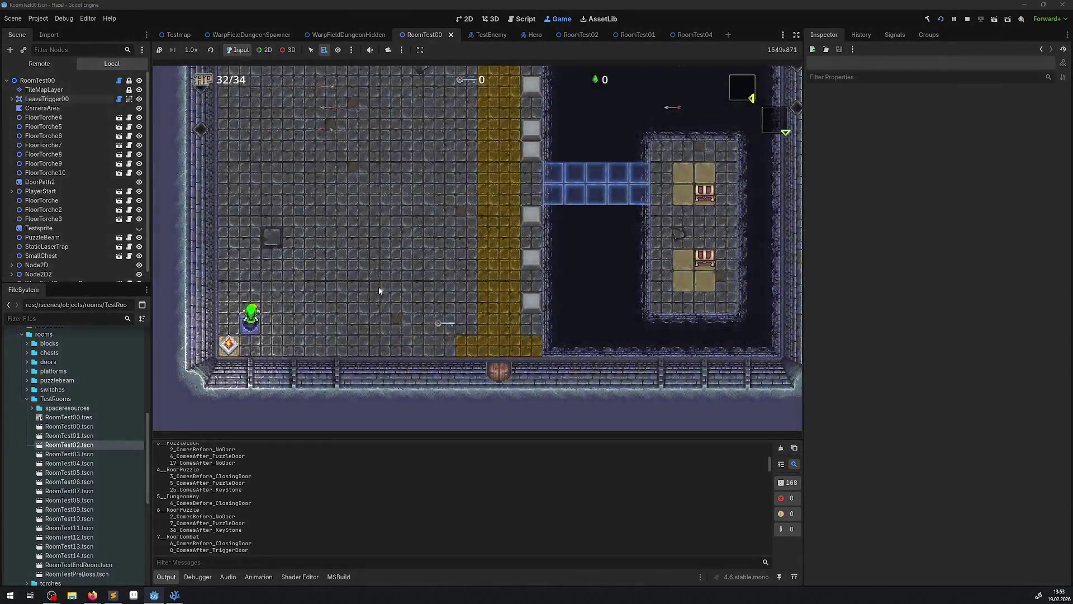
Step: Walk the hero up off the warp pad onto the bridge room's west side
key("Up")
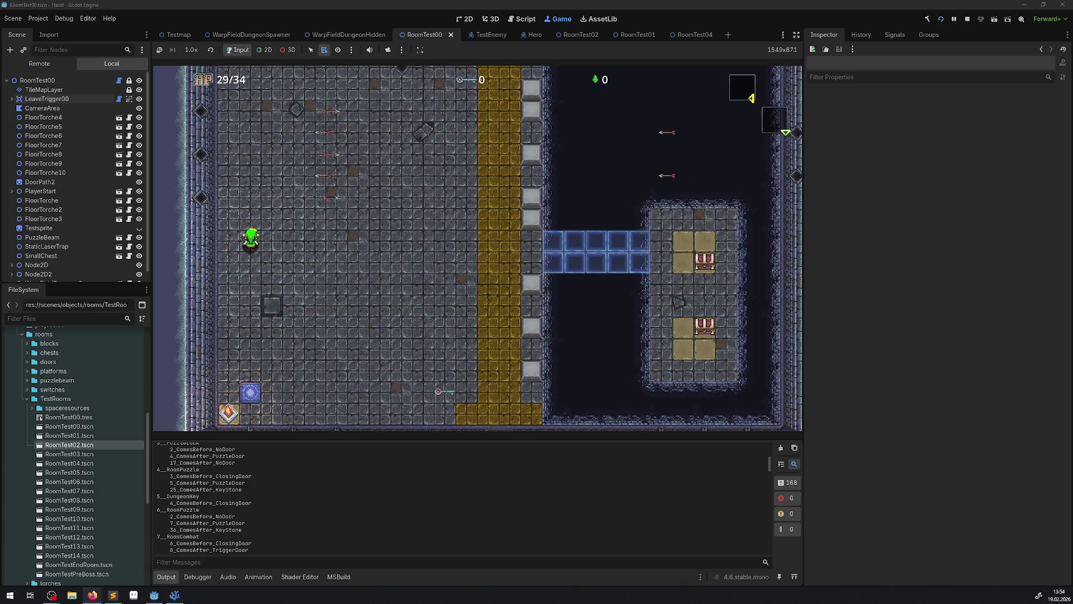
key("alt+Tab")
Step: Delete the old commented-out door code block from DoorManager.cs
scroll(501, 211, "up", 15)
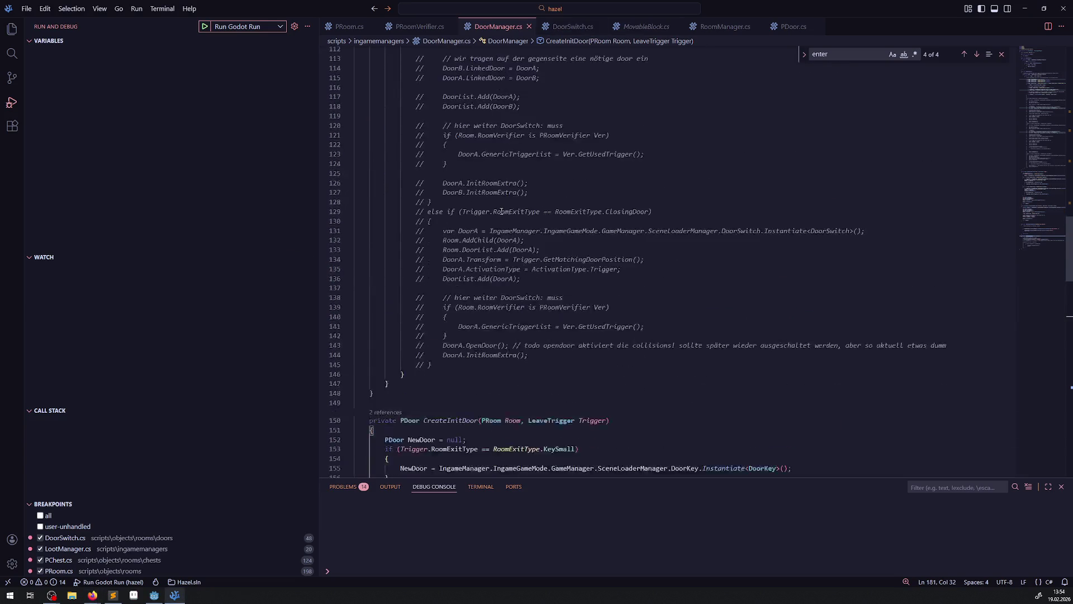
mouse_move(463, 356)
left_mouse_down()
mouse_move(403, 347)
mouse_move(424, 222)
mouse_move(368, 187)
left_mouse_up()
scroll(424, 222, "up", 4)
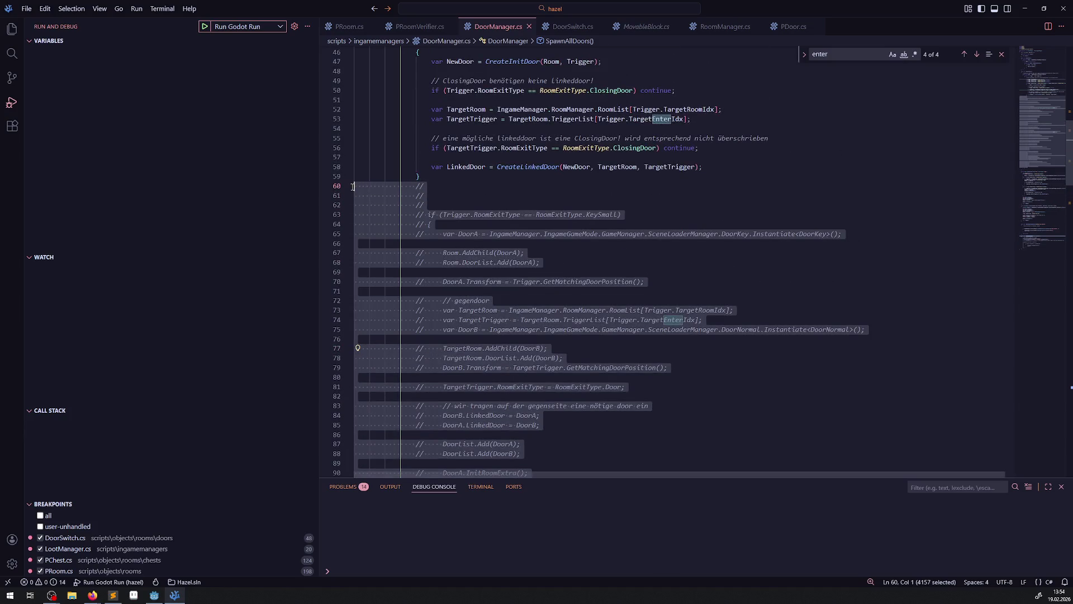
key("BackSpace")
scroll(450, 167, "up", 4)
Step: Add a todo comment about generator-checked exit types above the door-spawn check and save DoorManager.cs
left_click(450, 158)
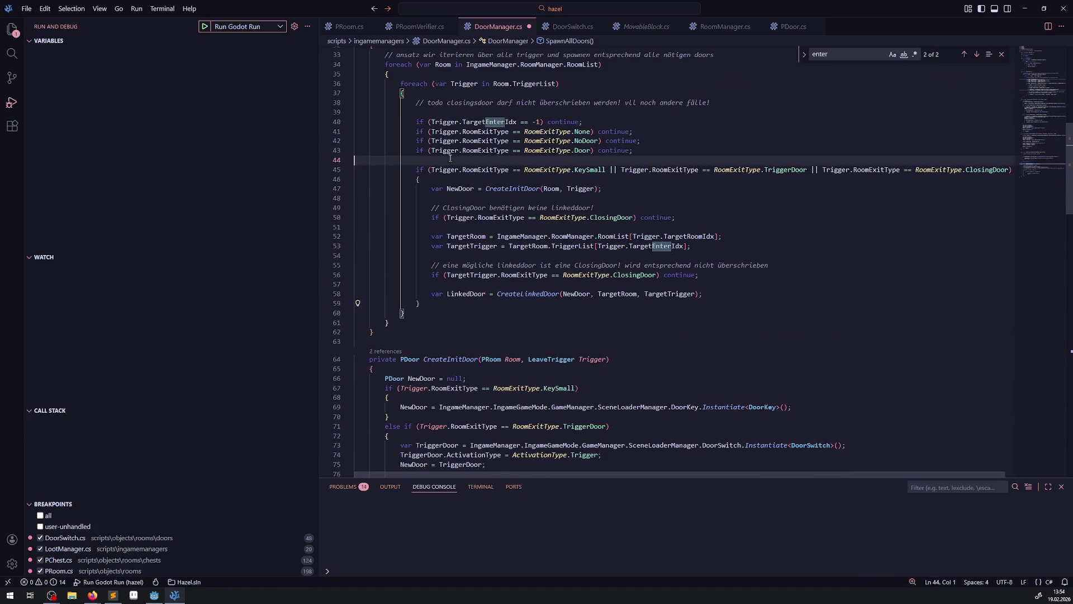
key("Return")
type("// todo")
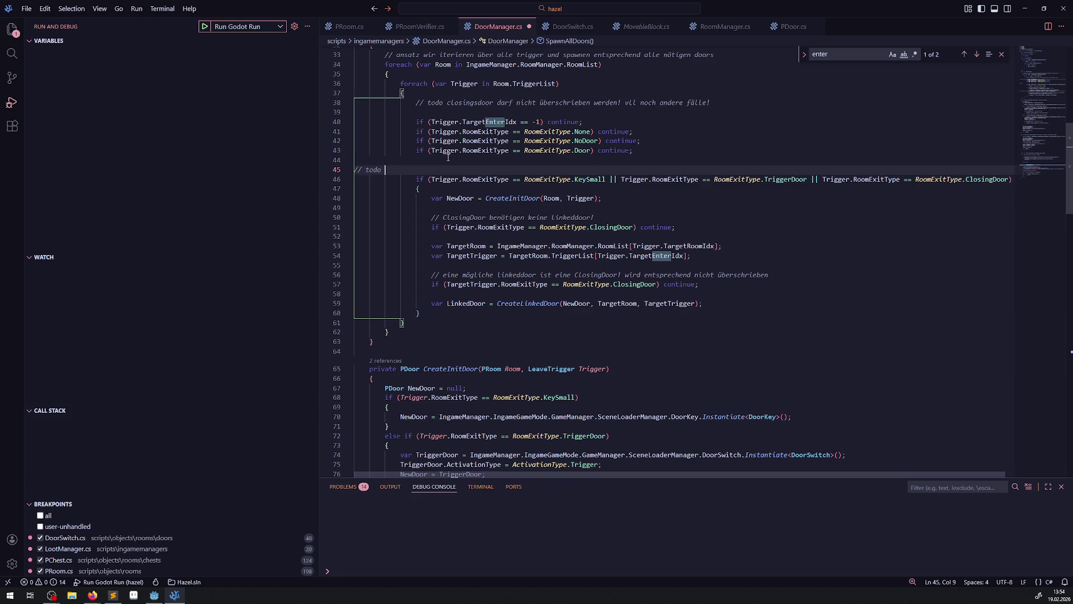
type("der generator sollte bereits sicherg")
type("estellt haben, das")
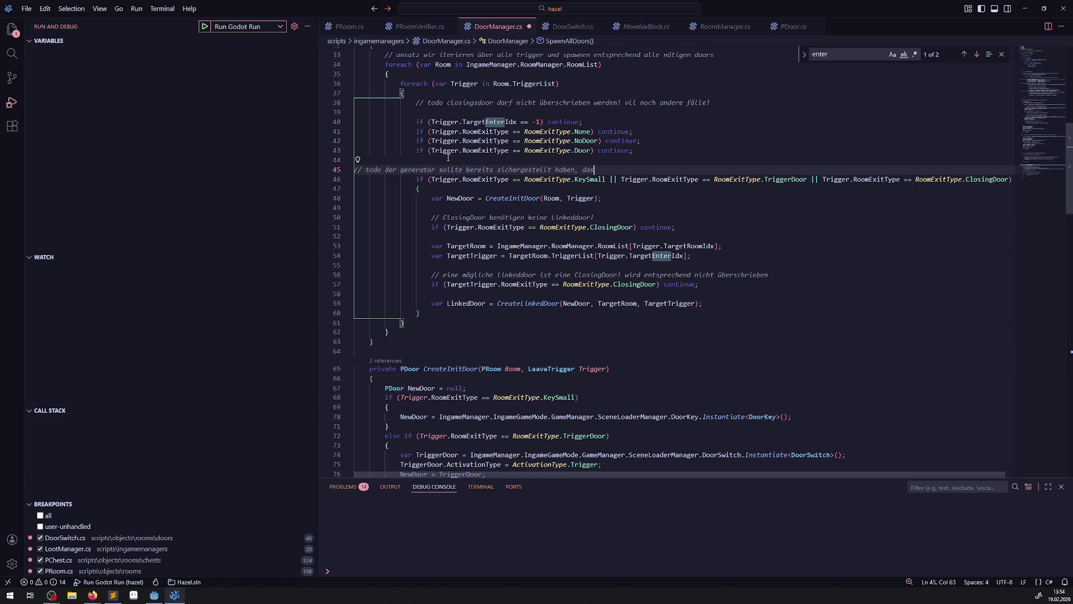
type("her type sonsti")
type("g eingetragen ist ")
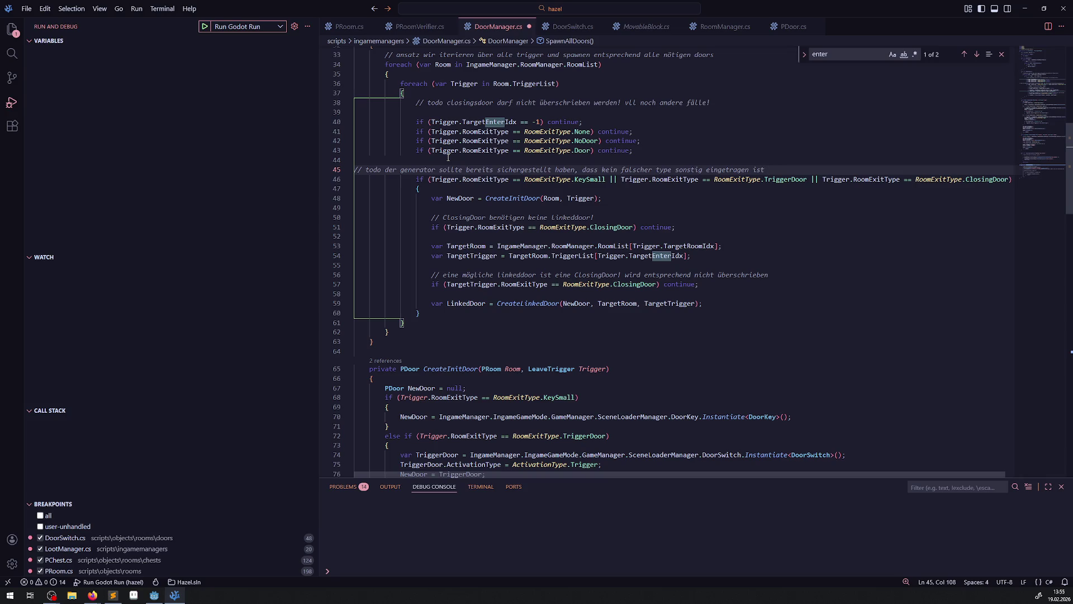
type("der dsas hier zerstört")
key("ctrl+s")
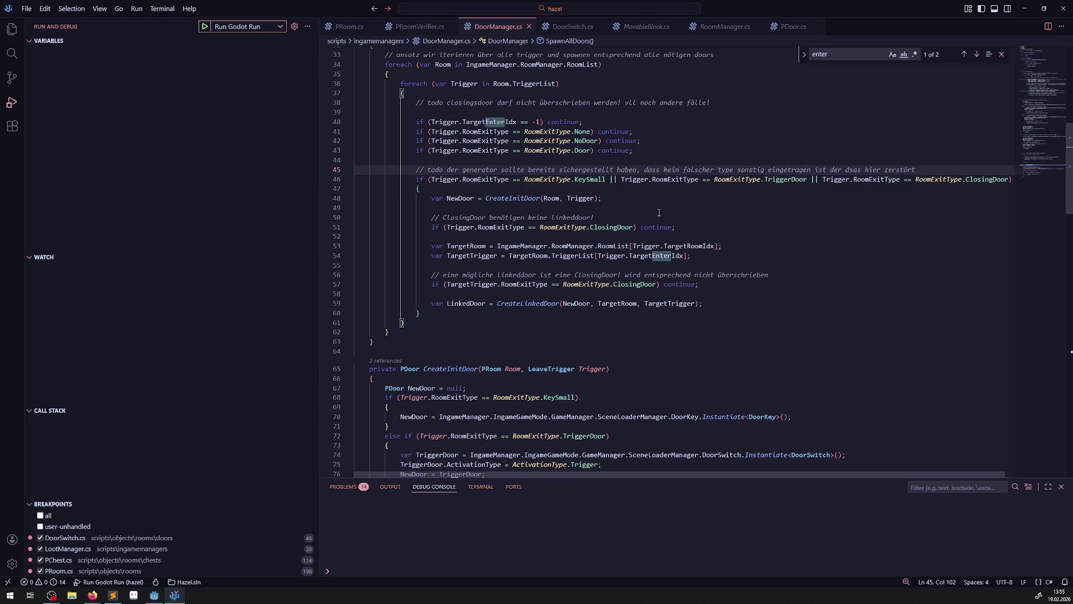
left_click(162, 596)
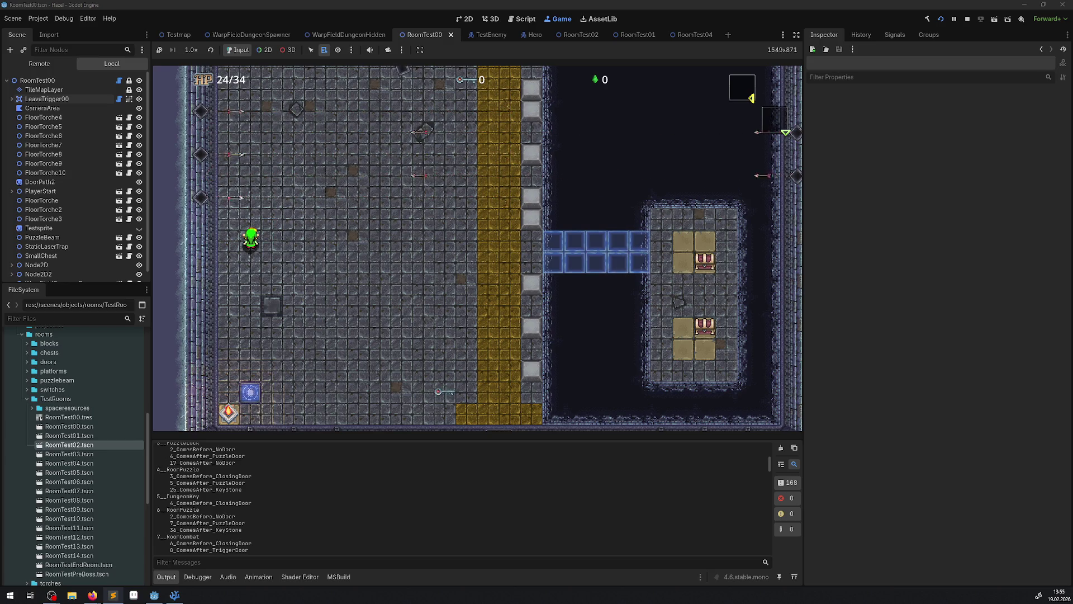
Step: Cross the blue bridge to the chest platform, open a chest, and dismiss the item screen
key("Right")
key("Right")
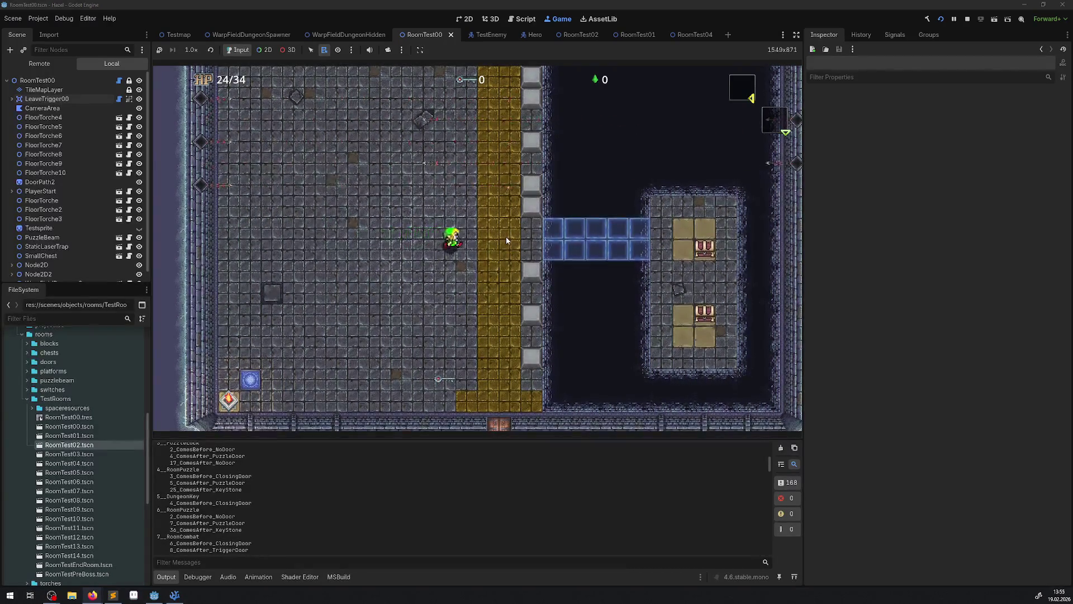
key("Right")
key("Down")
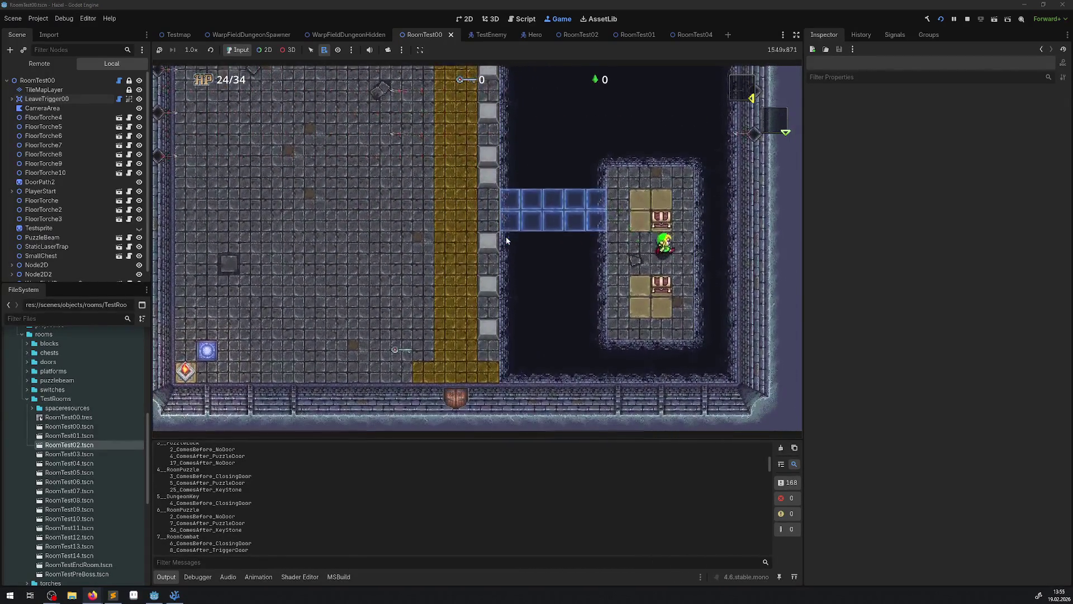
key("Up")
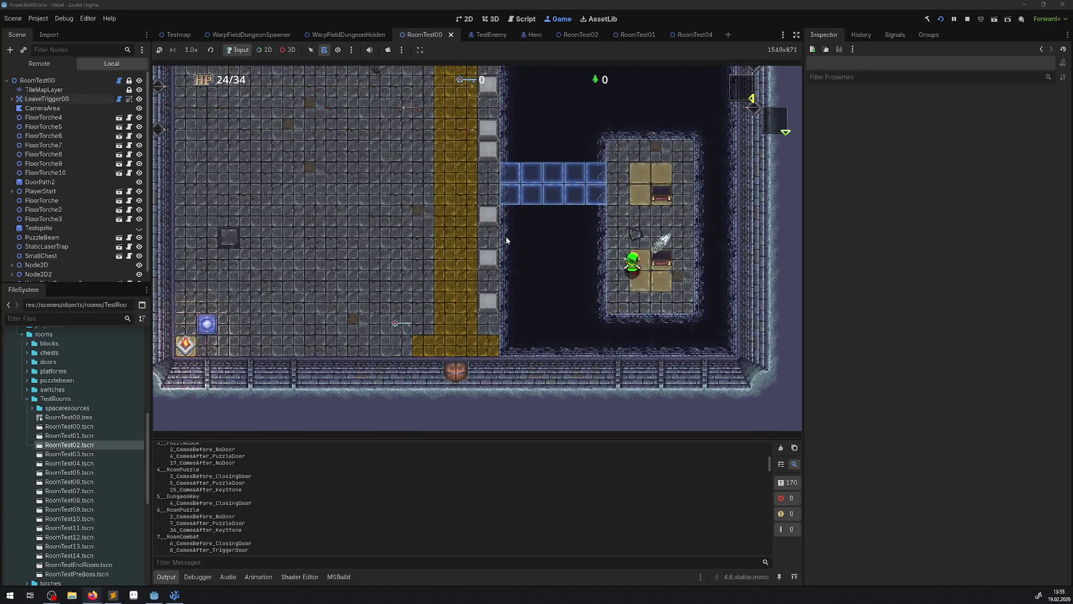
key("Left")
key("Left")
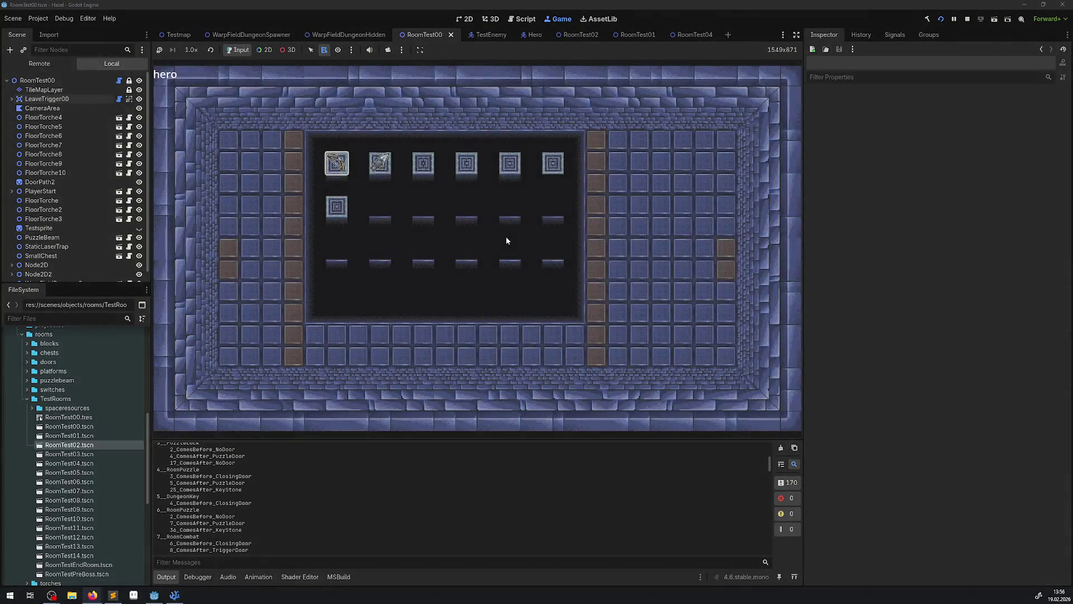
key("Escape")
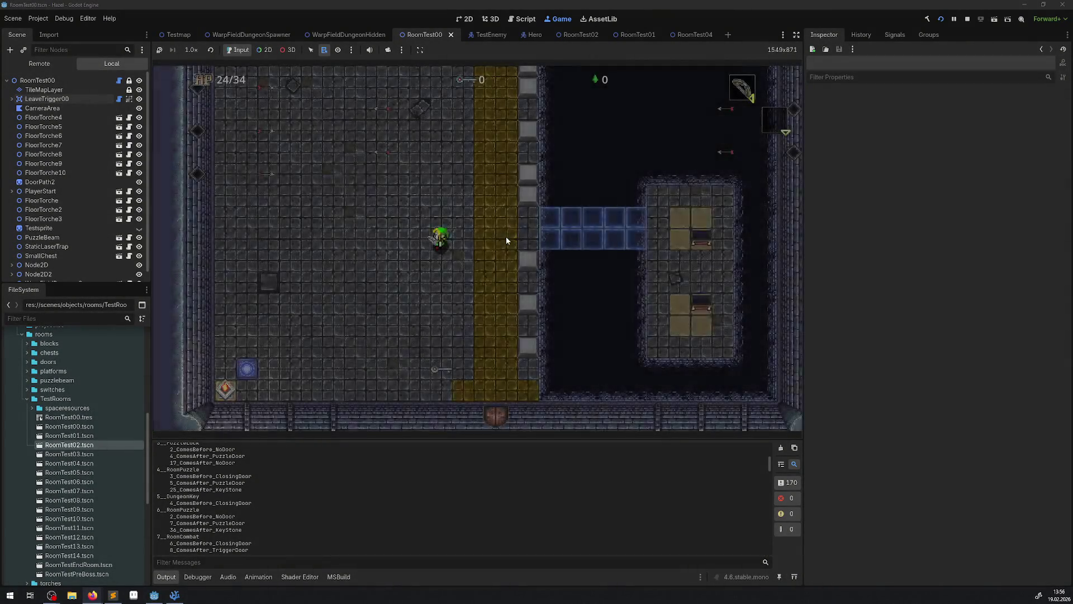
Step: Walk the hero up into the upper area and along the gold path
key("Up")
key("Left")
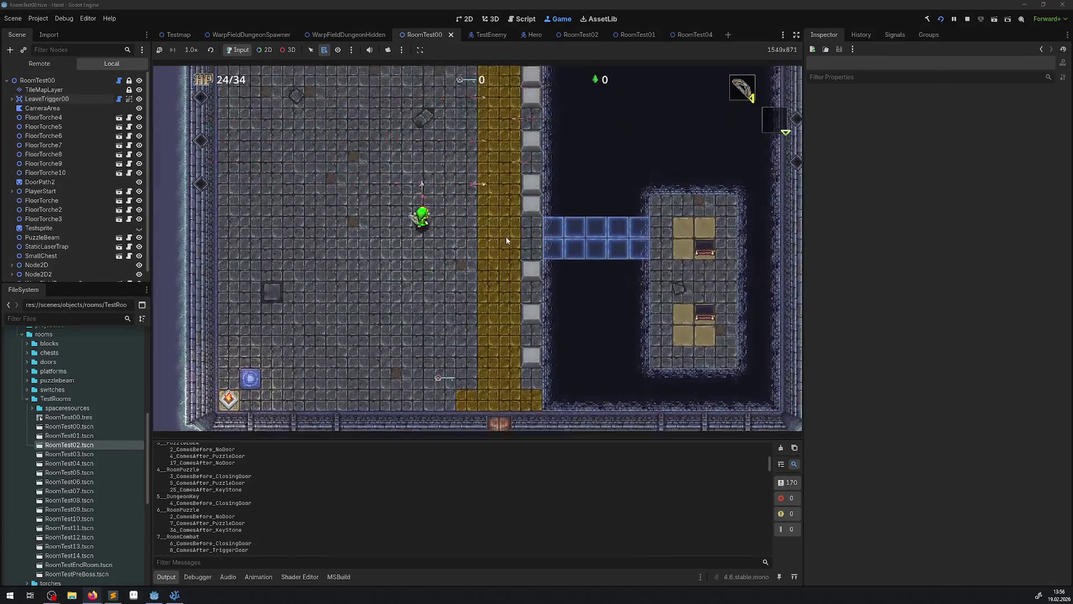
key("Up")
key("Left")
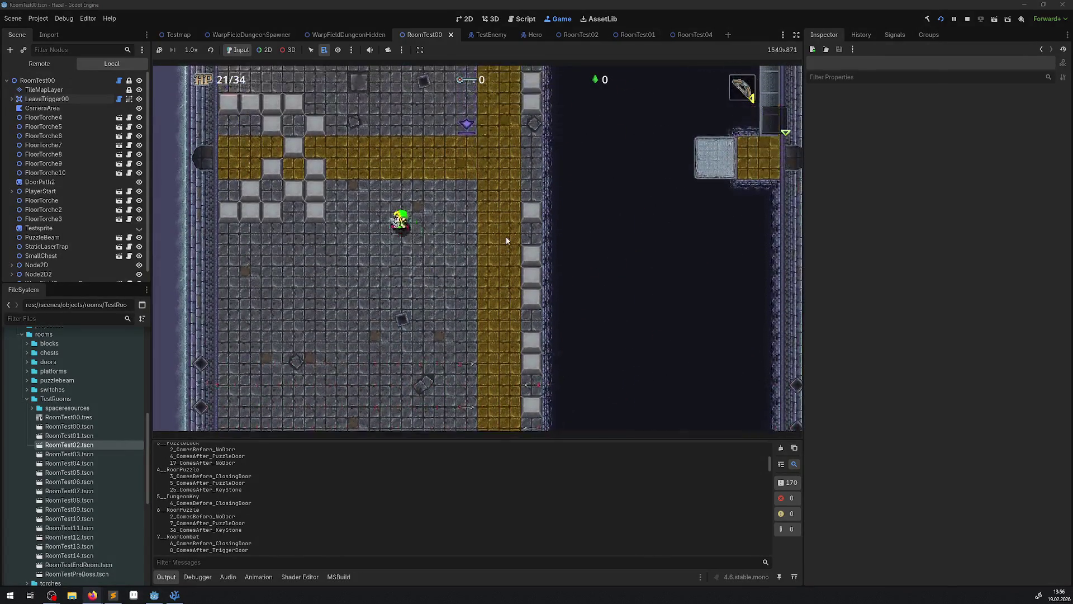
key("Right")
key("Down")
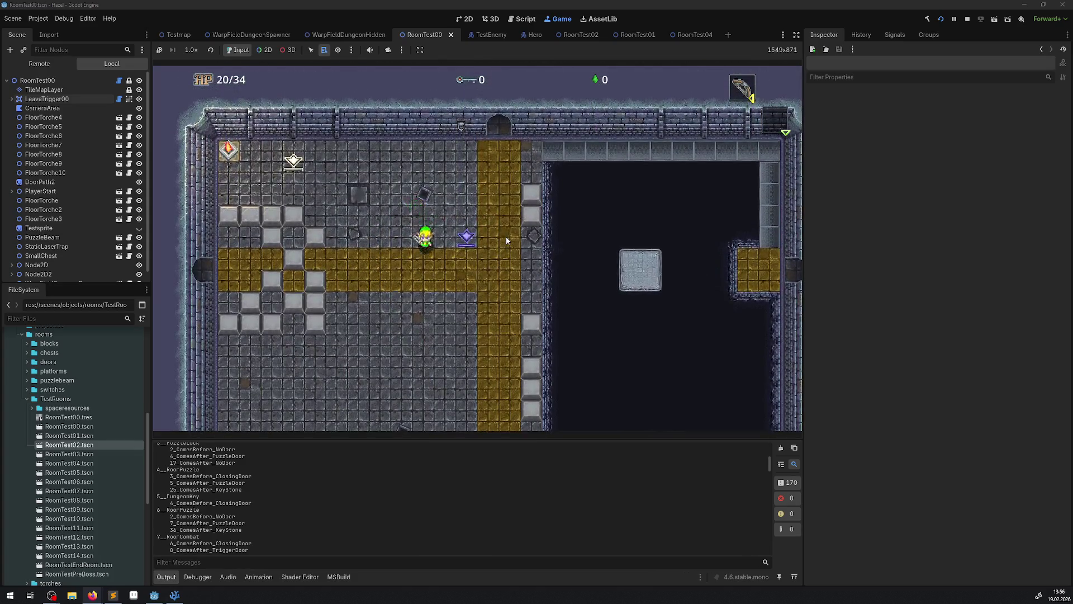
Step: Head back down past the bridge area toward the room's bottom wall
key("Left")
key("Down")
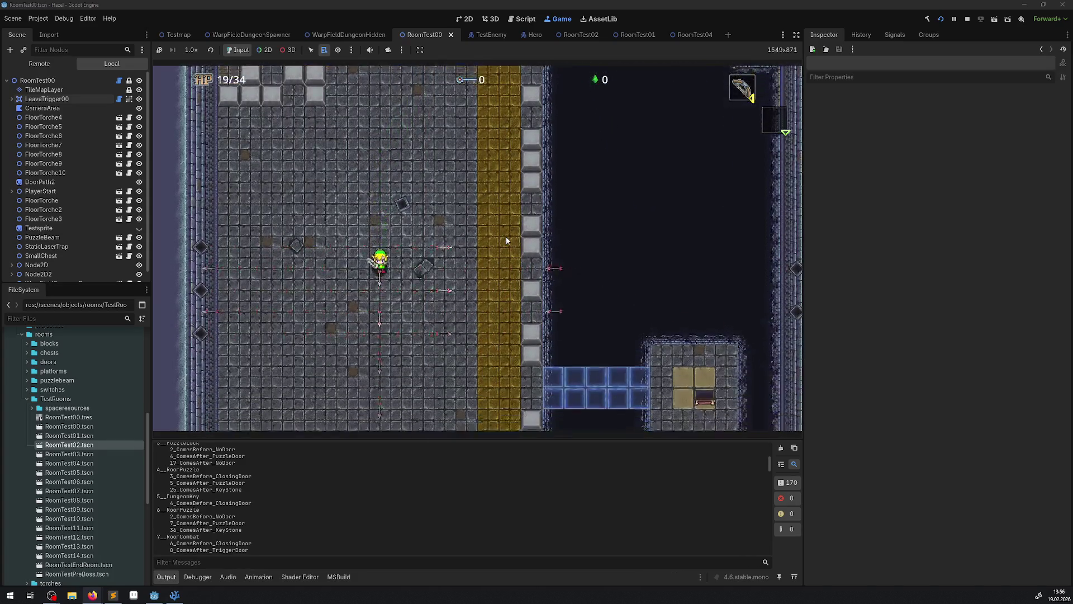
key("Down")
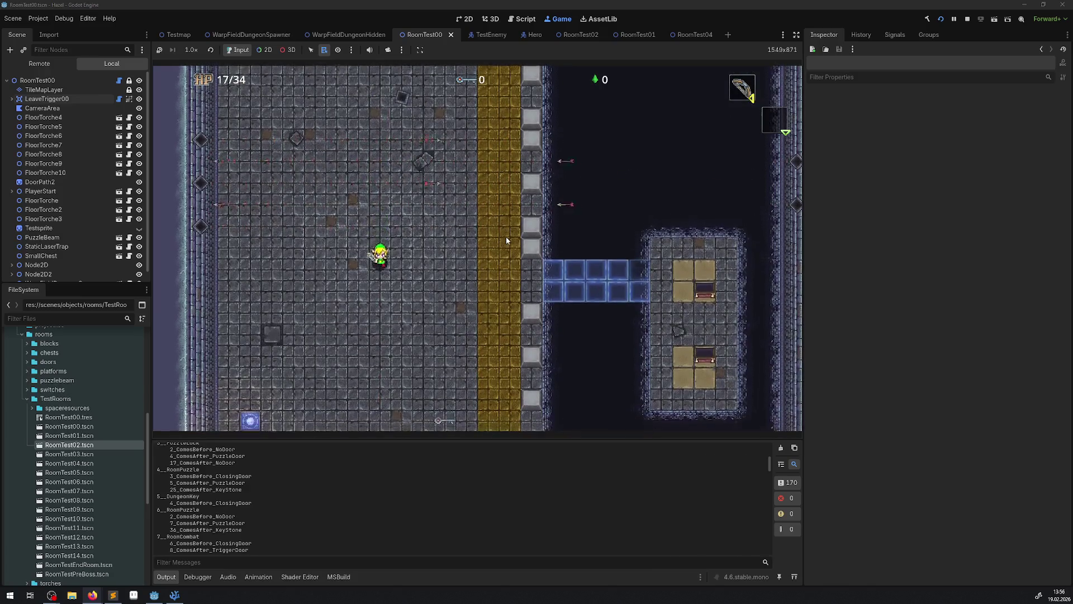
key("Down")
key("Left")
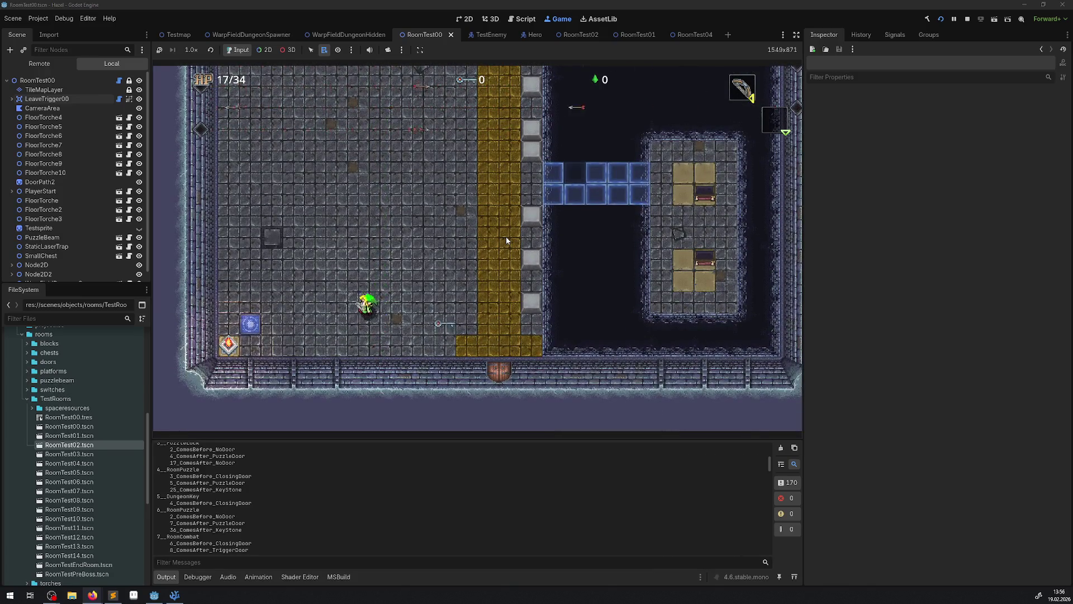
key("Down")
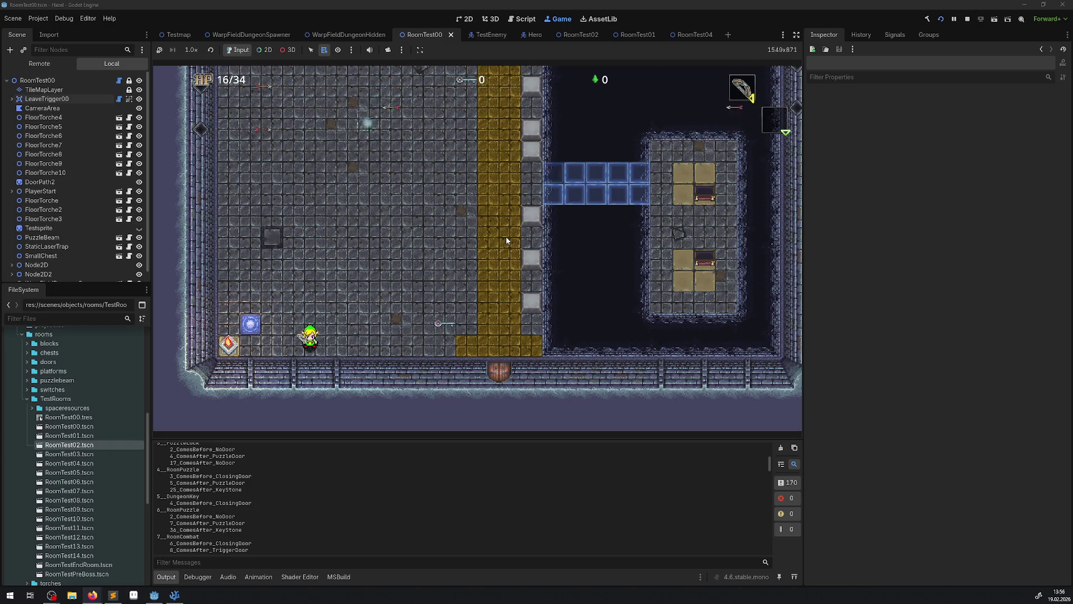
Step: Walk the hero up the gold path, then back down and right to the blue bridge
key("Up")
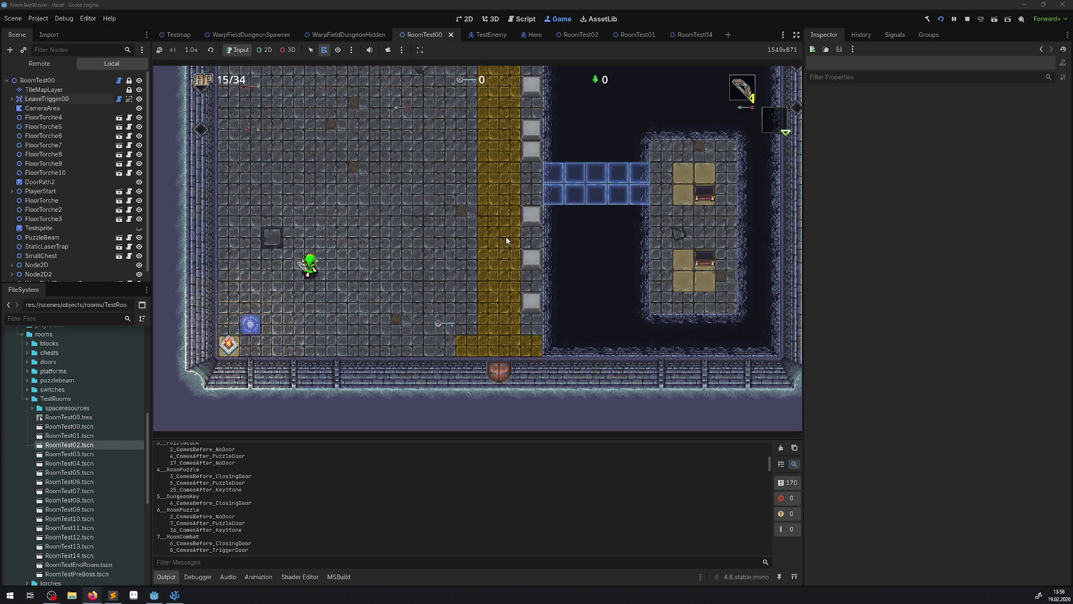
key("Up")
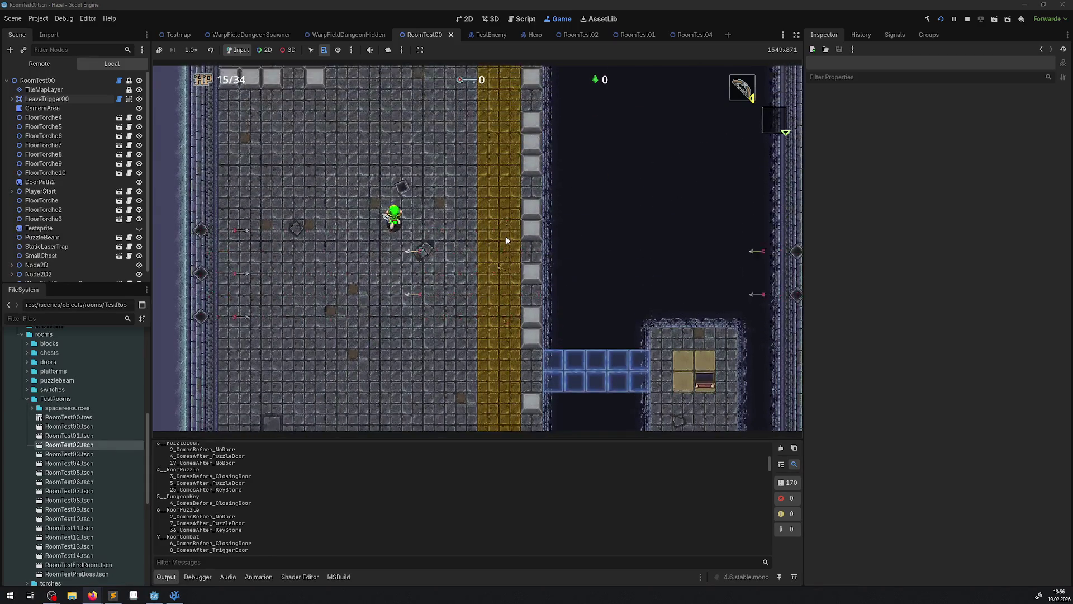
key("Up")
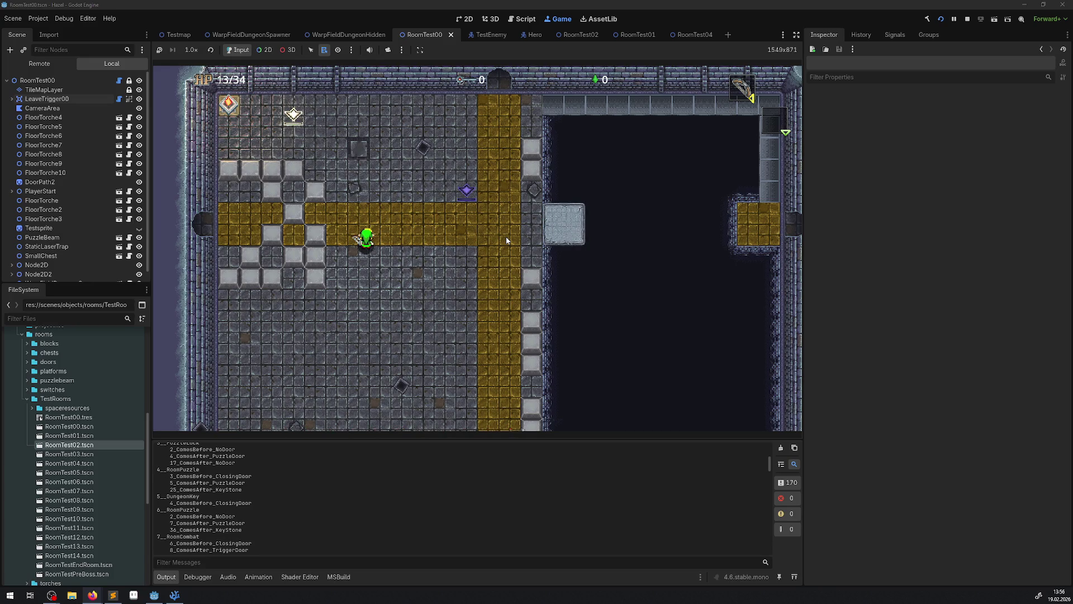
key("Up")
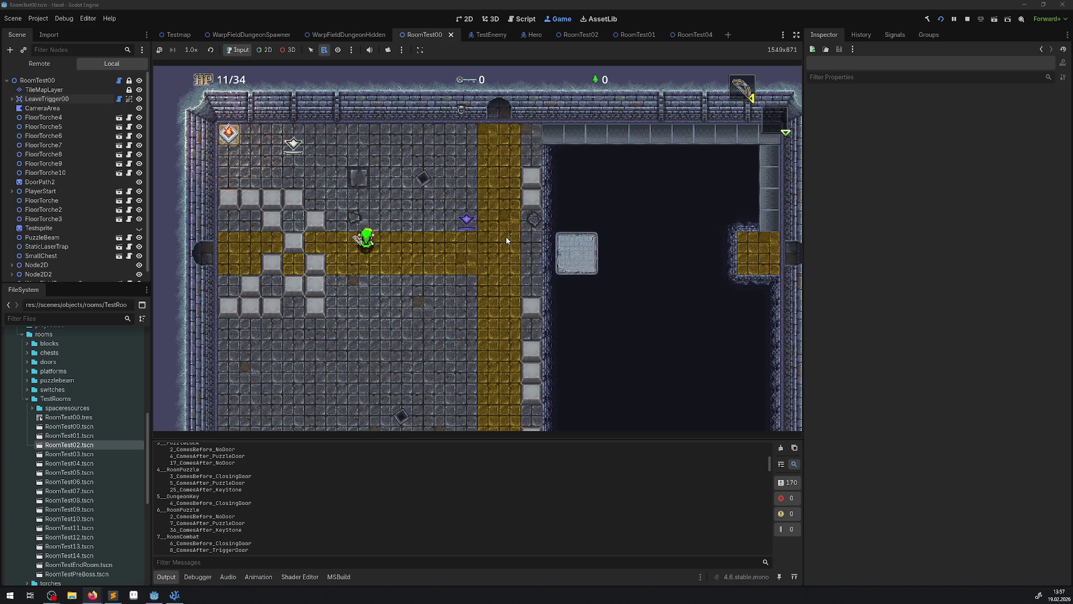
key("Down")
key("Down")
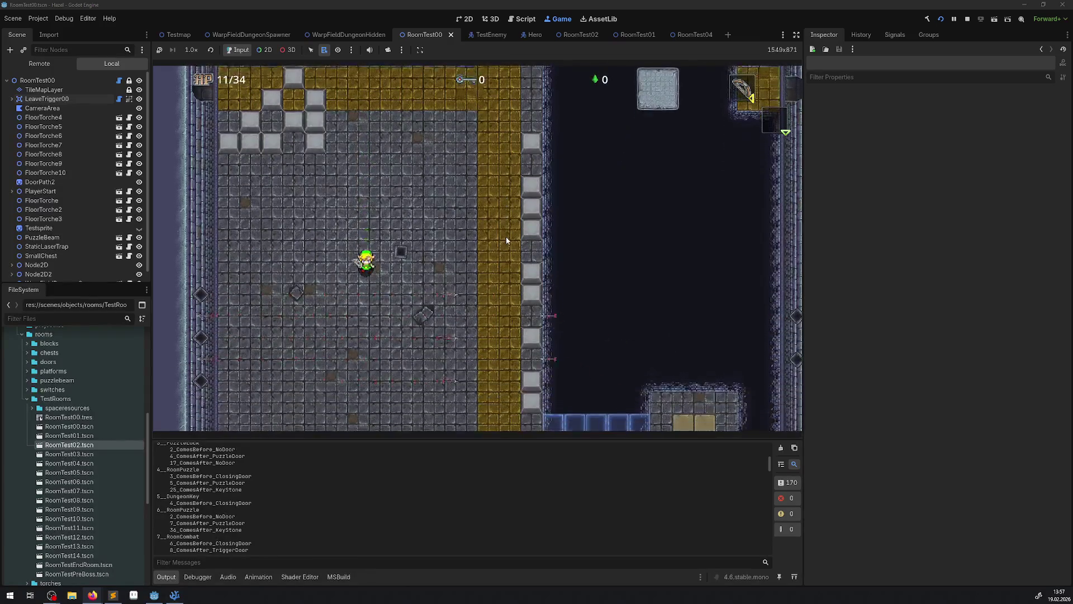
key("Right")
key("Down")
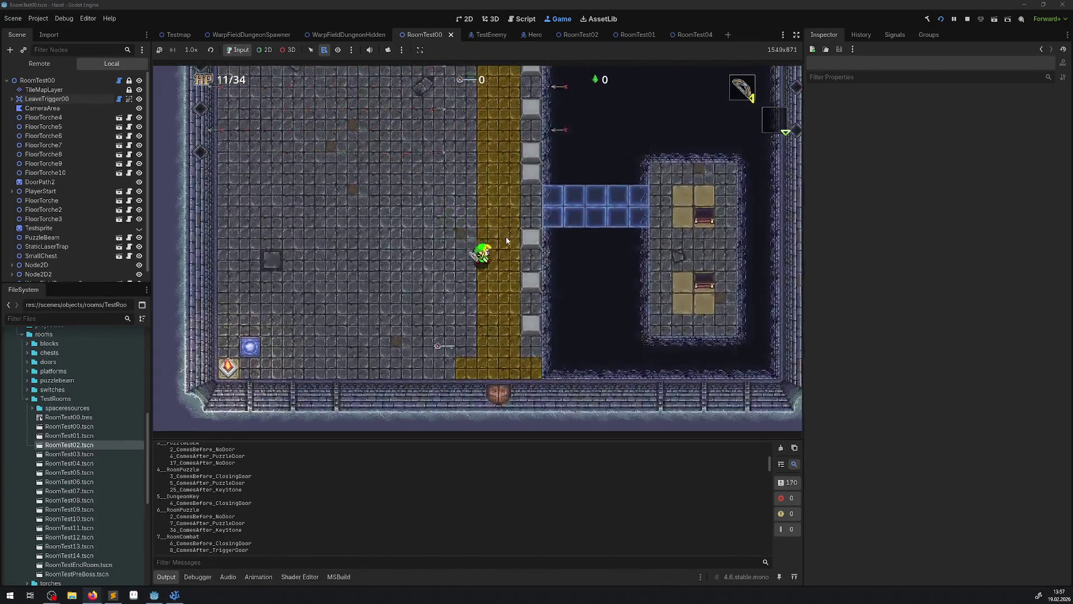
Step: Enter the enemy room through the bottom door and circle its left side and bottom
key("Right")
key("Down")
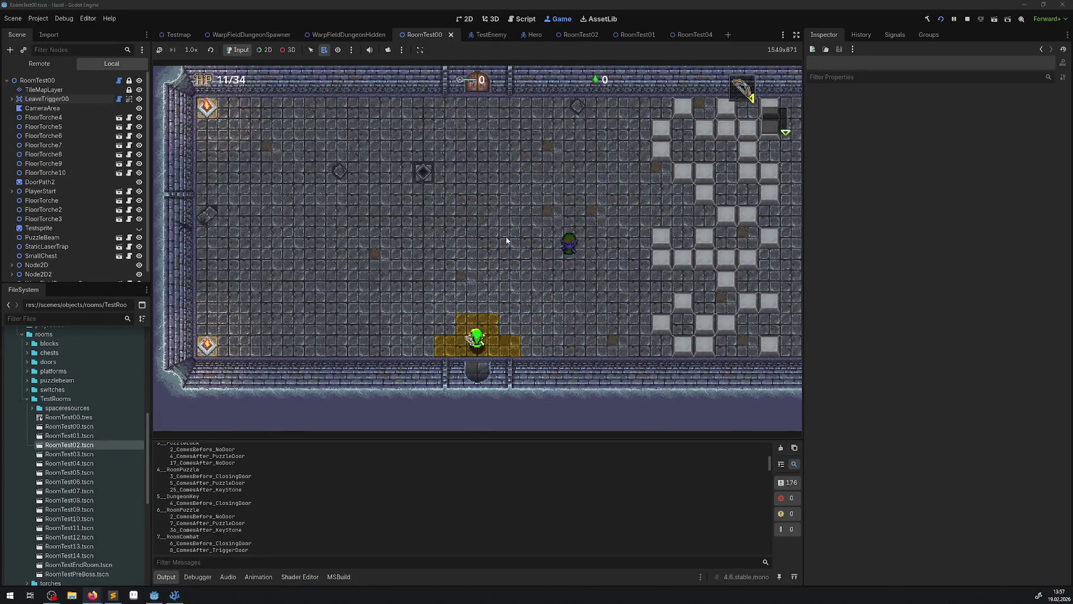
key("Up")
key("Up")
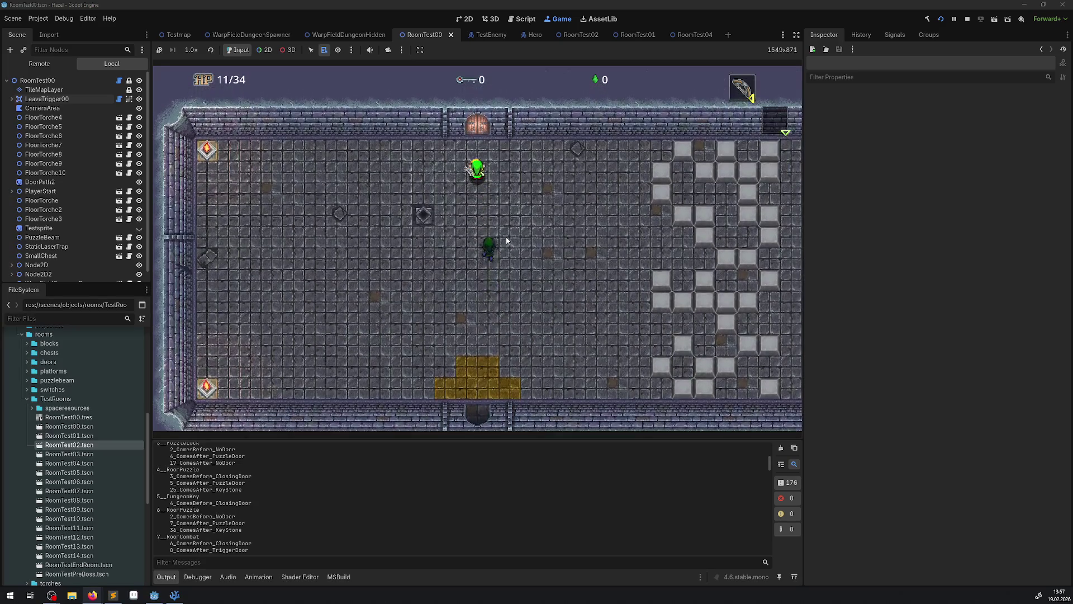
key("Left")
key("Left")
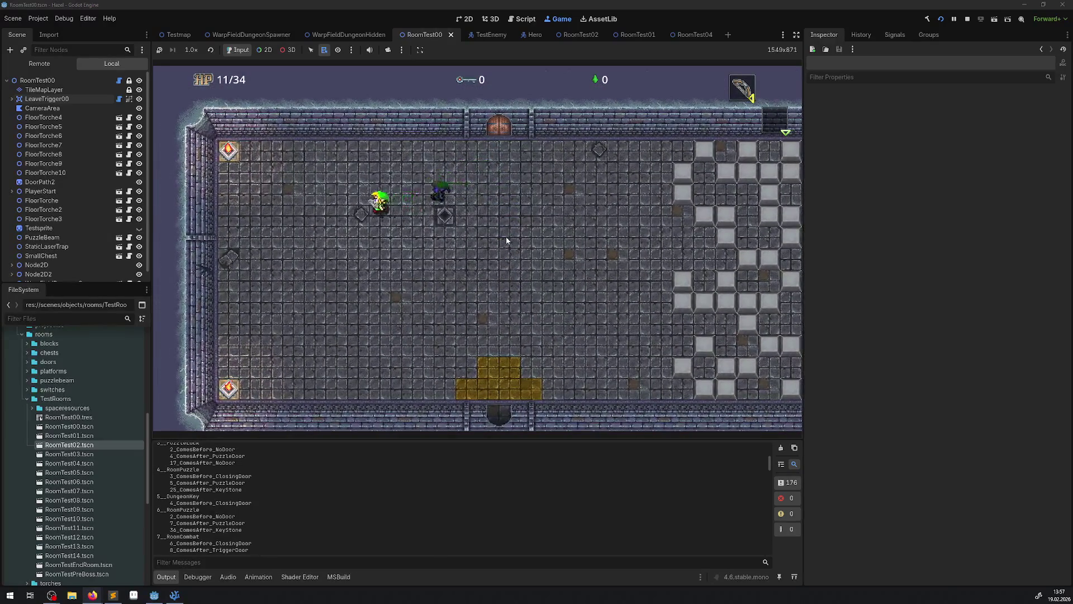
key("Down")
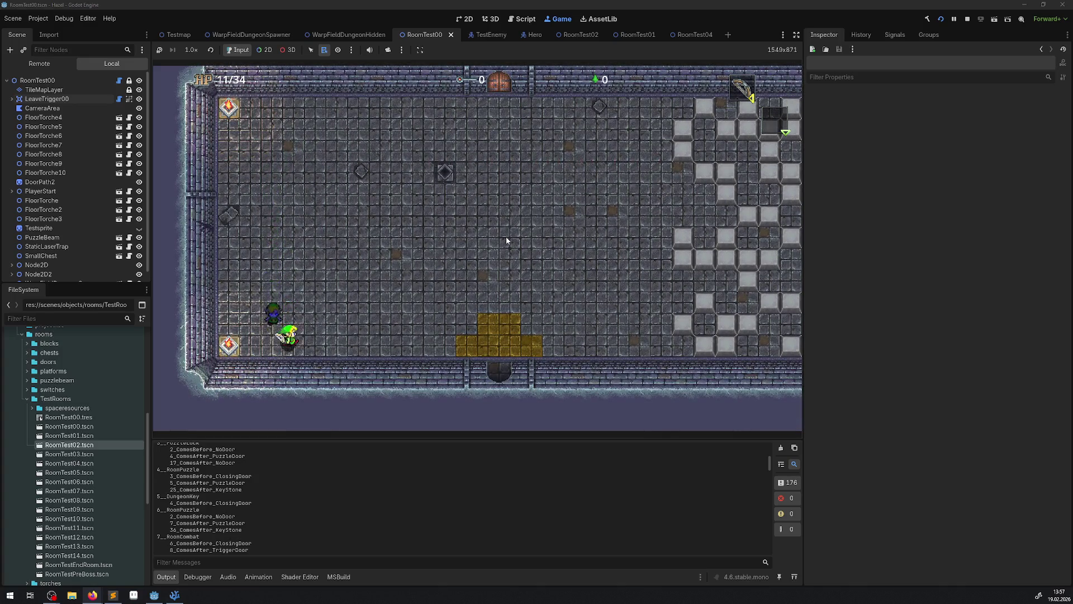
key("Right")
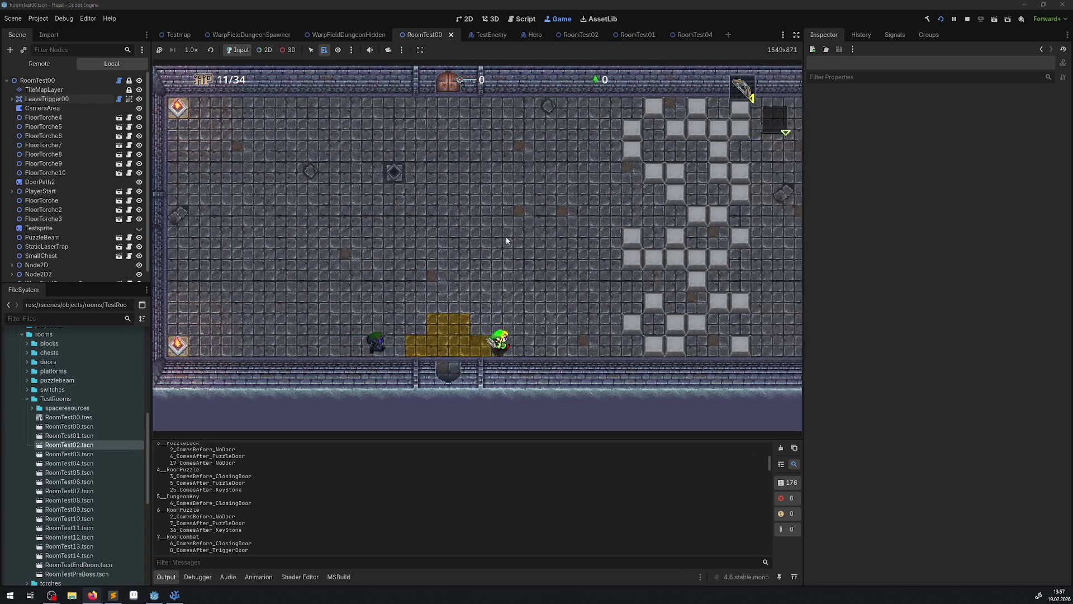
Step: Line up under the top door and walk through into the stone hall with grey blocks
key("Up")
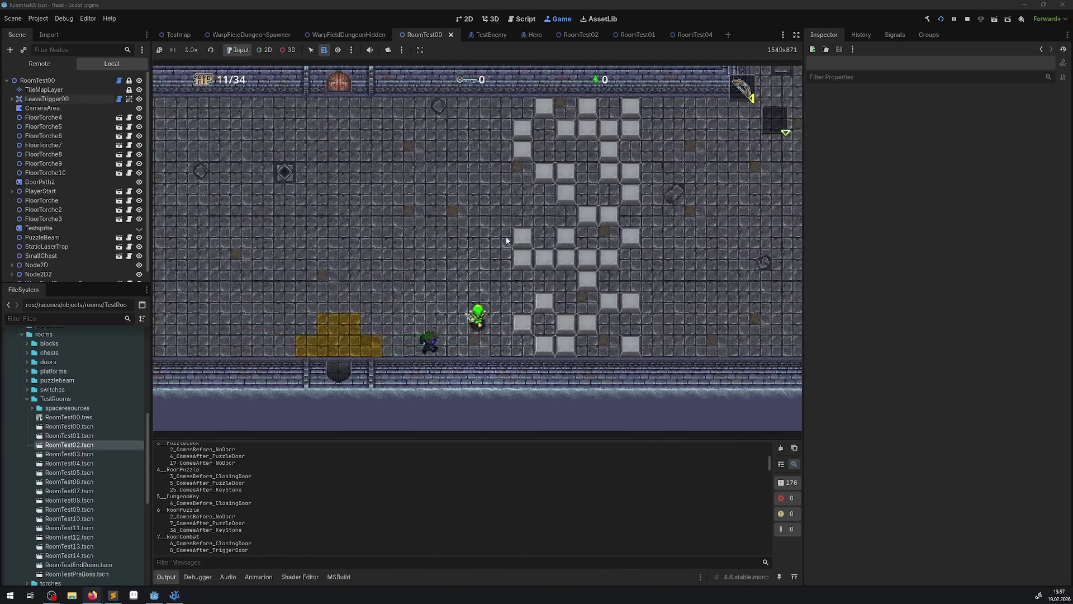
key("Left")
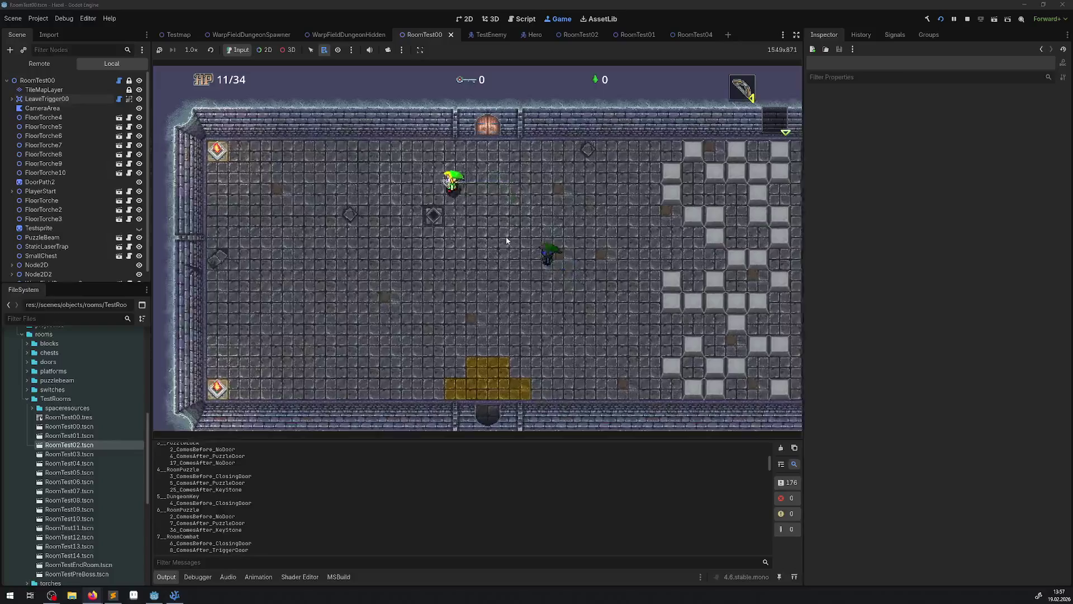
key("Right")
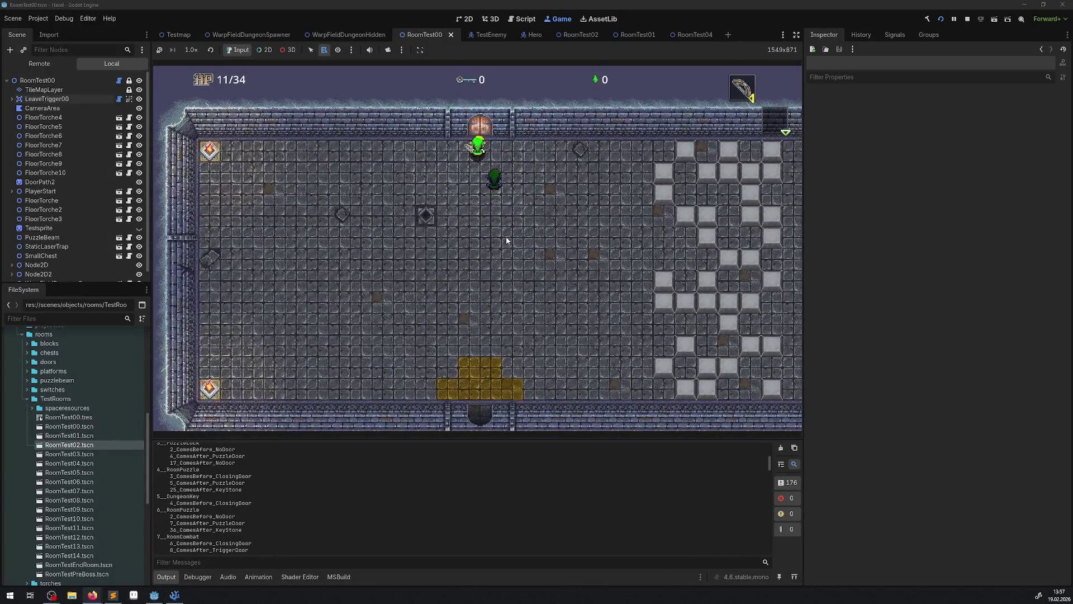
key("Up")
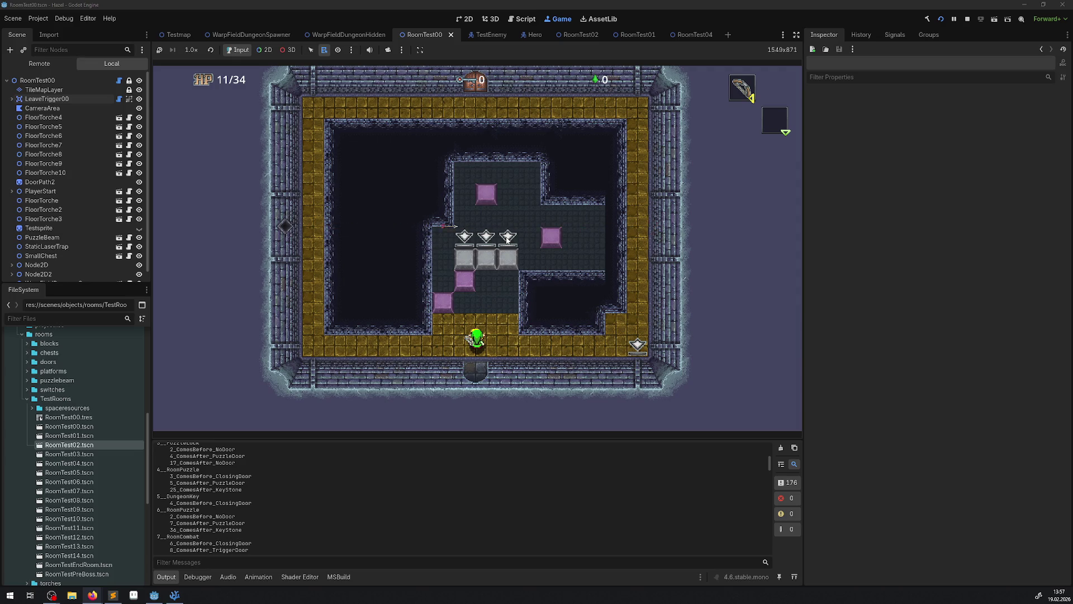
key("Down")
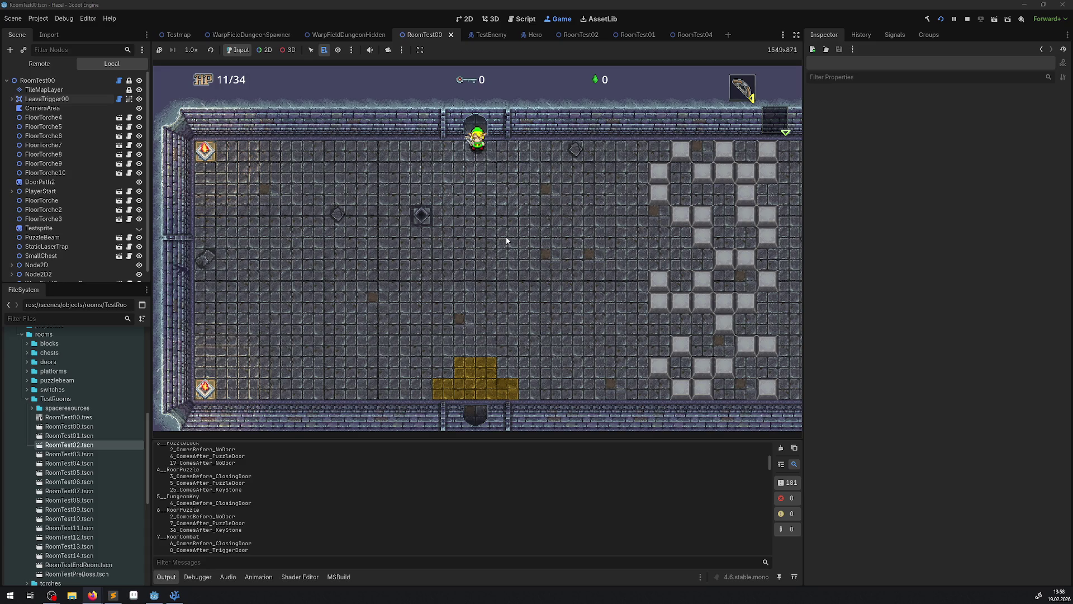
Step: Walk back down through the enemy room, up the gold tiles, and into the ice-floor room's doorway
key("Down")
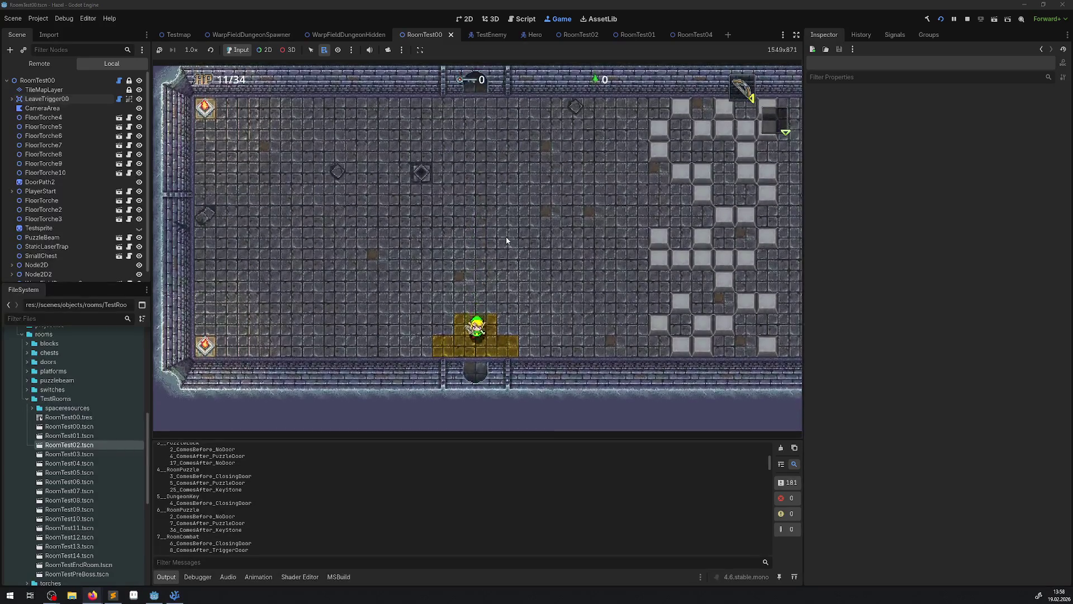
key("Up")
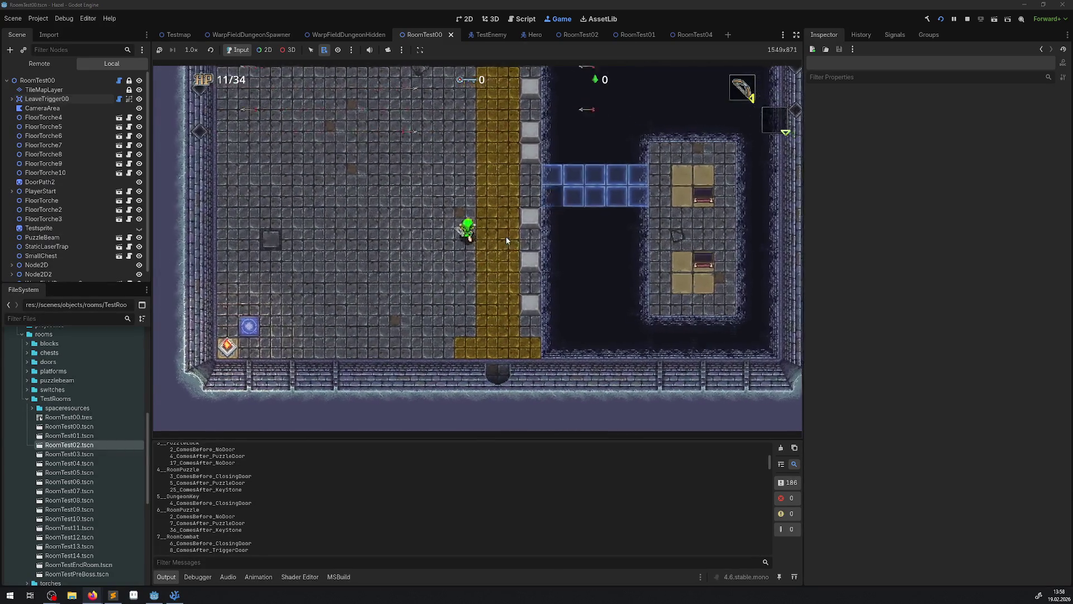
key("Up")
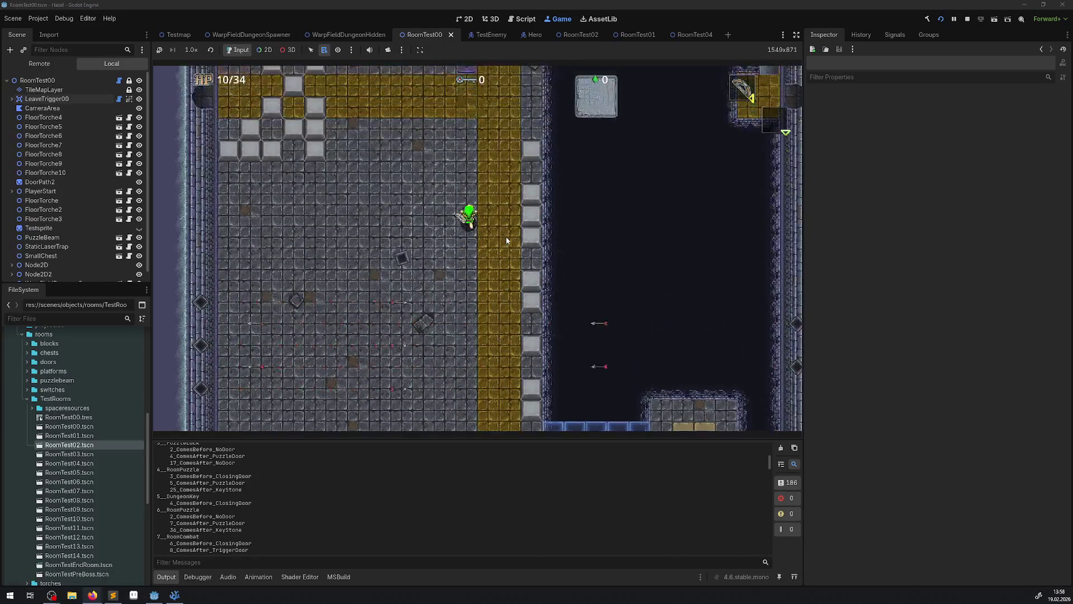
key("Up")
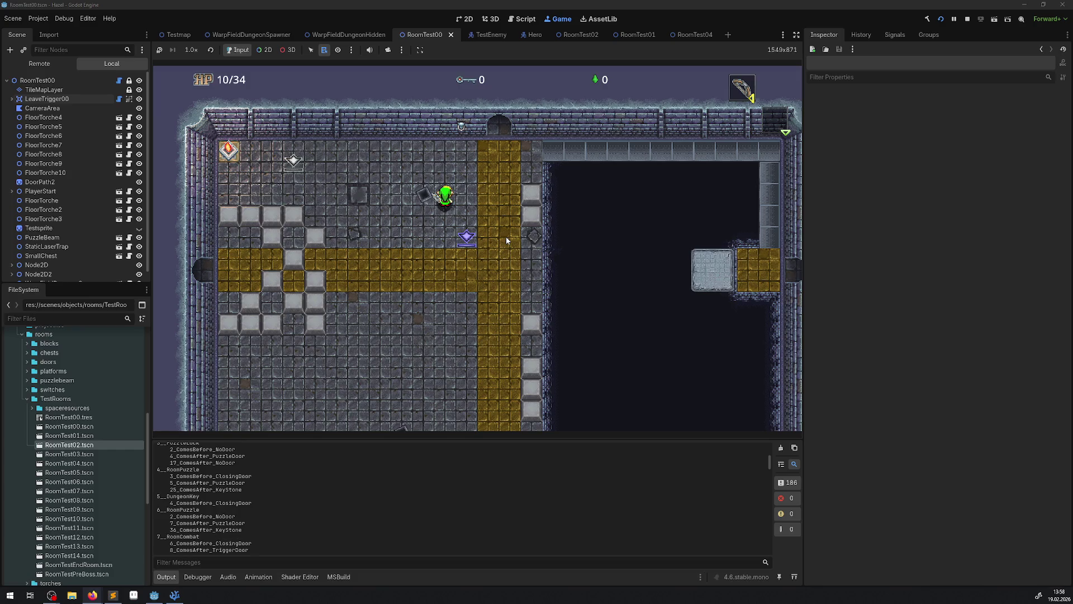
key("Right")
key("Up")
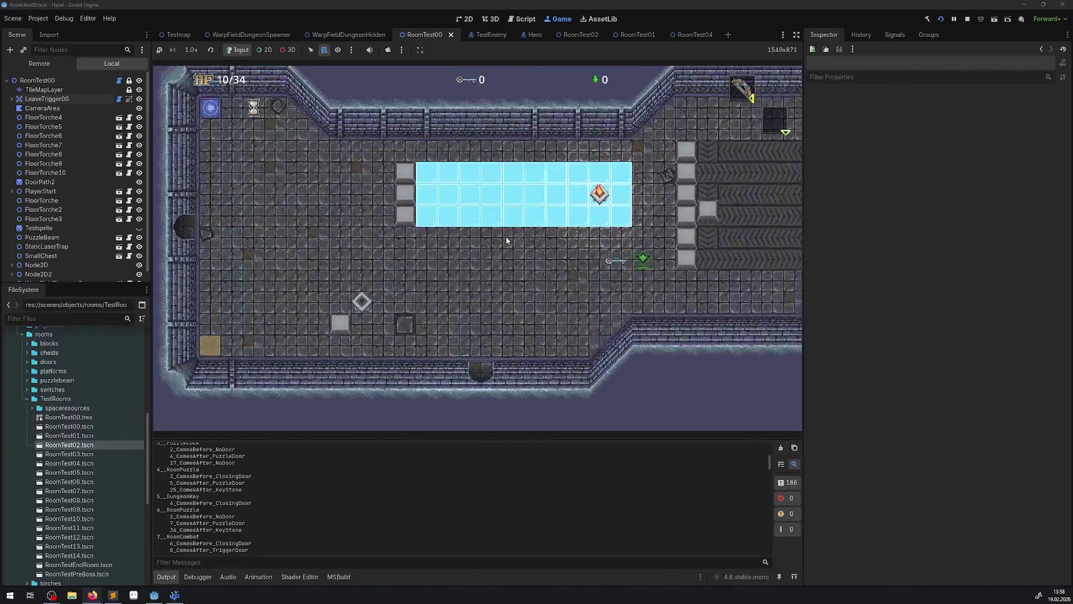
Step: Walk the hero up and left across the ice floor toward the west exit
key("Up")
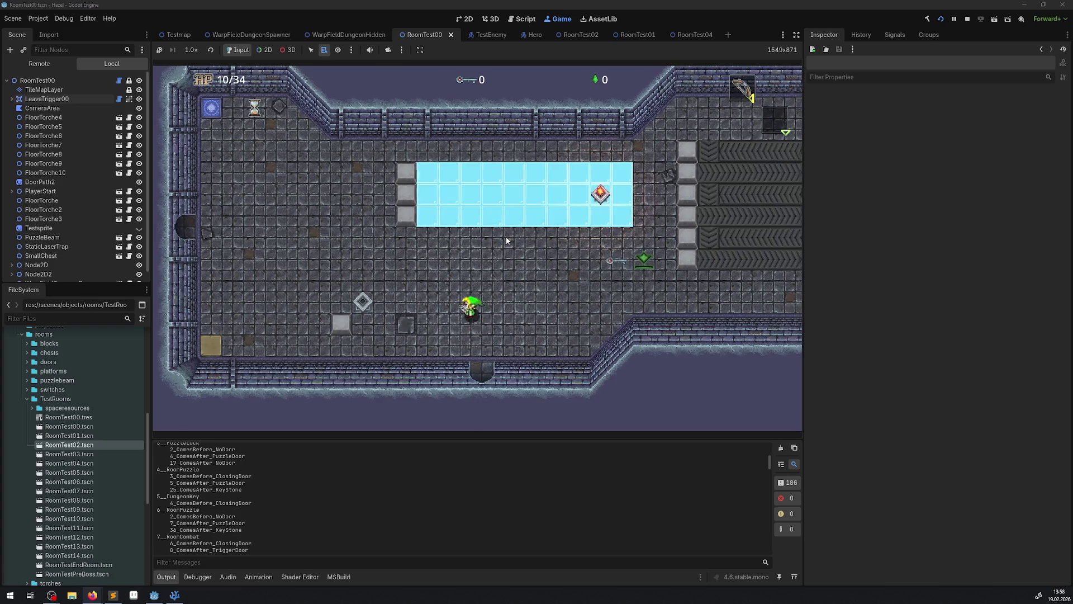
key("Left")
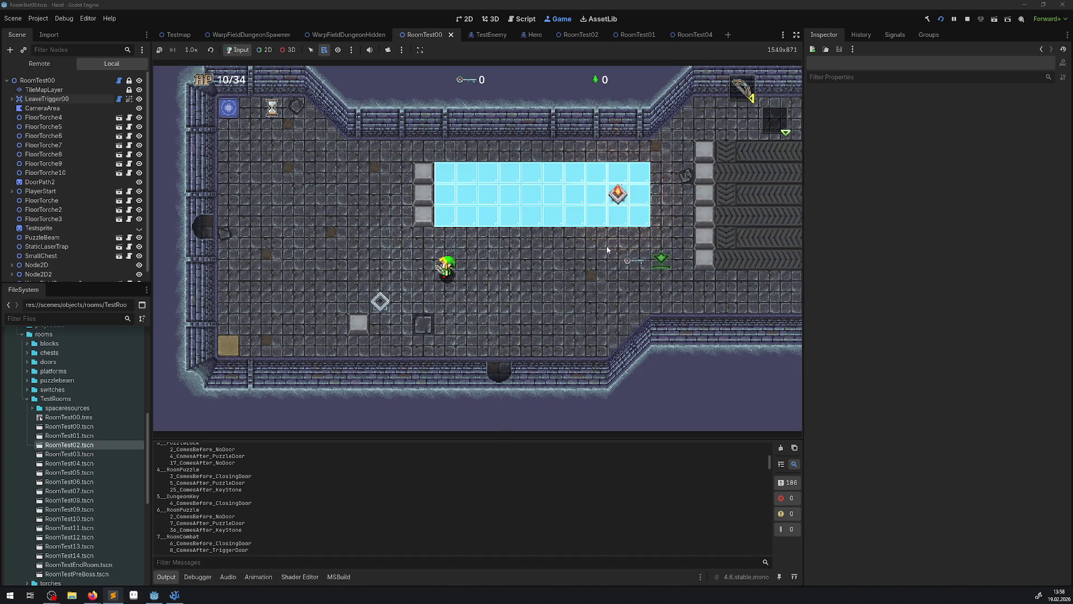
key("Left")
key("Up")
Step: Exit west through the laser corridor room, then walk up and right along the gold path
key("Left")
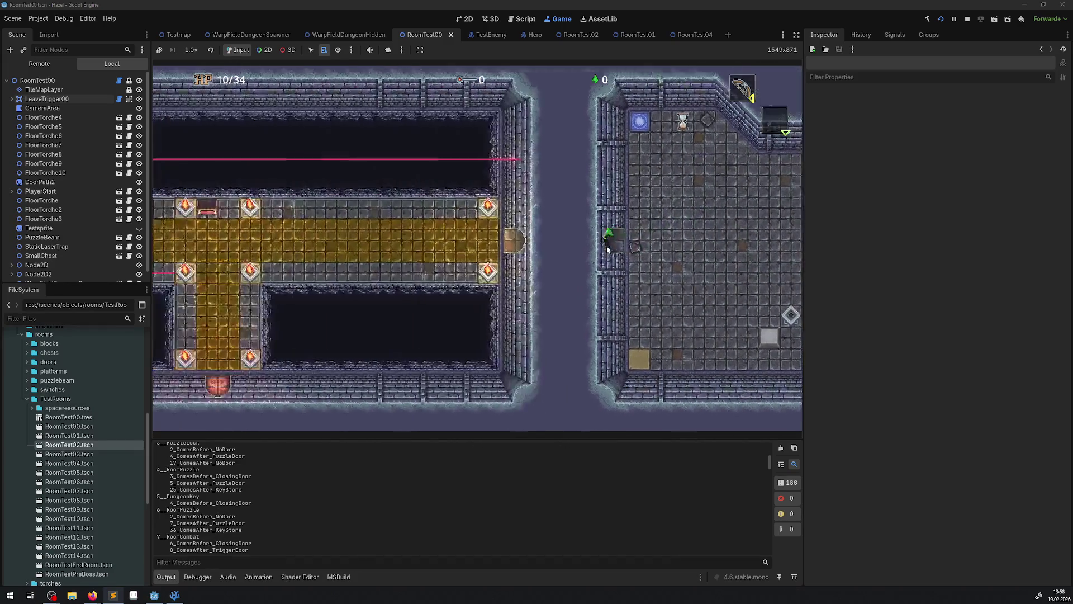
key("Left")
key("Left")
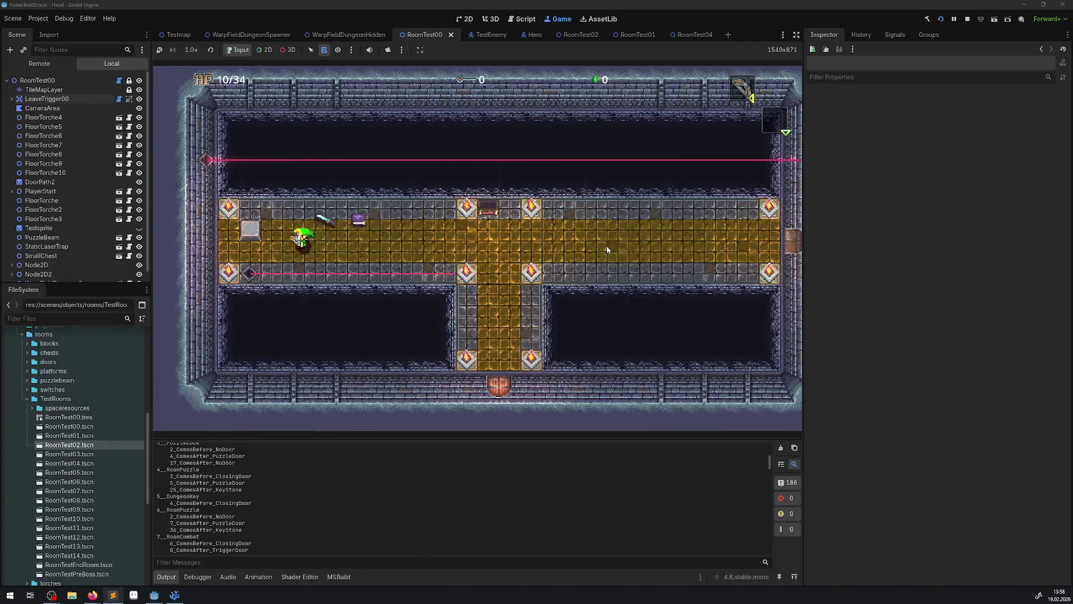
key("Left")
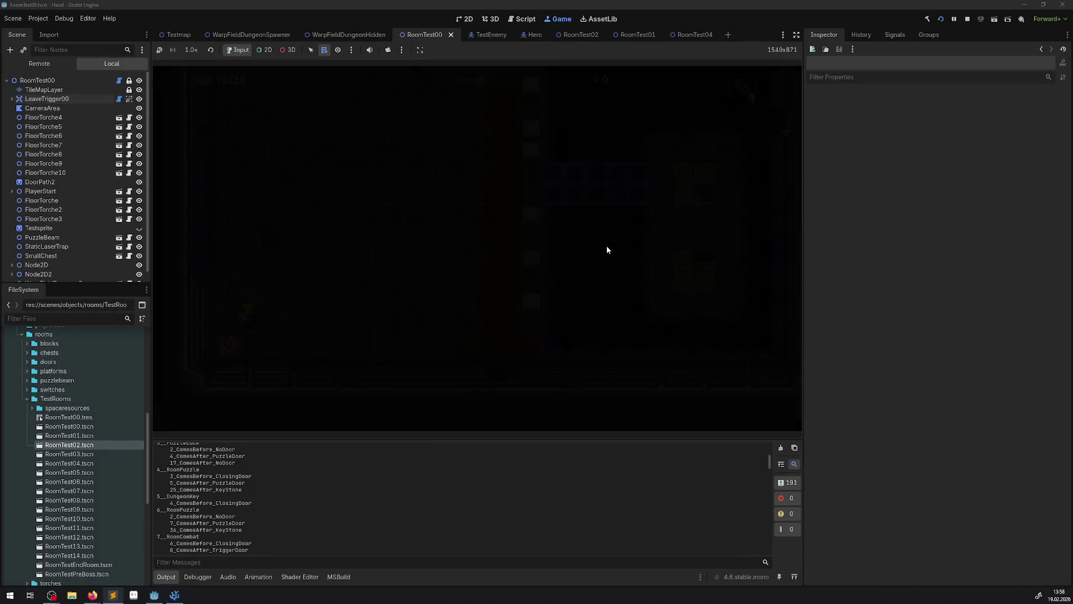
key("Up")
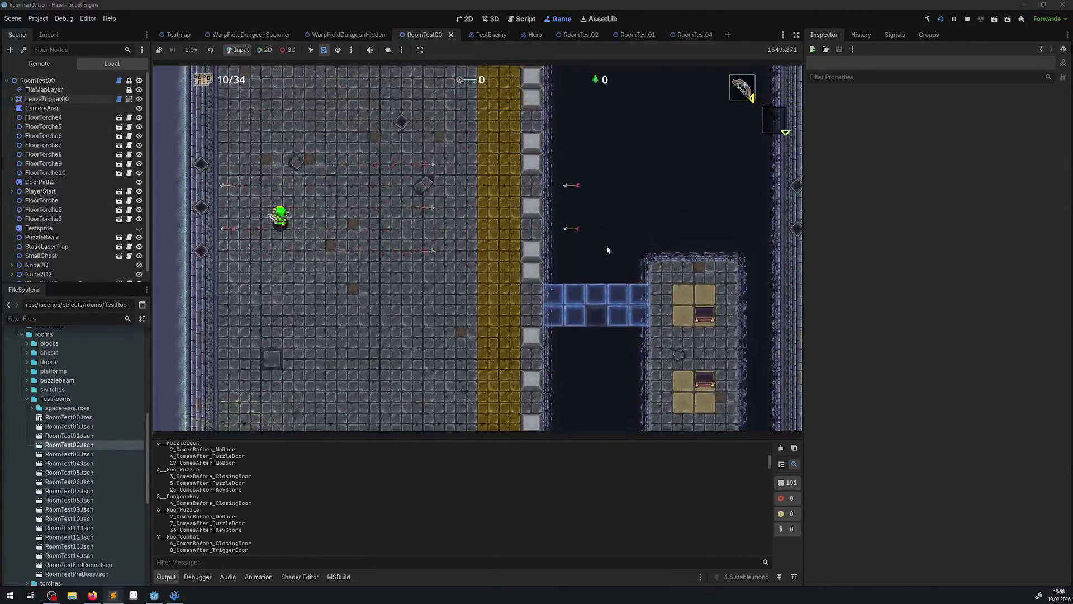
key("Up")
key("Right")
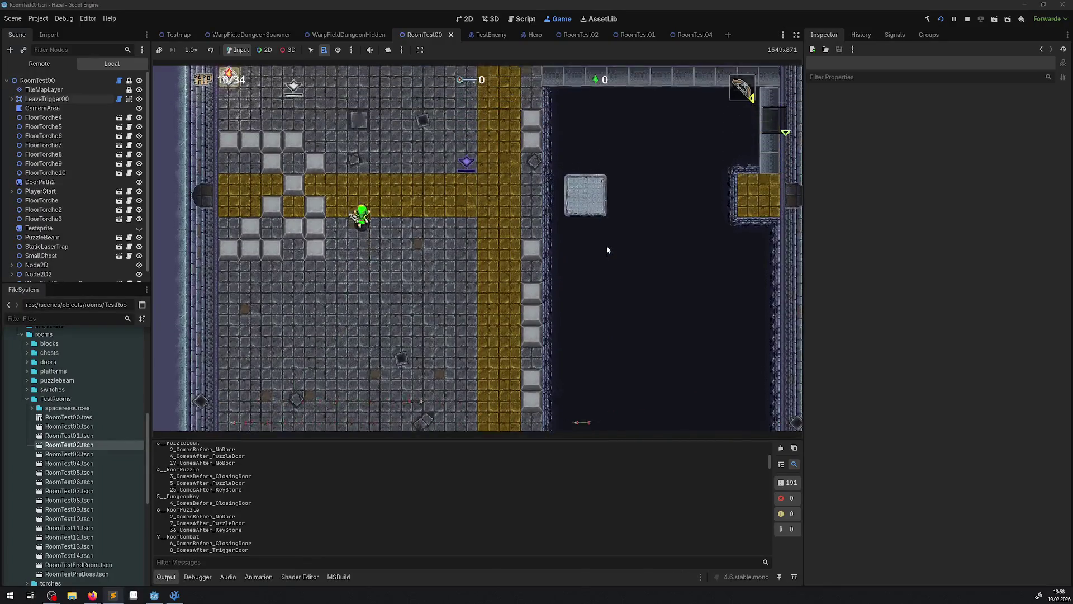
key("Up")
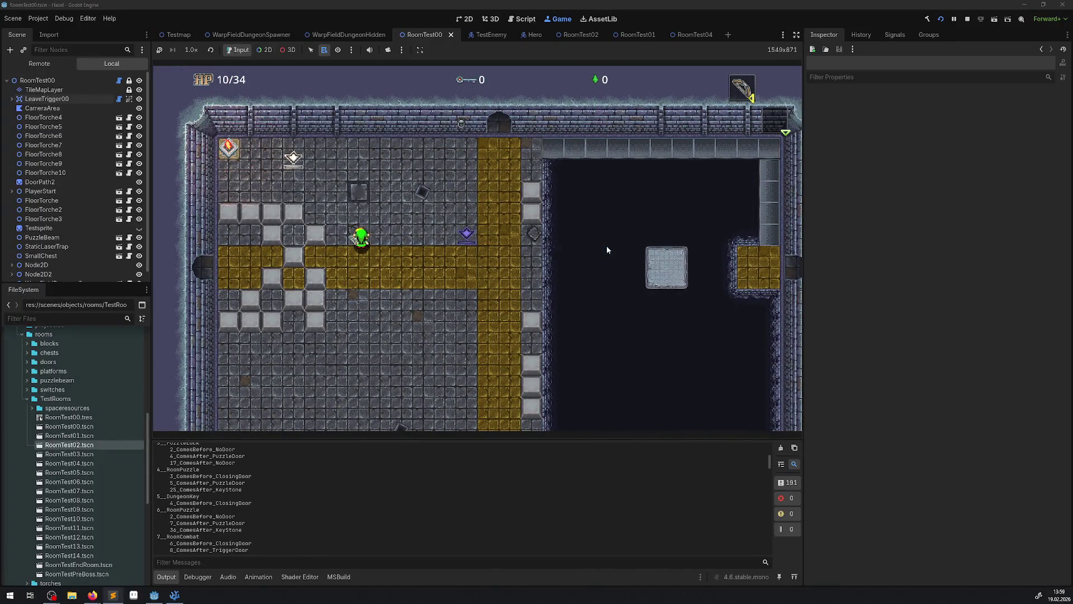
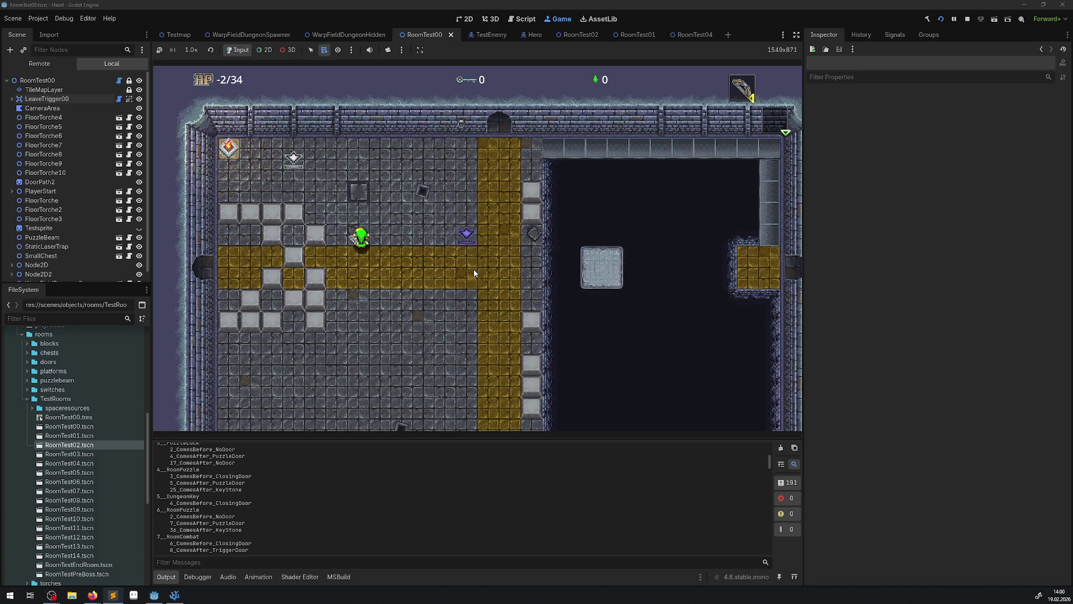
Step: Walk the hero up and right, down onto the gold path, then into the room's lower part
key("Up")
key("Right")
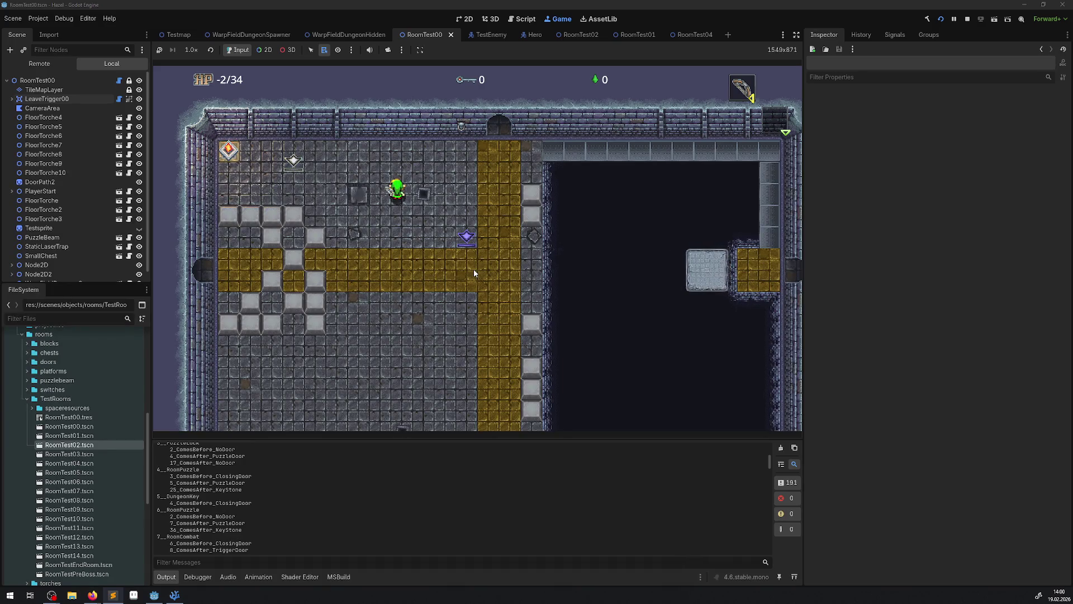
key("Down")
key("Right")
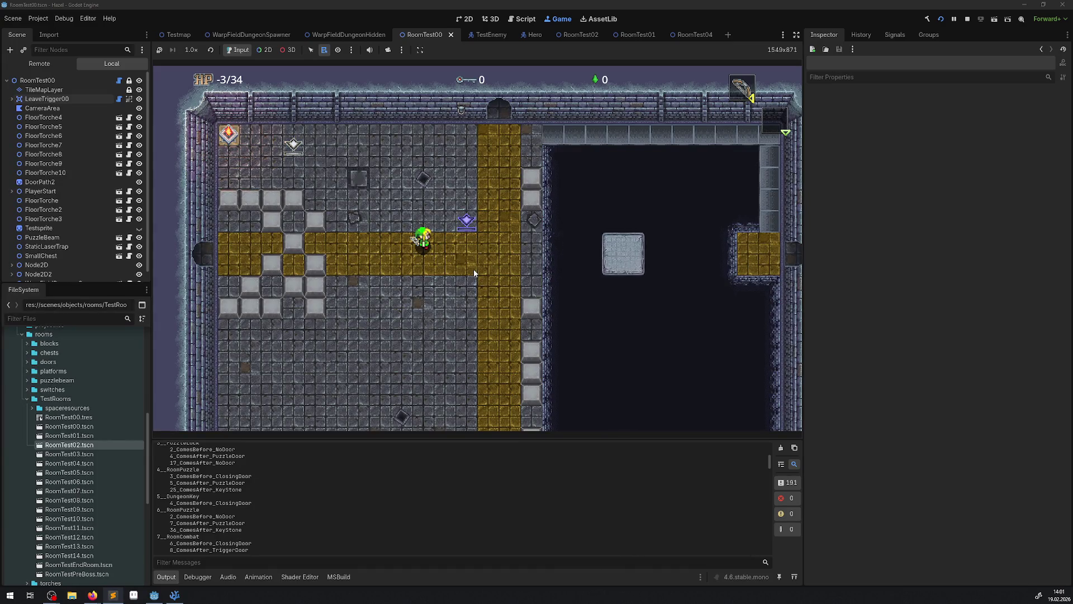
key("Left")
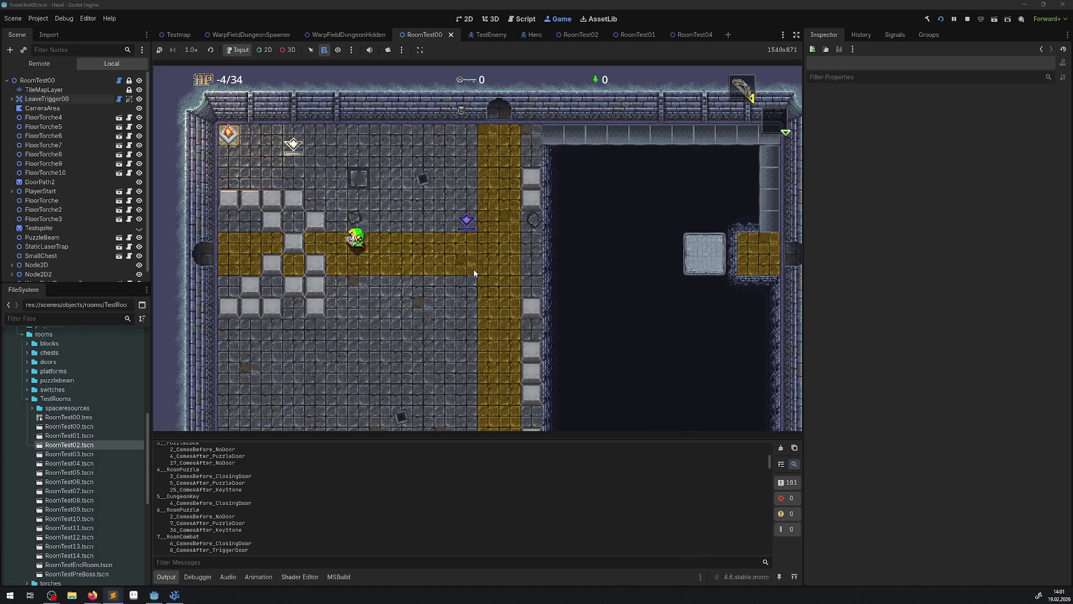
key("Up")
key("Up")
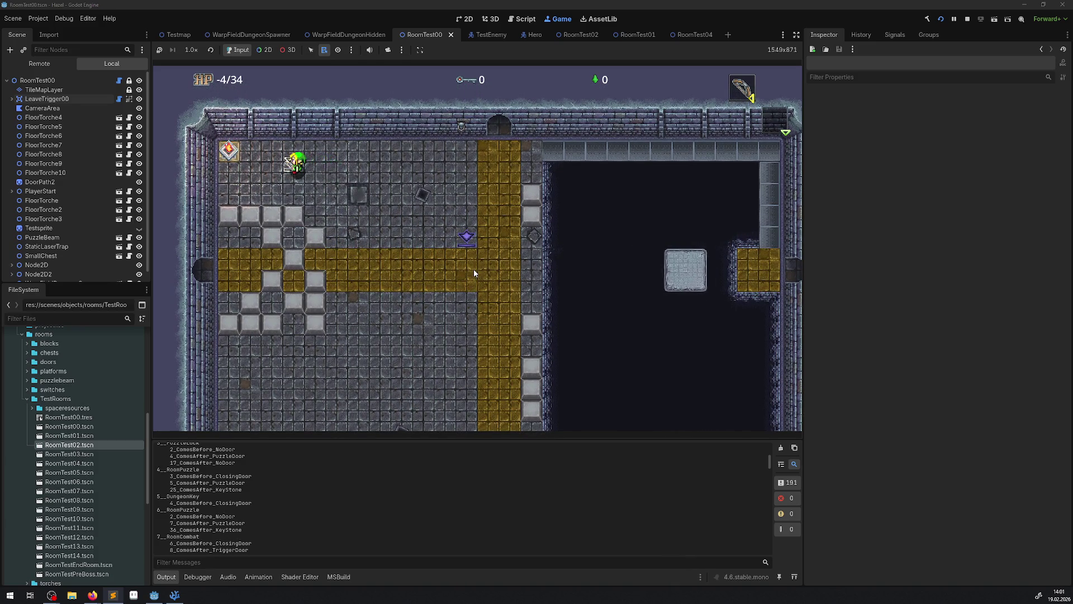
key("Down")
key("Right")
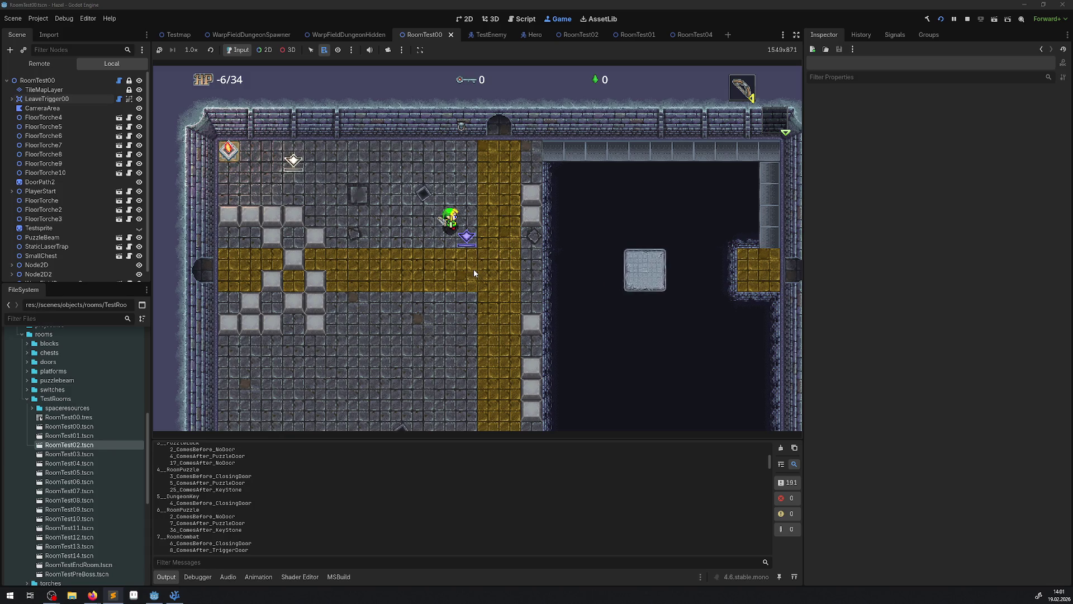
key("Left")
key("Up")
key("Right")
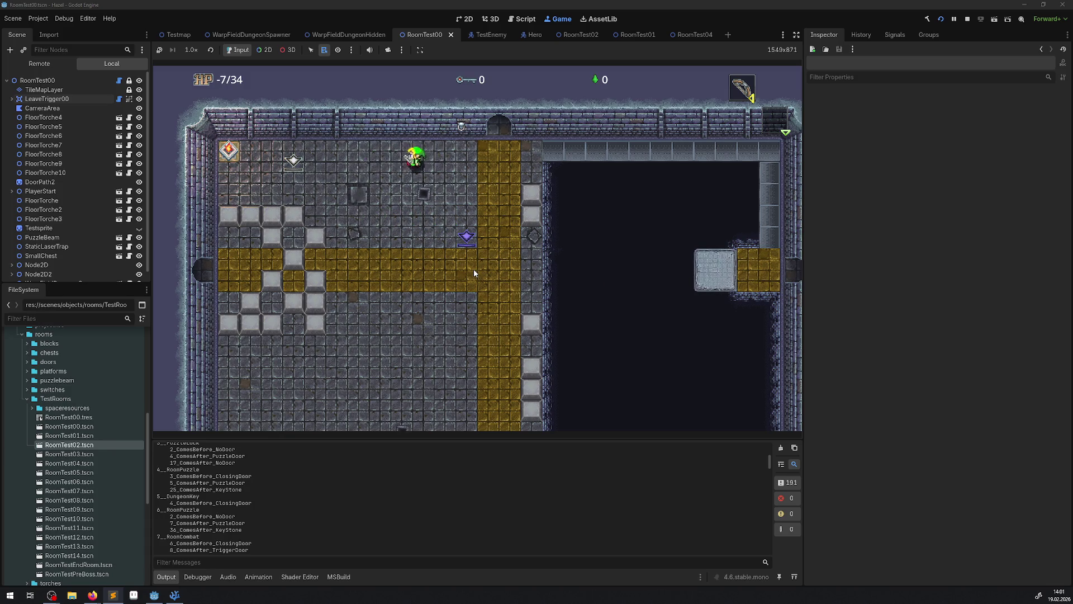
key("Down")
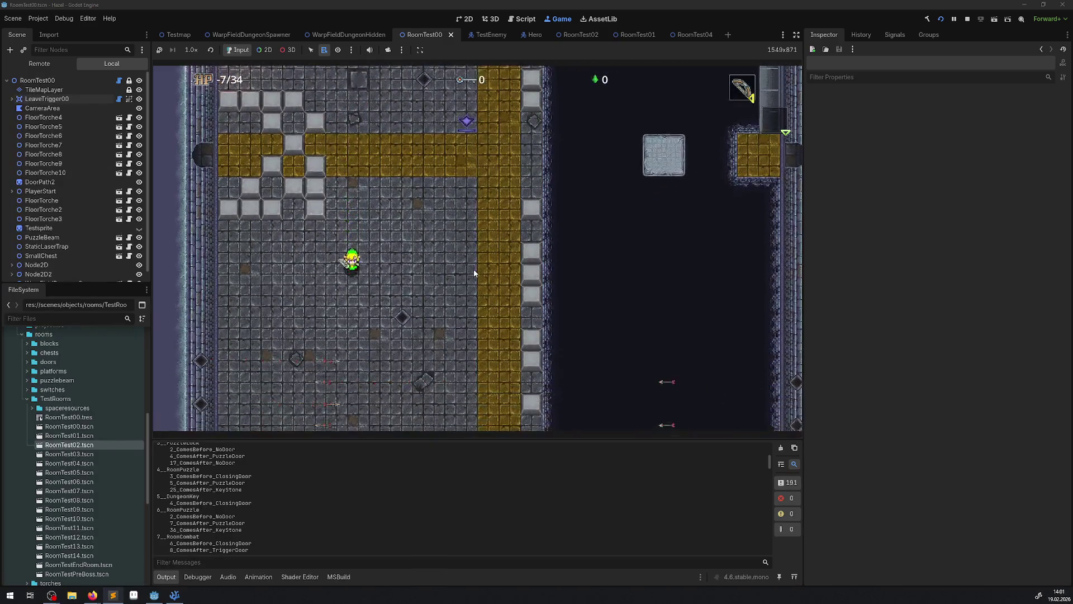
Step: Roam the lower room, go up to the top wall, then down to the bottom wall
key("Down")
key("Right")
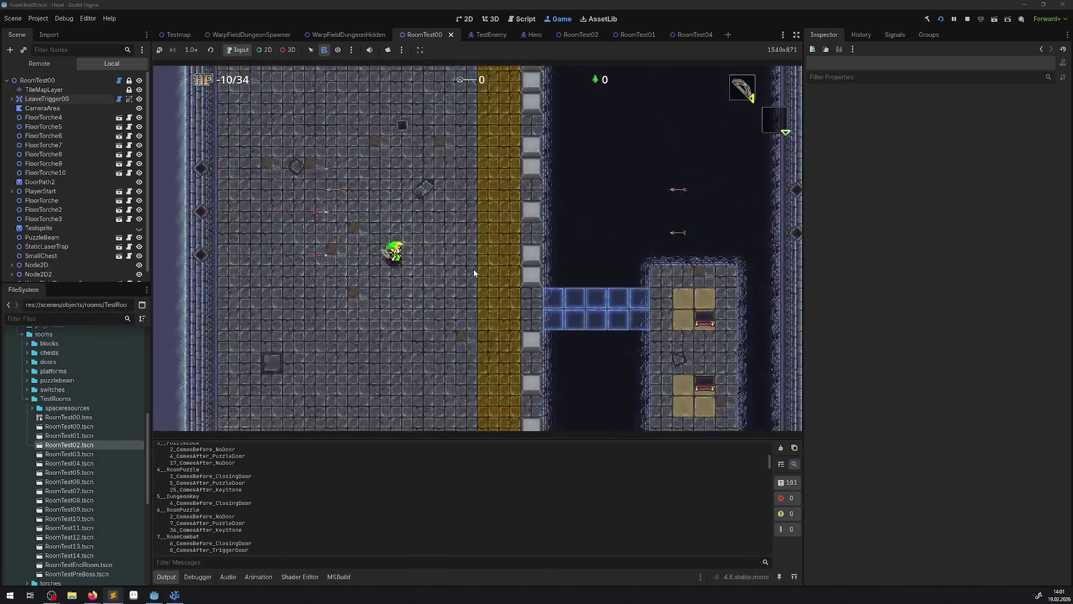
key("Up")
key("Left")
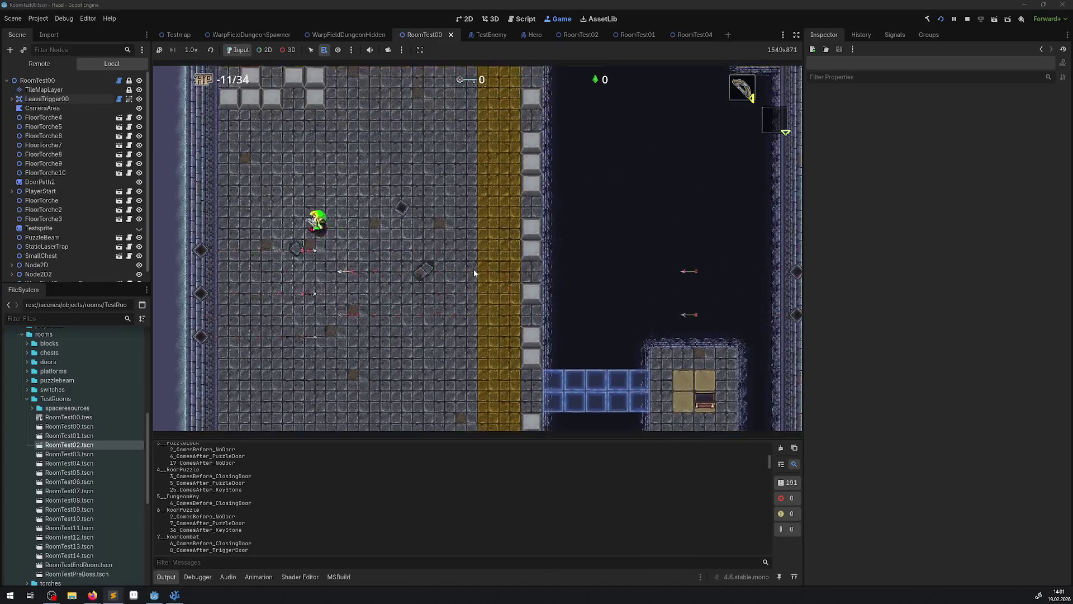
key("Right")
key("Up")
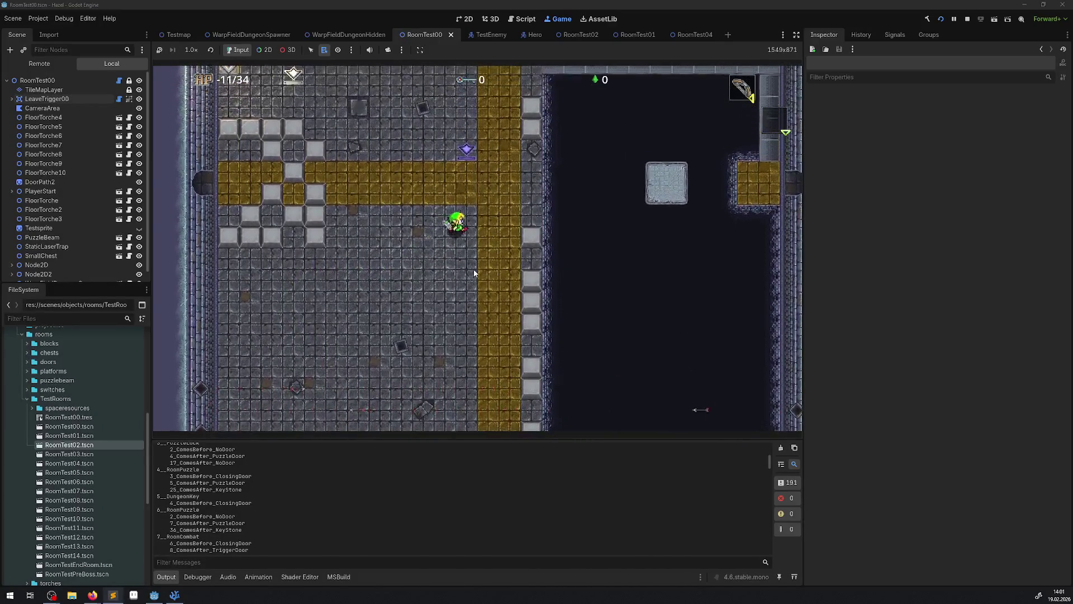
key("Up")
key("Left")
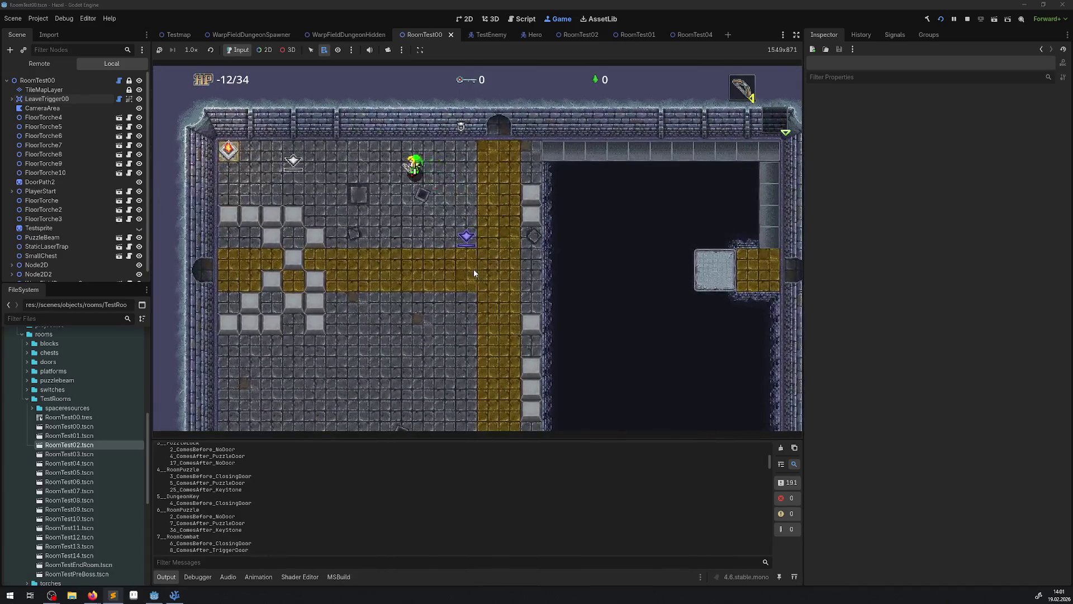
key("Down")
key("Right")
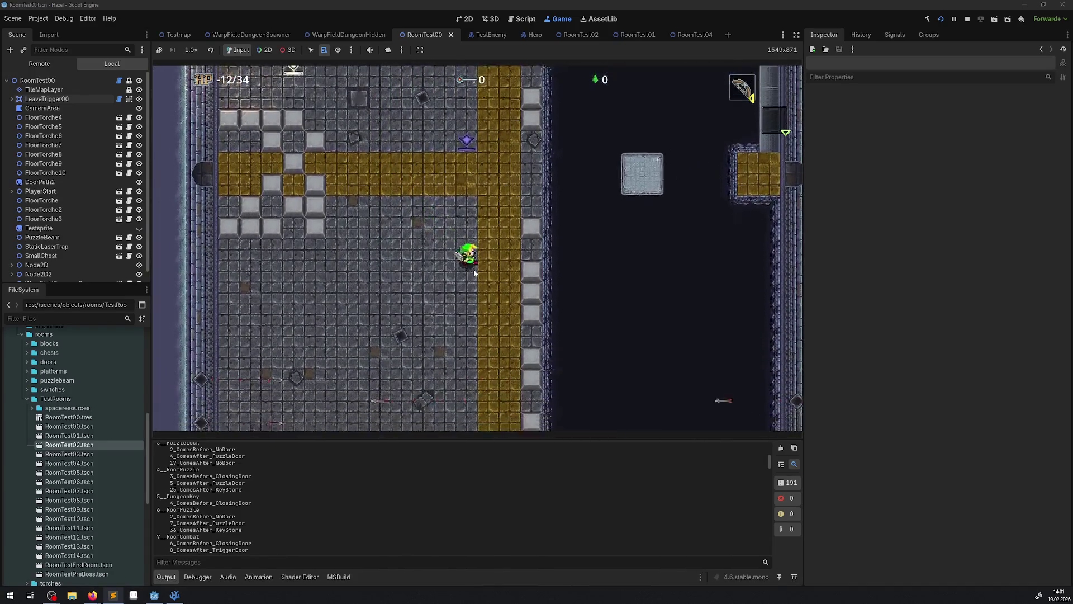
key("Down")
key("Left")
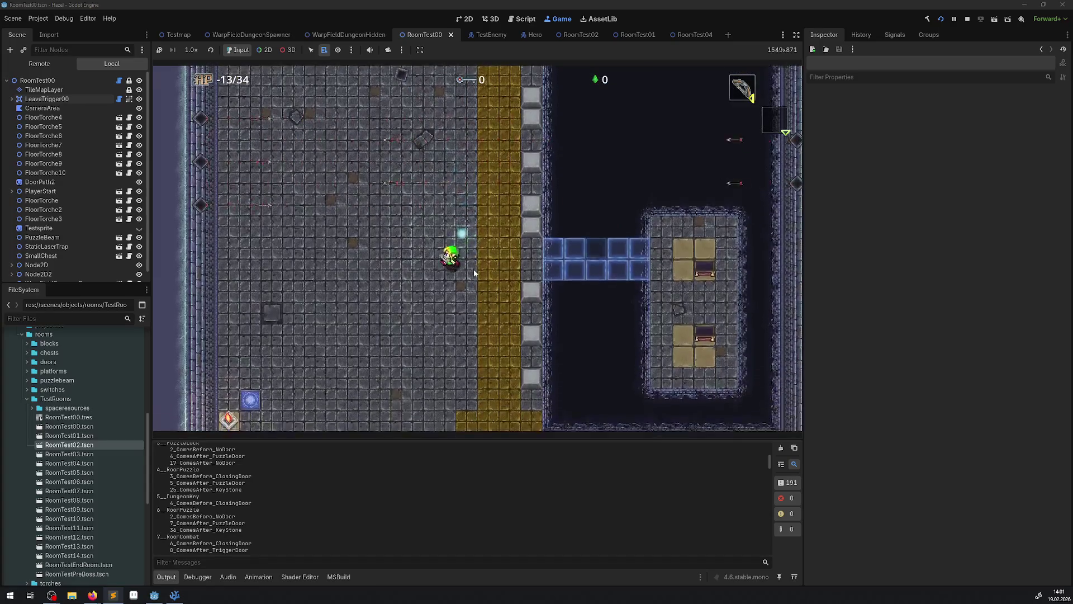
key("Down")
key("Left")
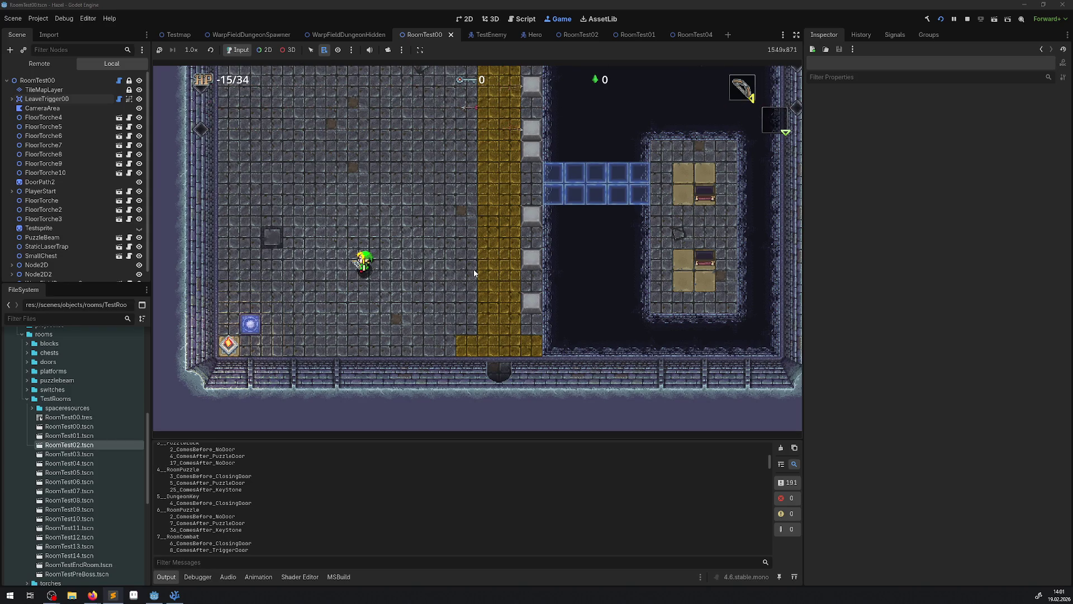
Step: Walk the hero along the yellow strip and onto the bottom-left floor switch
key("Up")
key("Right")
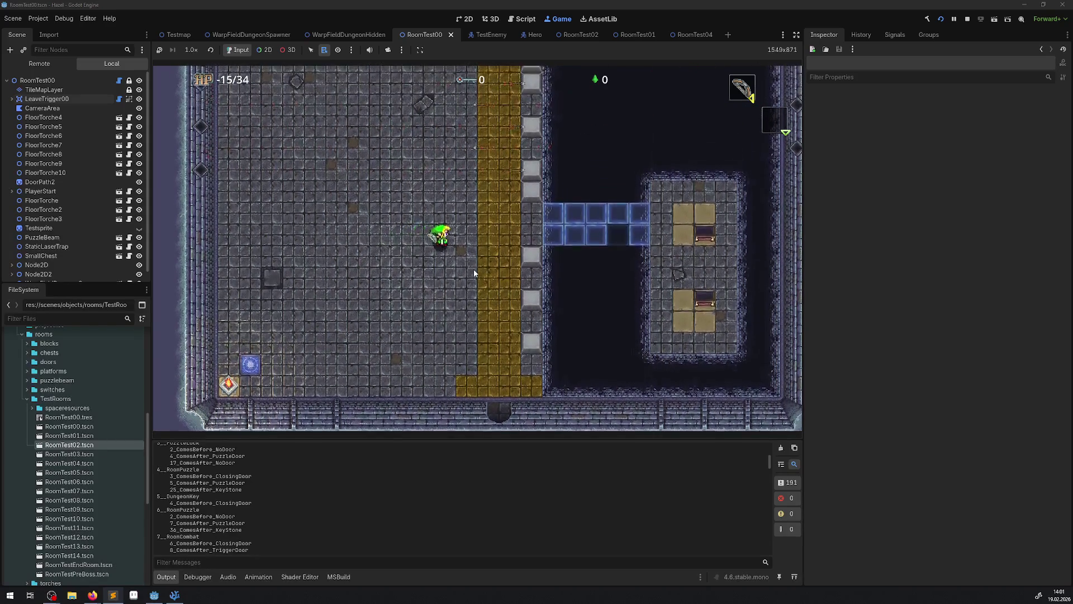
key("Right")
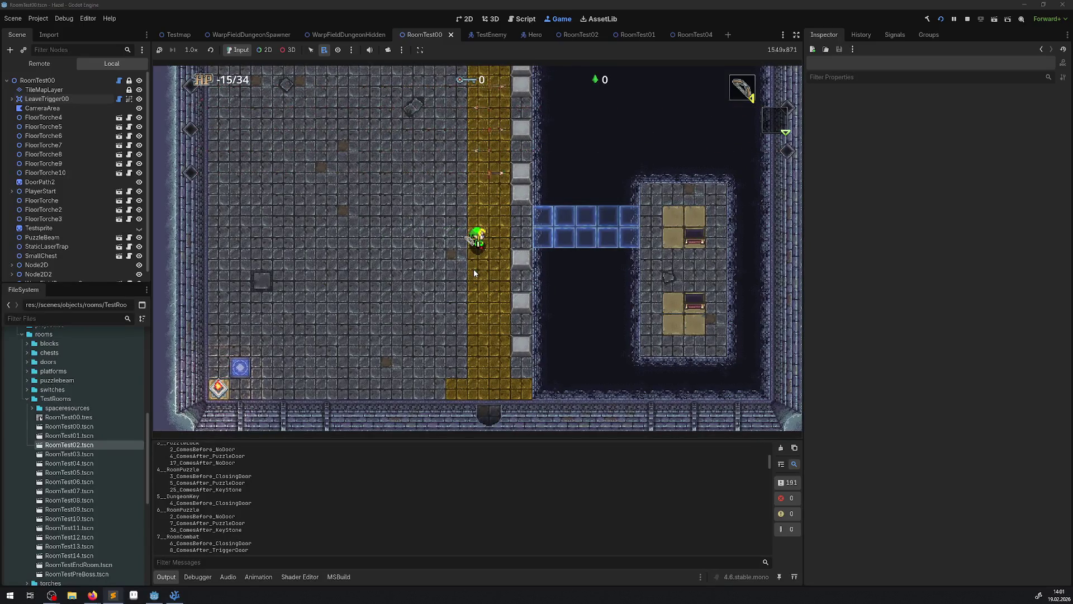
key("Right")
key("Down")
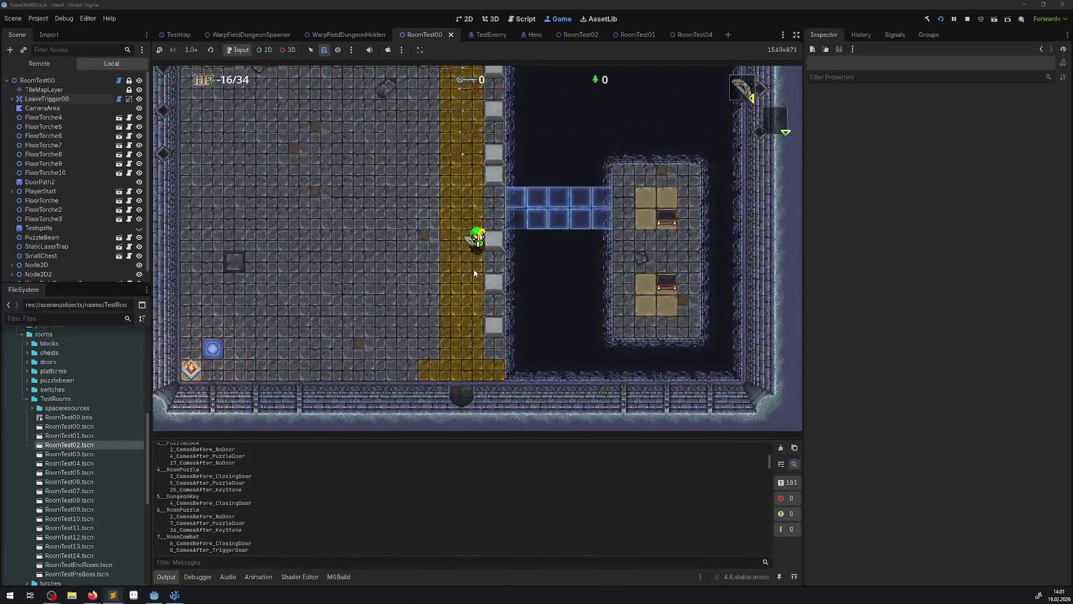
key("Down")
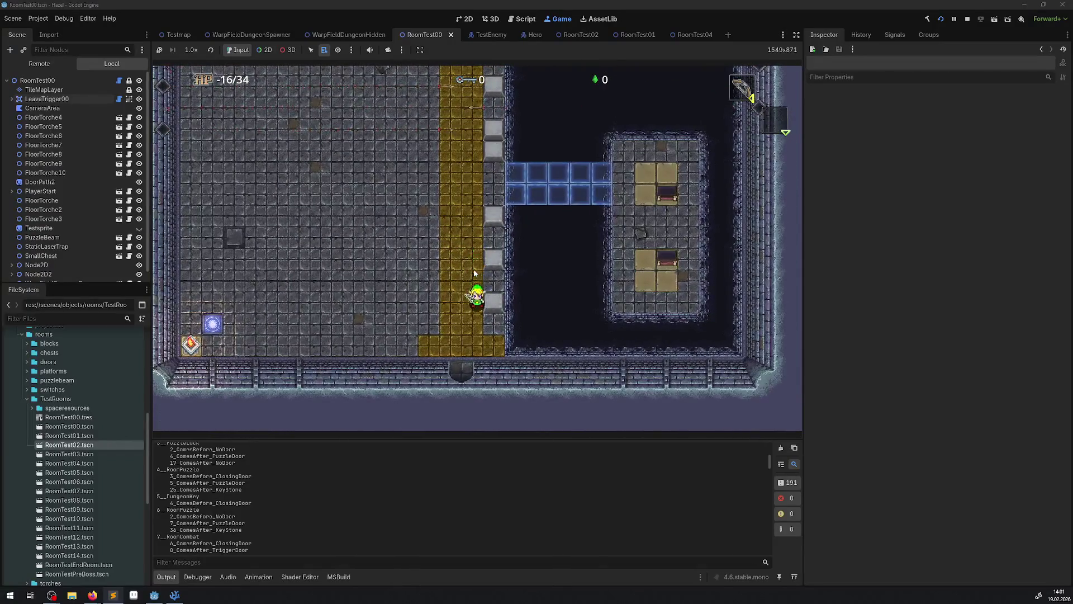
key("Left")
key("Down")
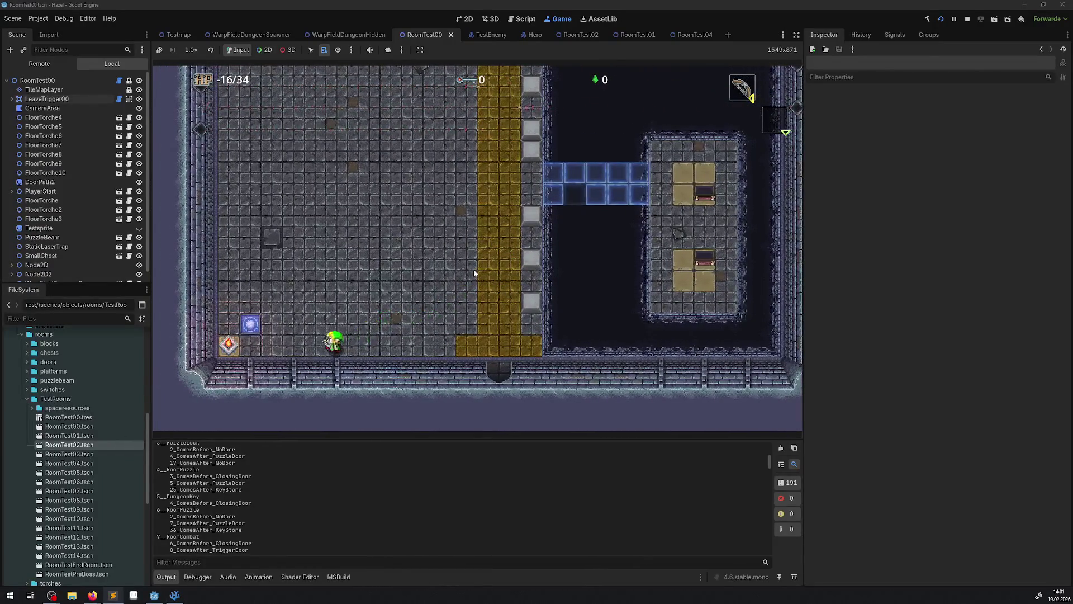
key("Left")
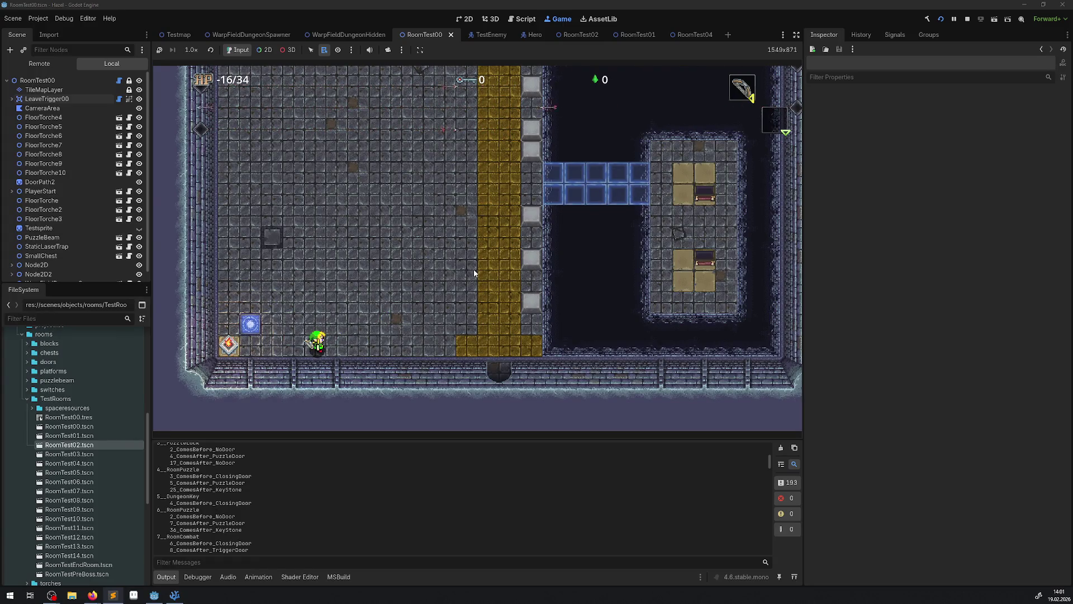
Step: Walk the hero back up toward the west door, then right and up toward the room above
key("Up")
key("Left")
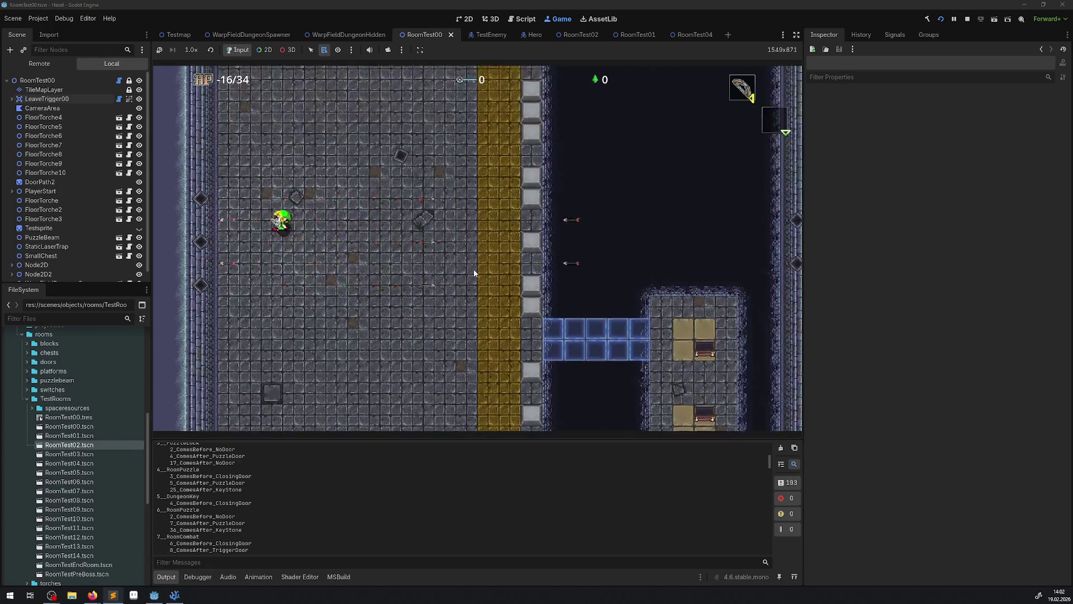
key("Up")
key("Right")
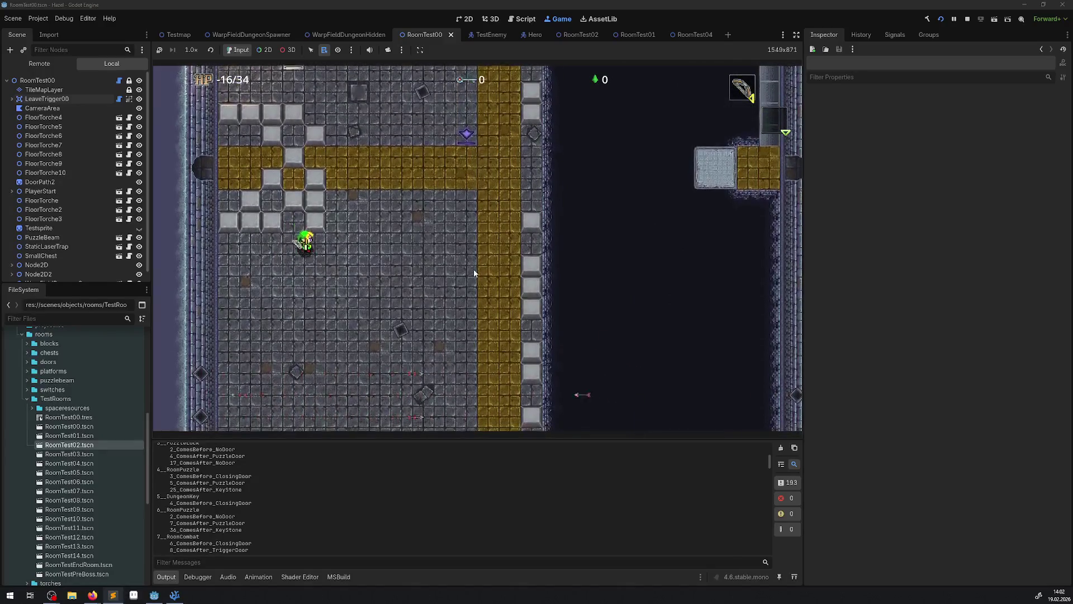
key("Up")
key("Left")
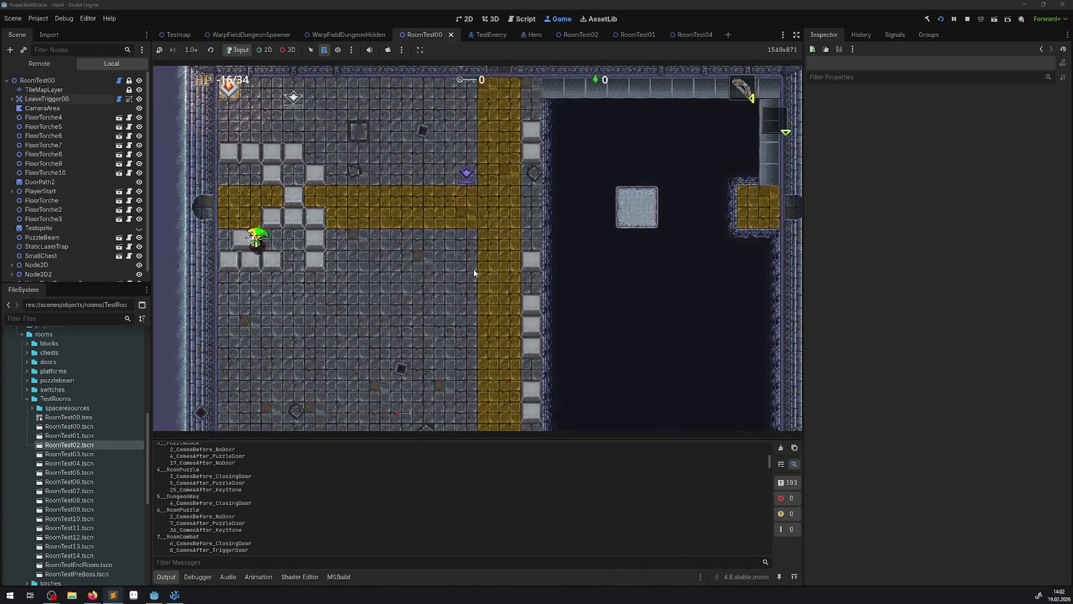
key("Left")
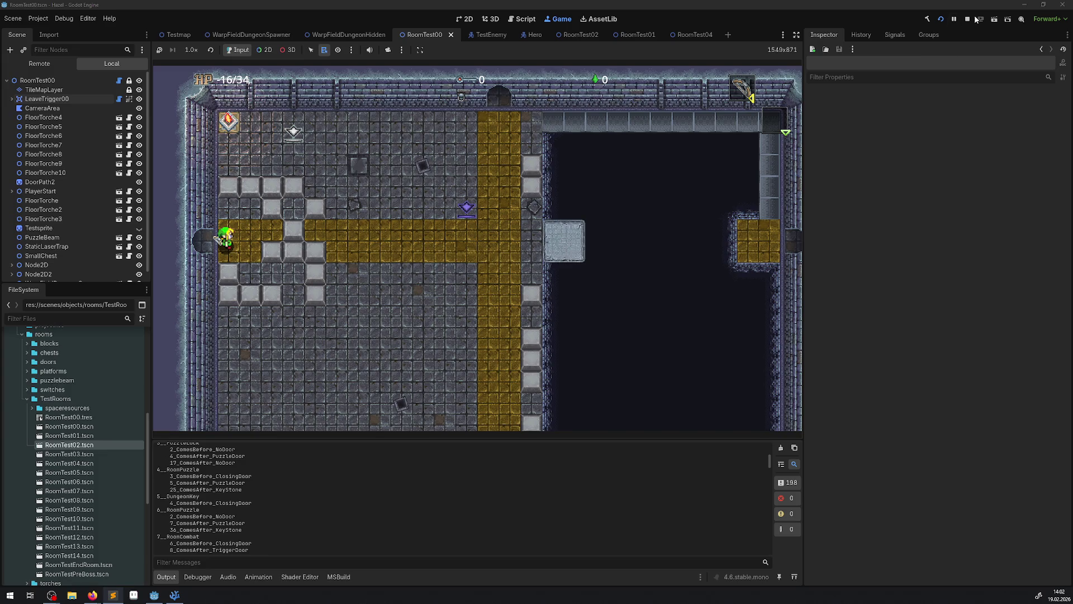
key("Down")
key("Right")
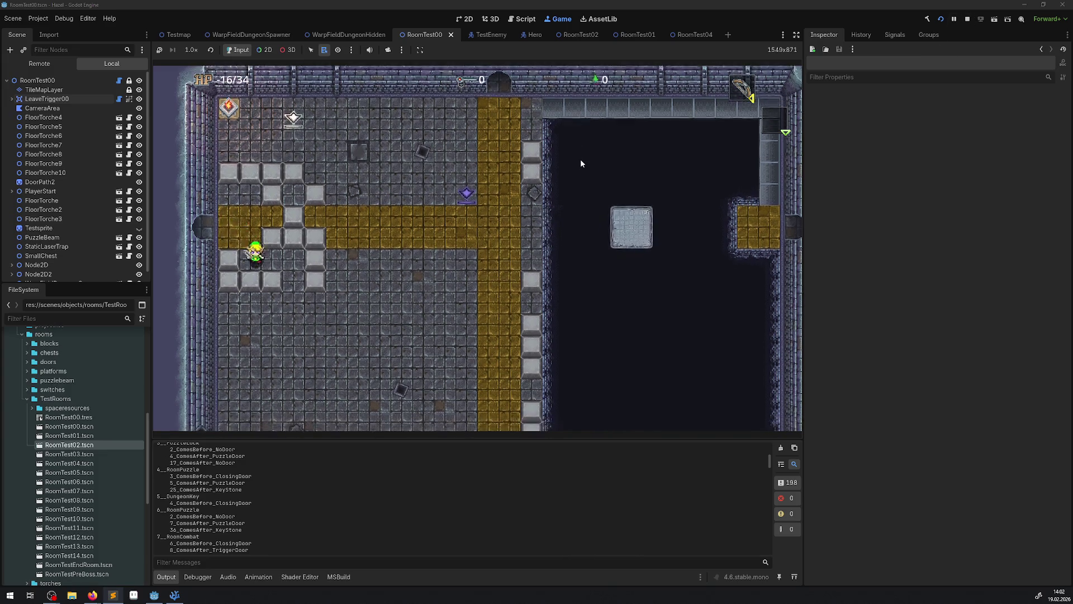
key("Right")
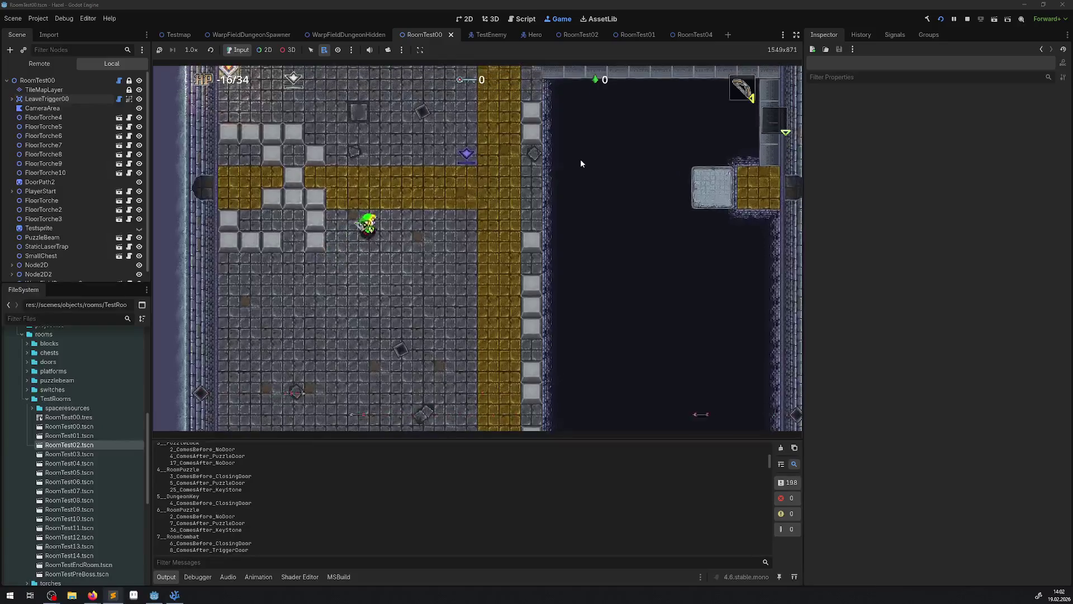
key("Up")
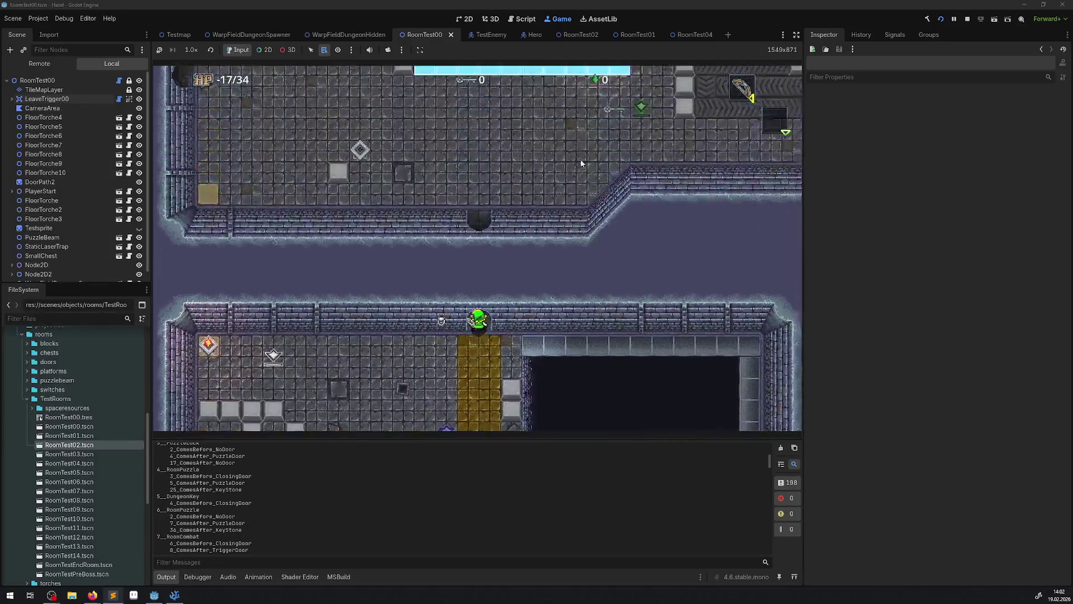
Step: Walk through the ice room and west along the corridor, then approach the book and swing the sword
key("Left")
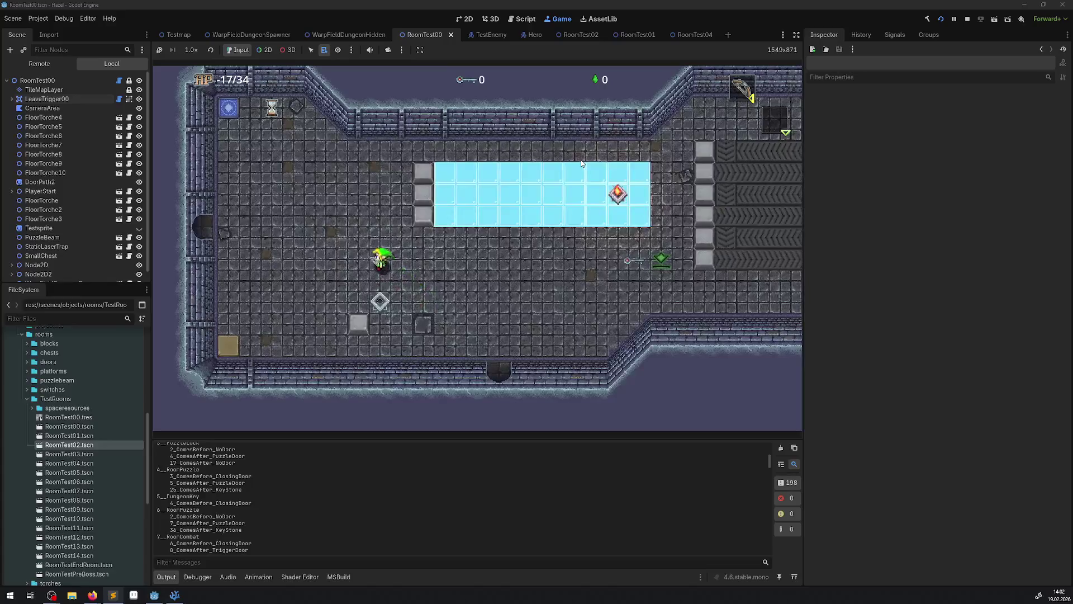
key("Left")
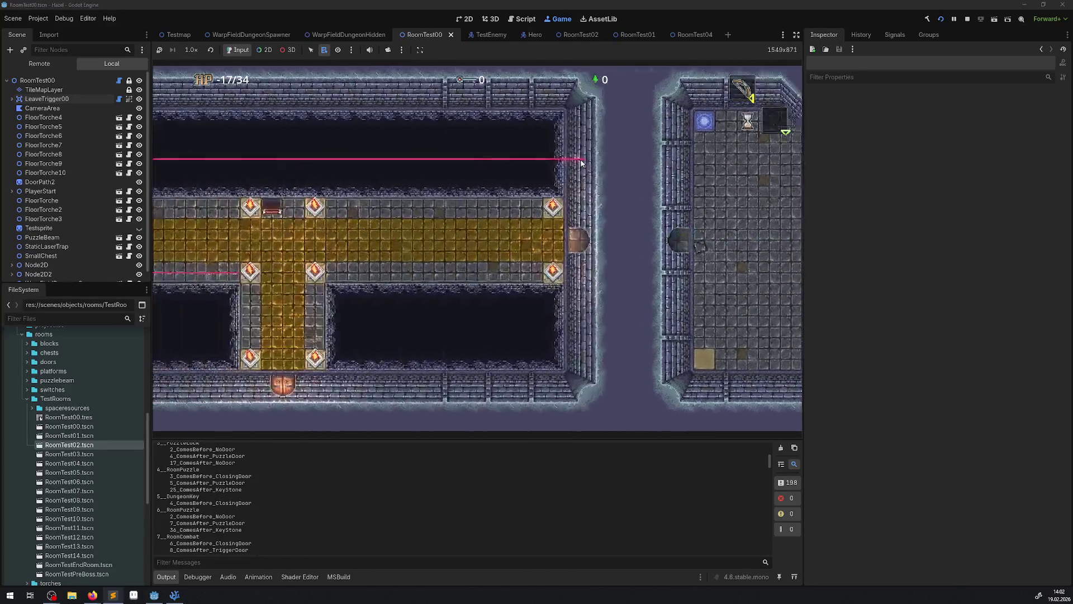
key("Left")
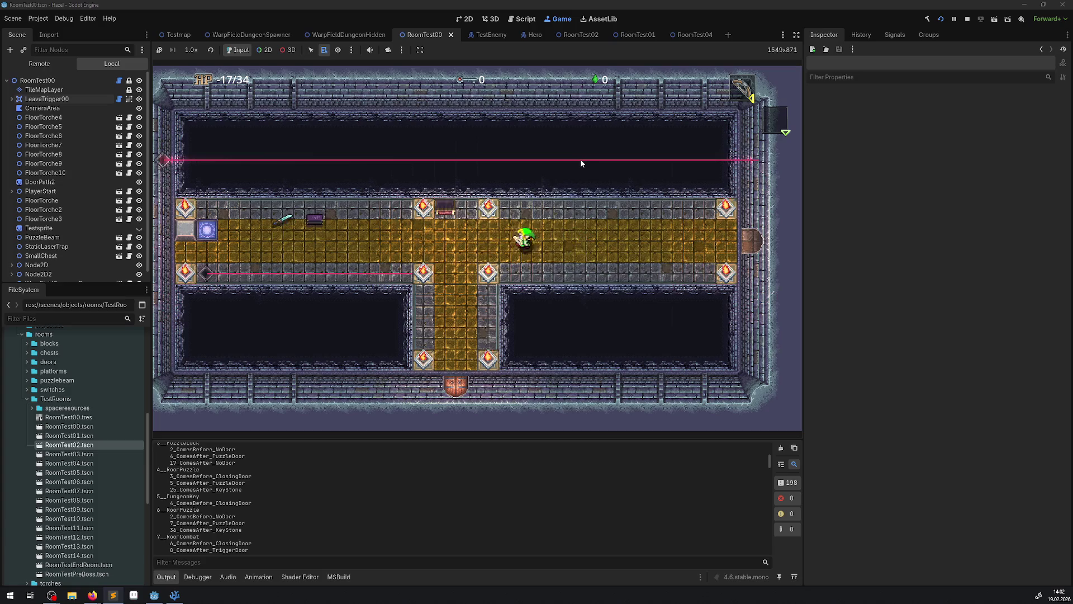
key("Left")
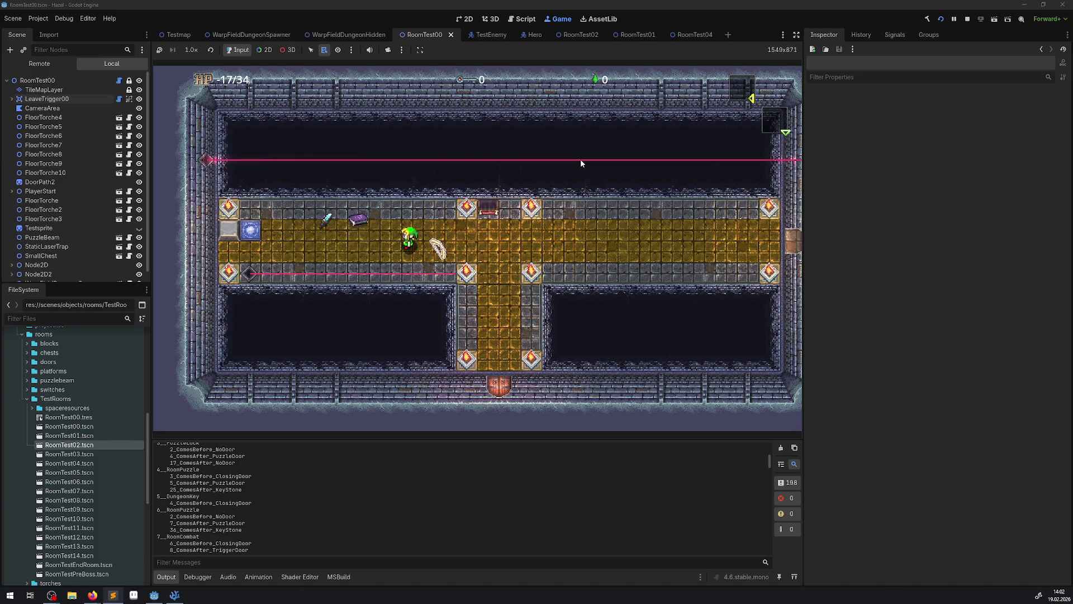
key("Up")
key("Left")
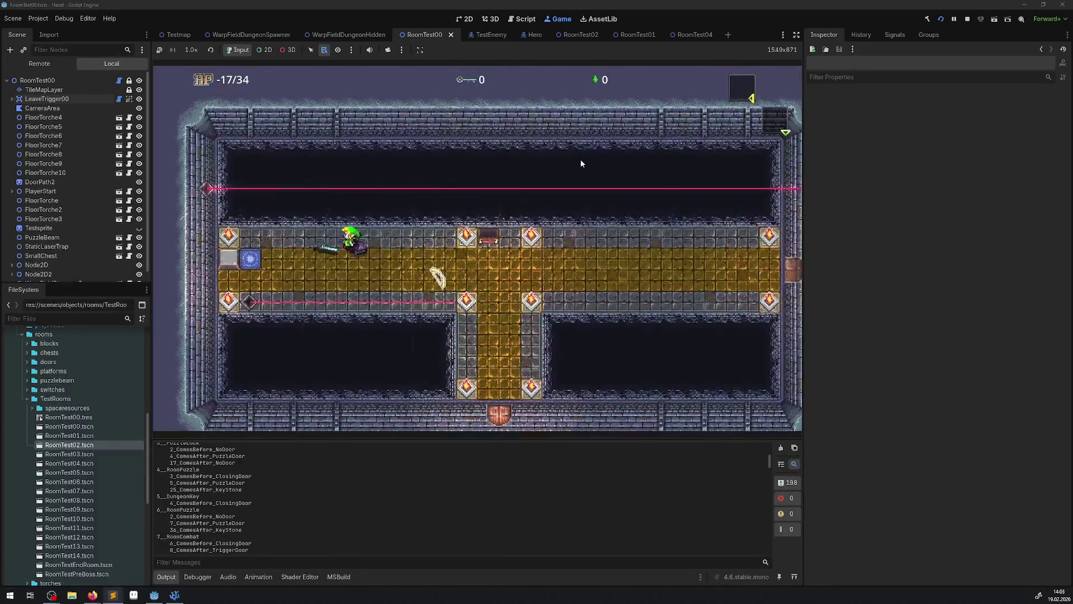
key("Right")
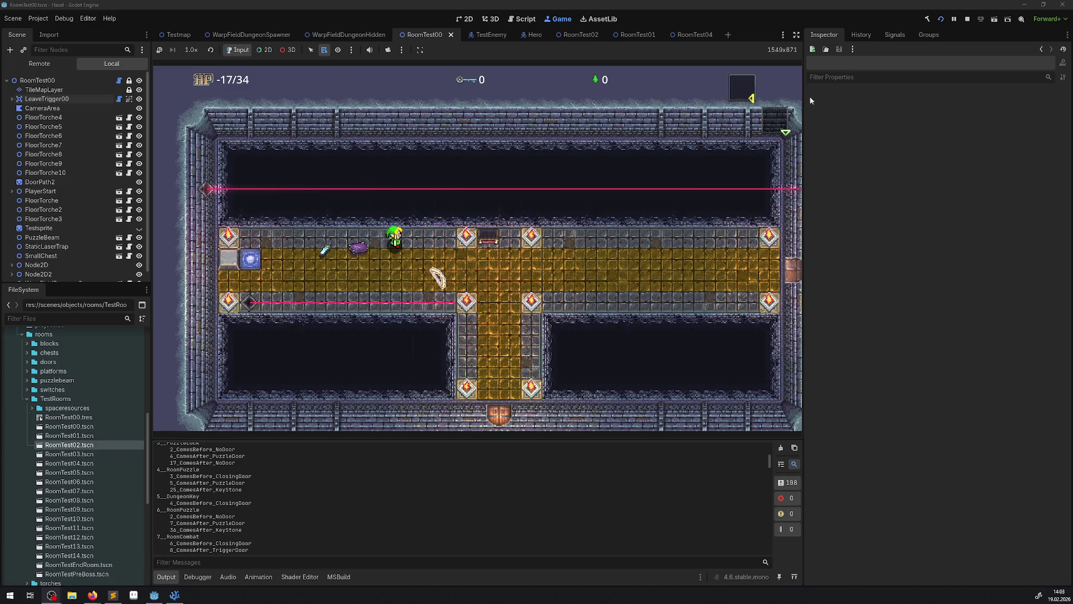
Step: Stop the playtest and collapse the TestRooms, simpleSokoban and warpfields folders
left_click(967, 18)
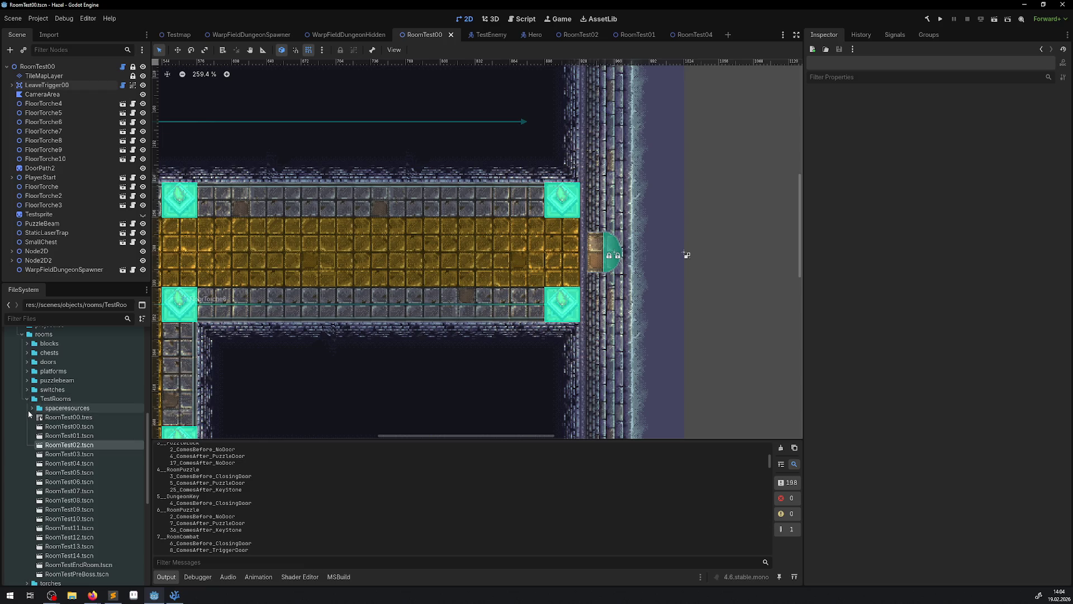
left_click(28, 399)
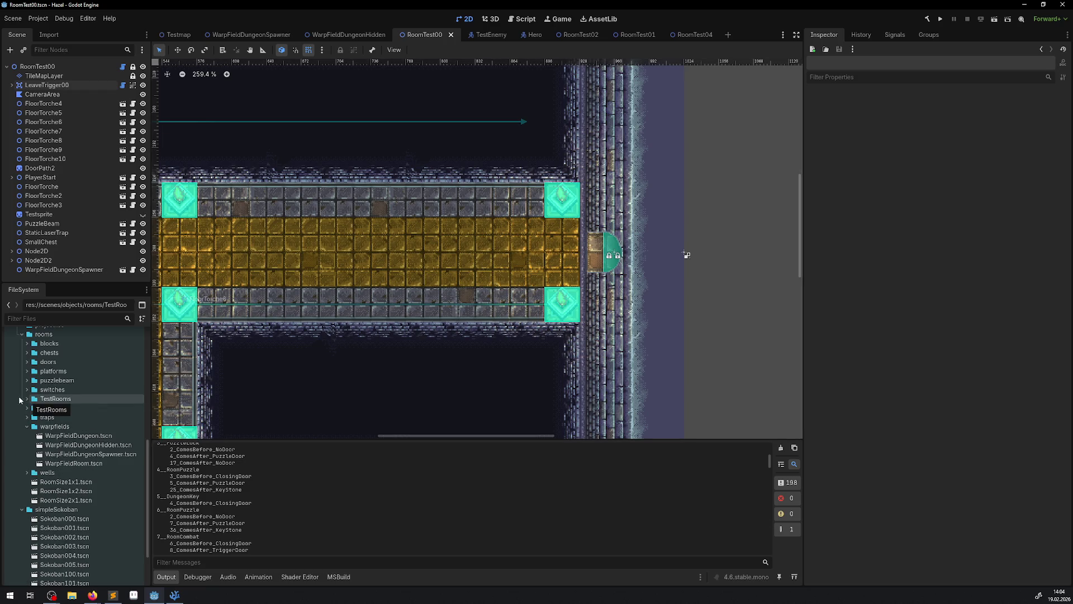
scroll(17, 450, "down", 3)
left_click(21, 448)
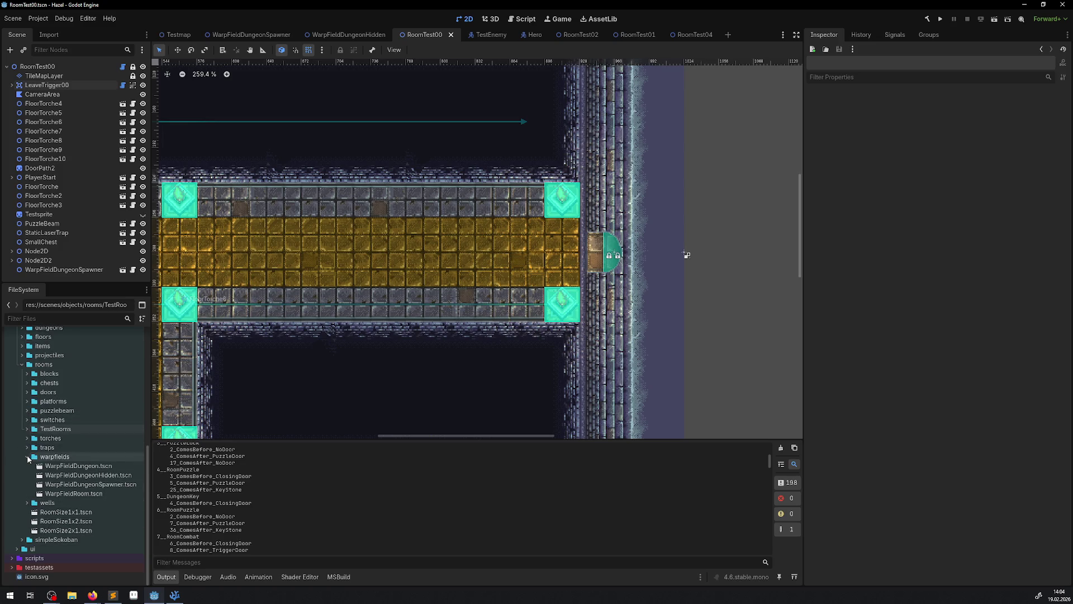
left_click(28, 456)
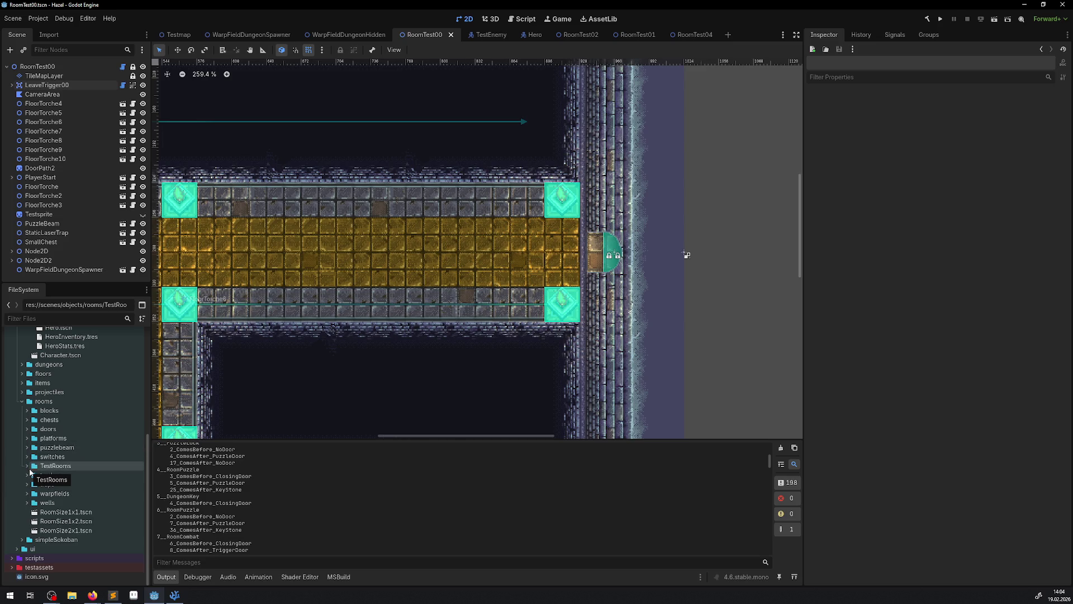
Step: Expand the puzzlebeam folder to show PuzzleBeam.tscn
double_click(59, 448)
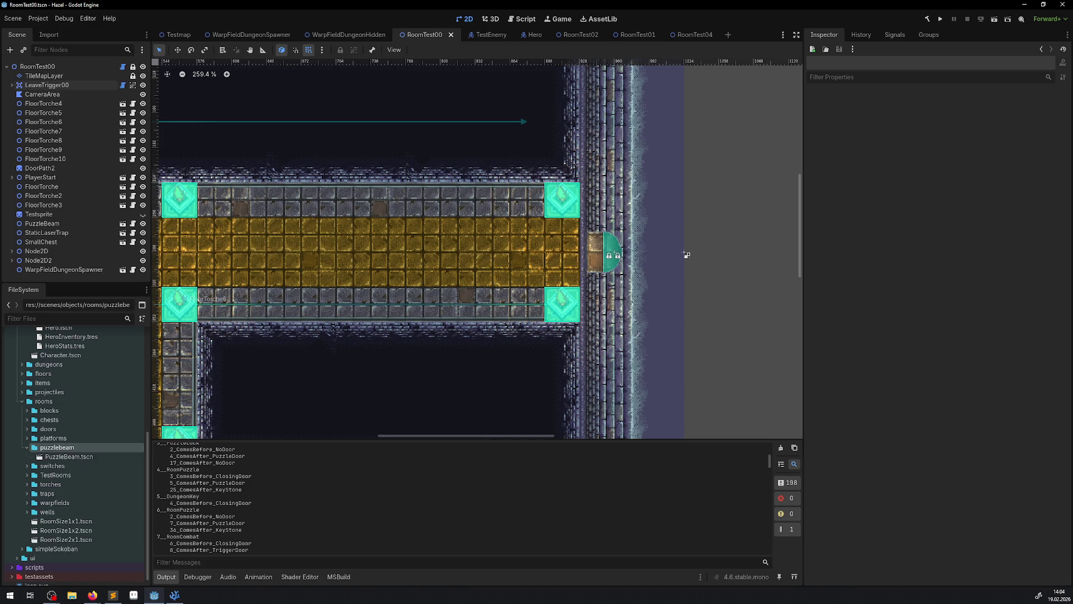
scroll(743, 264, "left", 10)
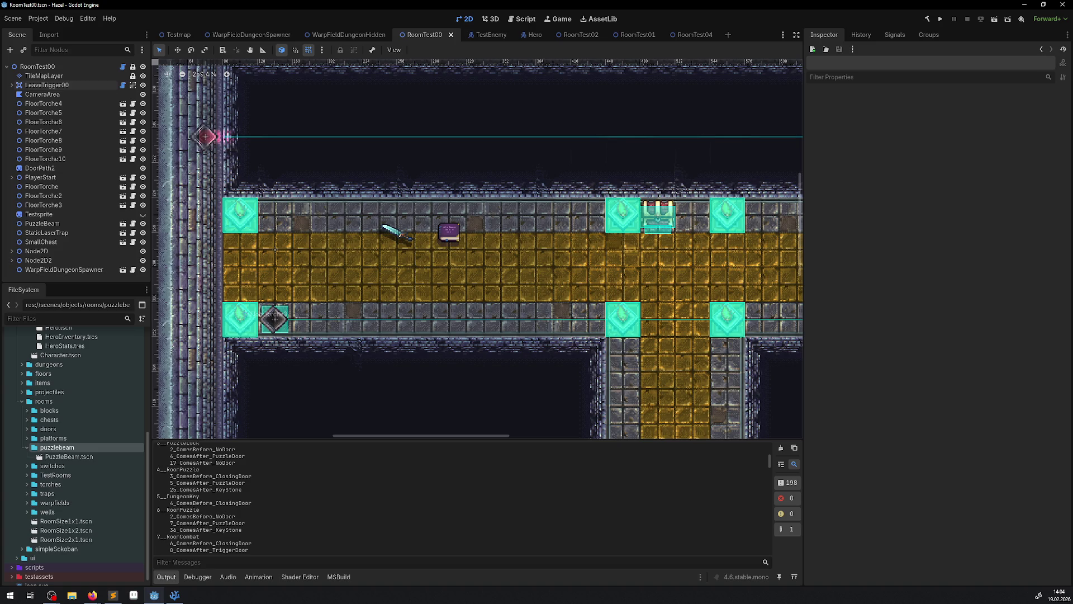
key("alt+Tab")
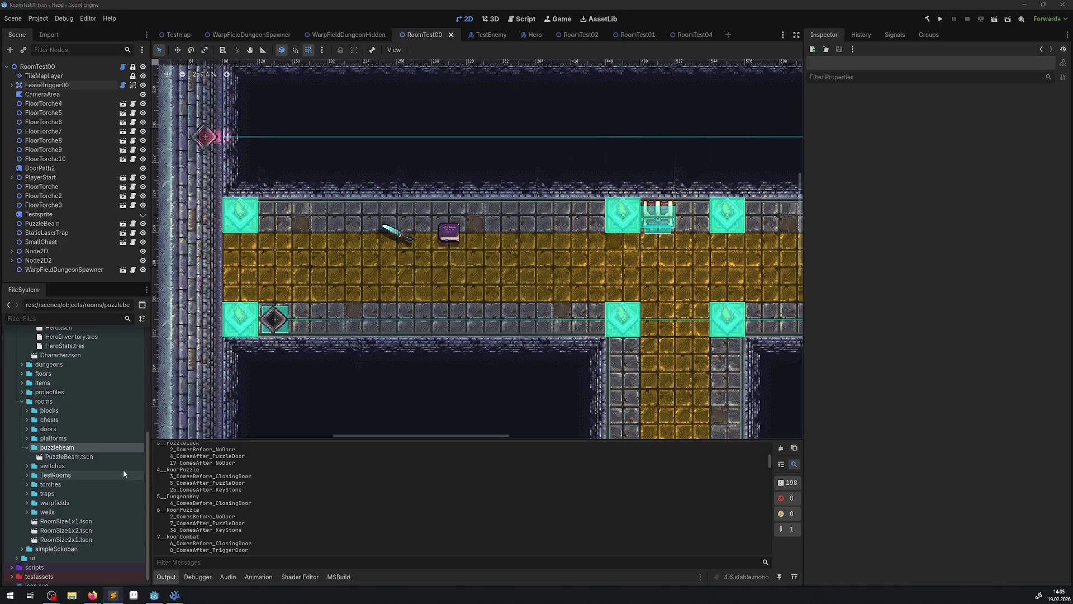
right_click(59, 447)
Step: Cancel the script dialog, then open the scripts folder down to its puzzlebeam subfolder
mouse_move(123, 437)
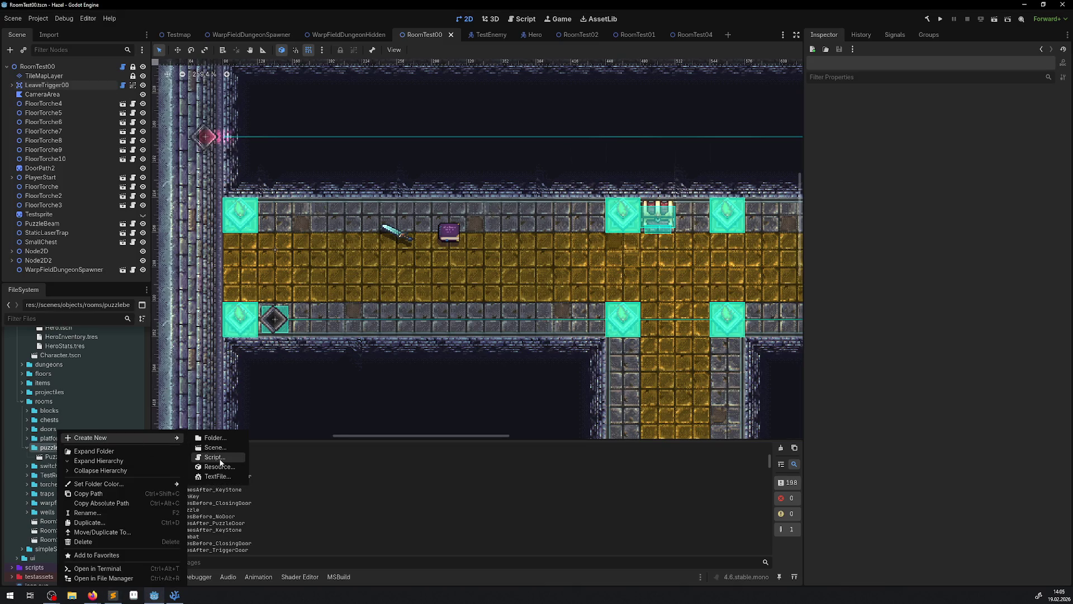
left_click(211, 456)
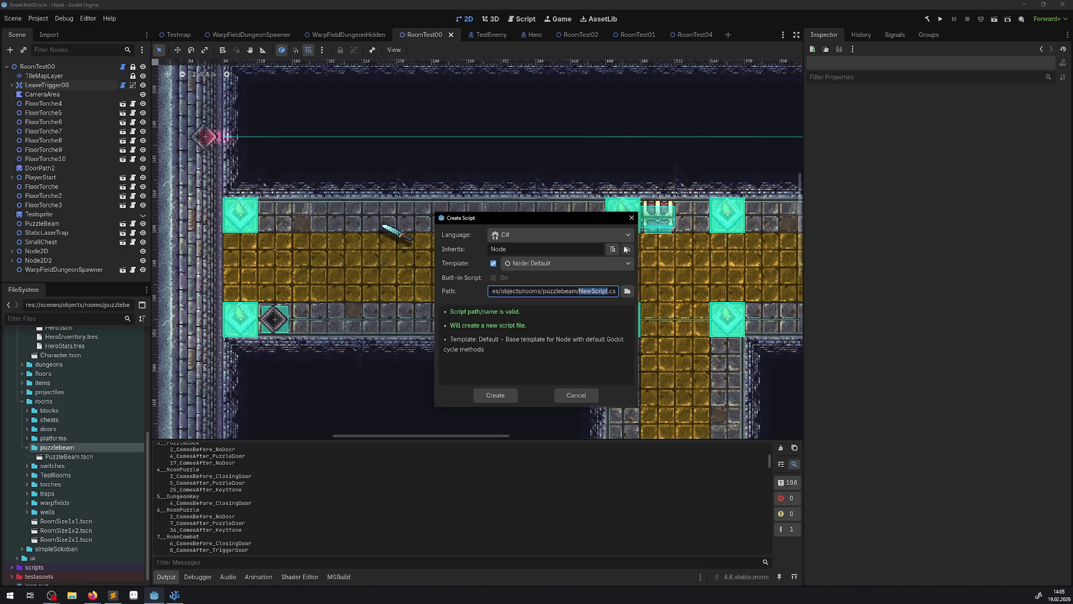
left_click(576, 395)
left_click(12, 558)
scroll(58, 509, "down", 5)
scroll(59, 509, "up", 4)
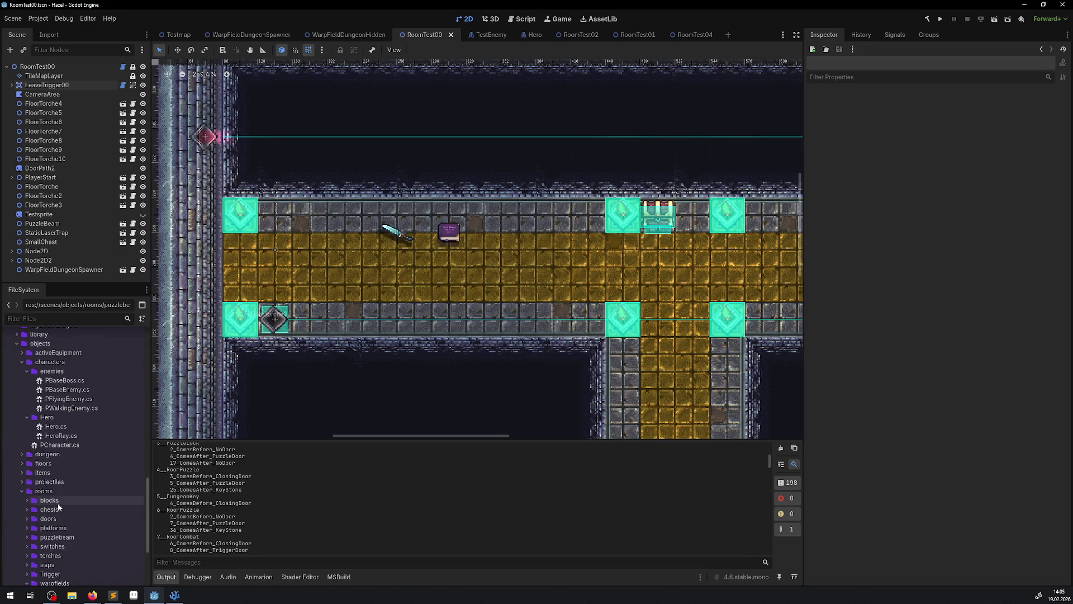
left_click(27, 443)
left_click(22, 425)
scroll(20, 422, "up", 4)
scroll(19, 415, "down", 6)
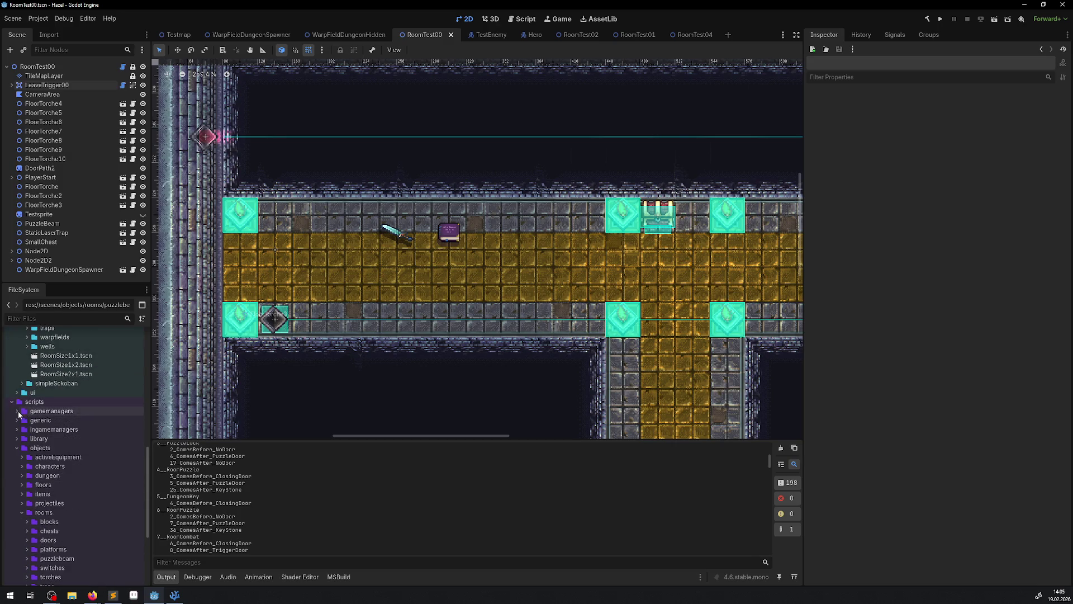
left_click(27, 465)
Step: Create BeamReflector.cs in scripts puzzlebeam, inheriting Node2D
right_click(63, 465)
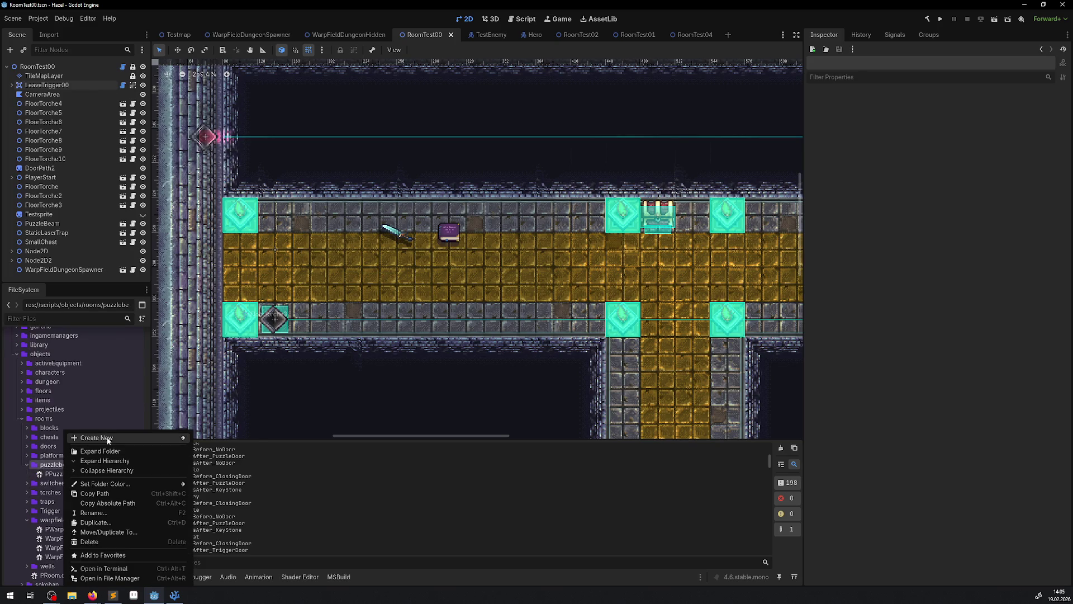
mouse_move(108, 437)
left_click(229, 458)
type("BeamReflector")
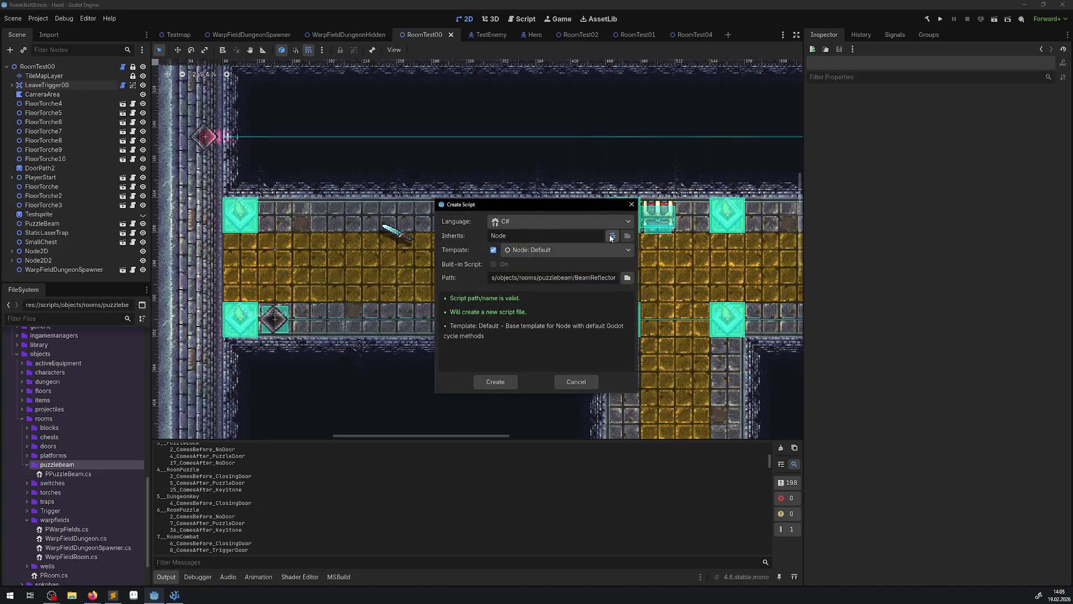
left_click(612, 235)
type("node")
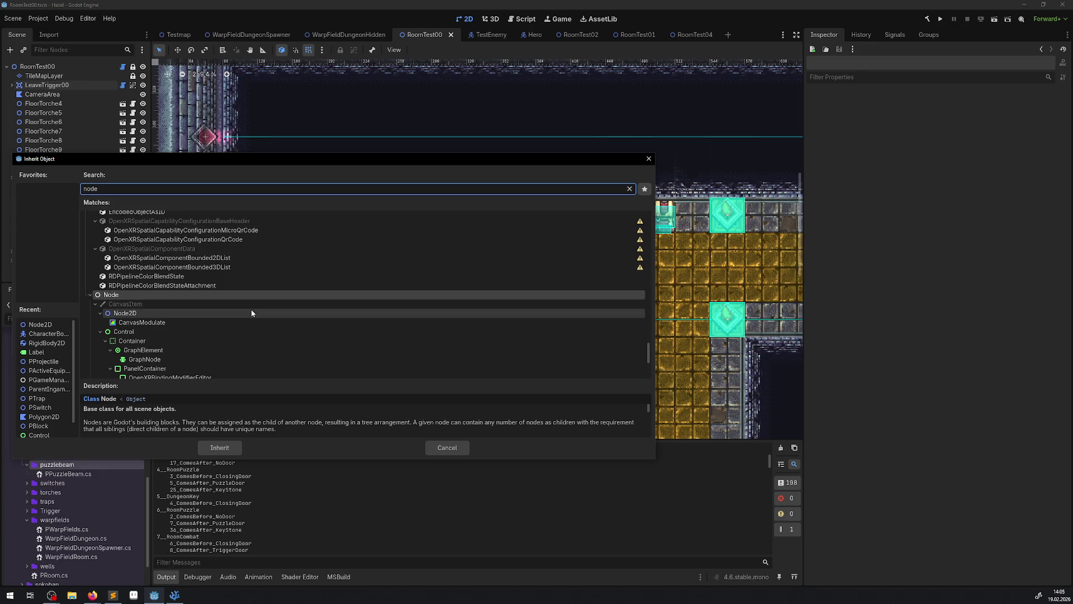
type("2")
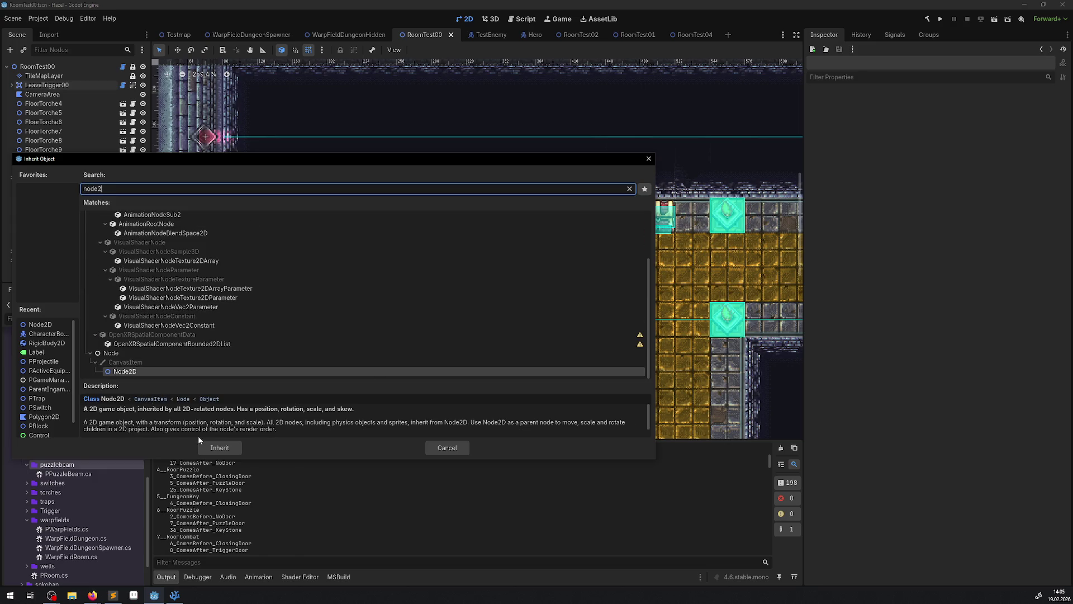
left_click(218, 447)
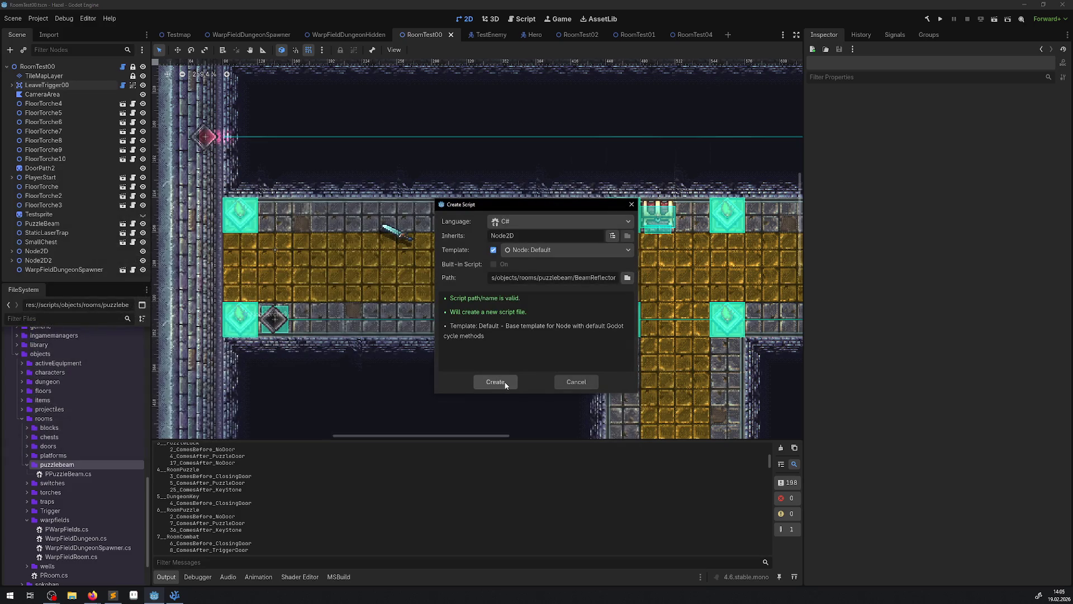
left_click(495, 382)
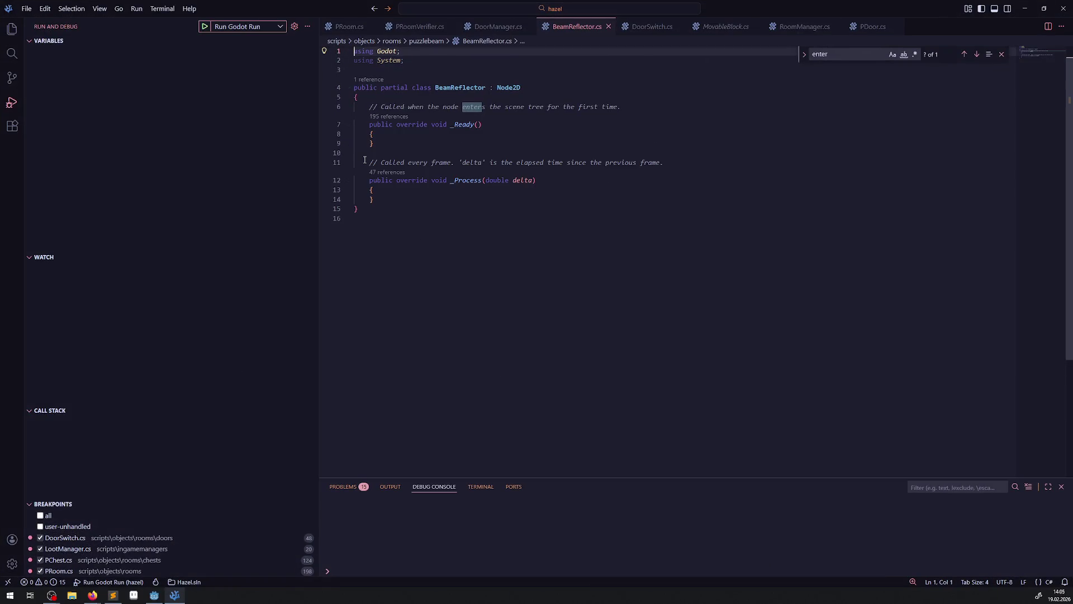
Step: Delete the _Process method and the template comments from BeamReflector.cs
left_click_drag(400, 200, 665, 162)
key("BackSpace")
key("BackSpace")
key("BackSpace")
left_click_drag(622, 107, 329, 108)
key("BackSpace")
key("BackSpace")
Step: Add a 'using Hazel;' line below 'using Godot;' with blank lines before the class
left_click(408, 52)
key("Return")
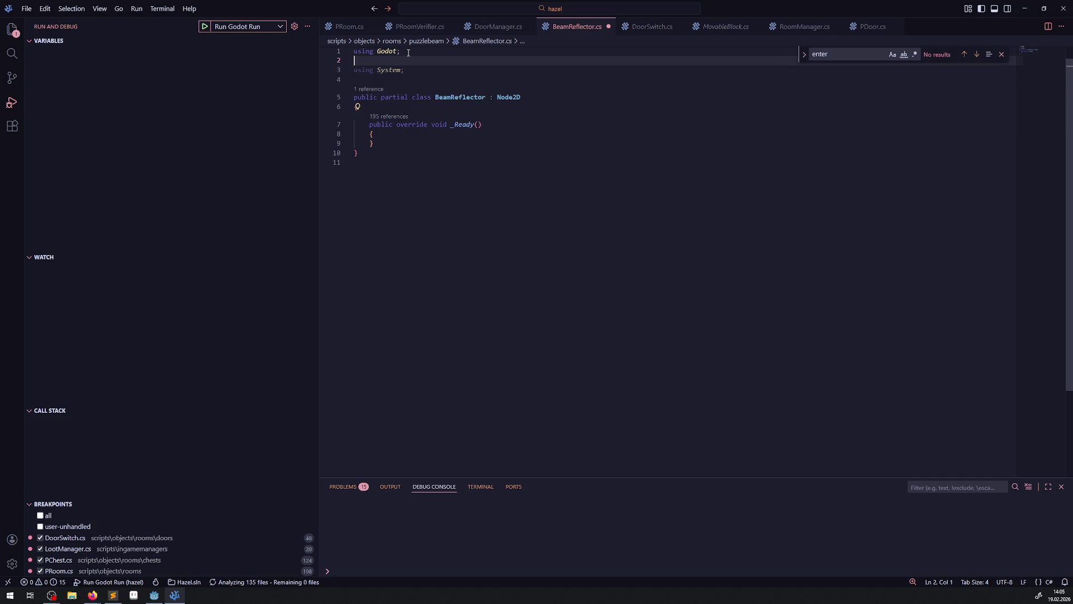
type("using Hazel;")
key("Down")
key("Down")
key("Return")
key("Up")
key("Return")
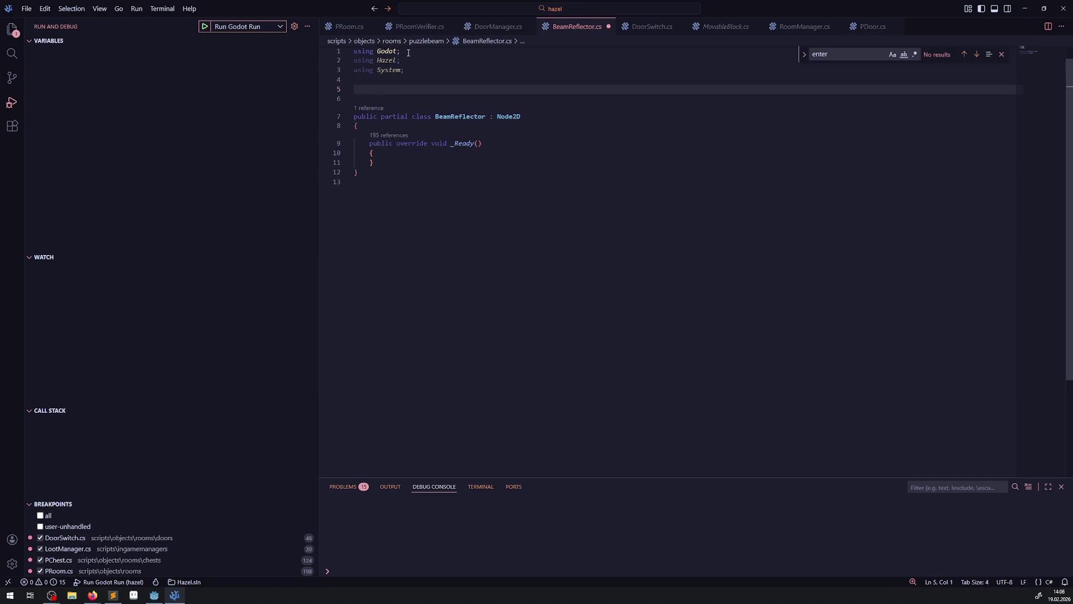
Step: Add the [GlobalClass] attribute above the class, then return to Godot
type("[Glo")
key("Return")
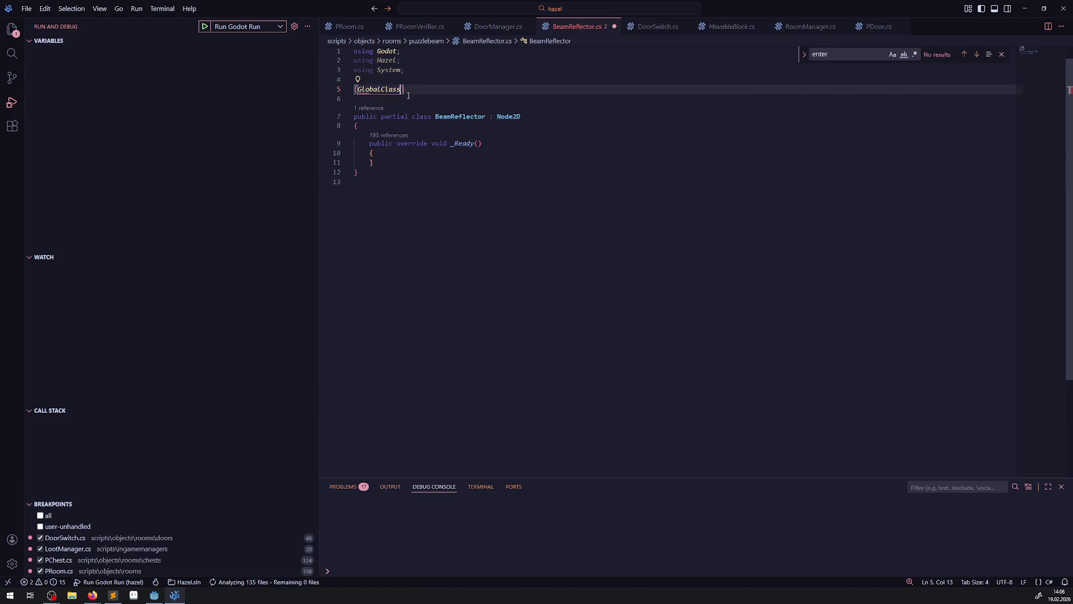
left_click(404, 101)
key("BackSpace")
left_click(475, 217)
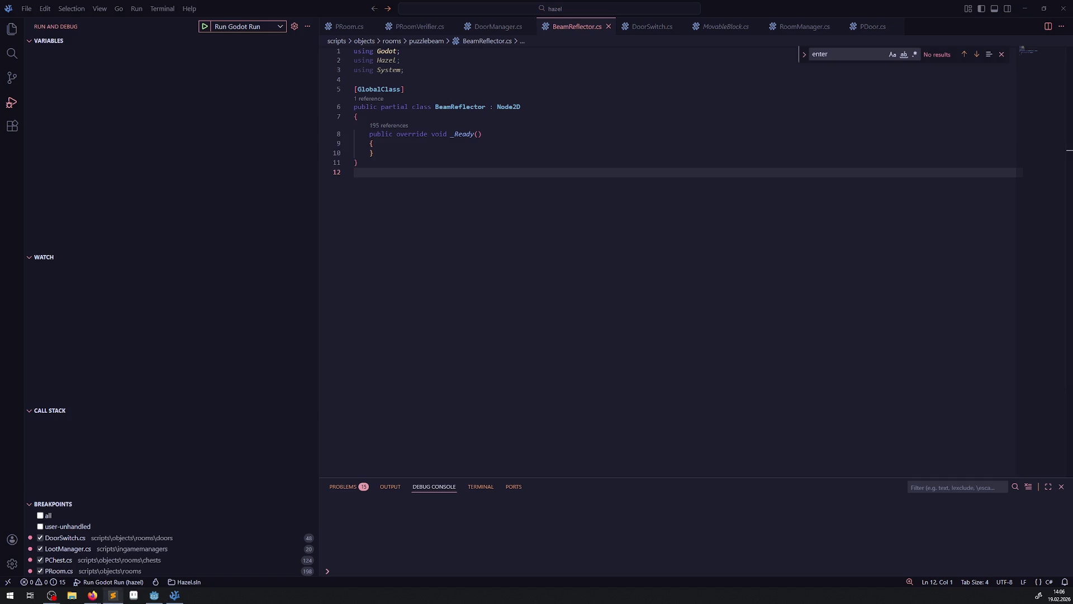
left_click(155, 595)
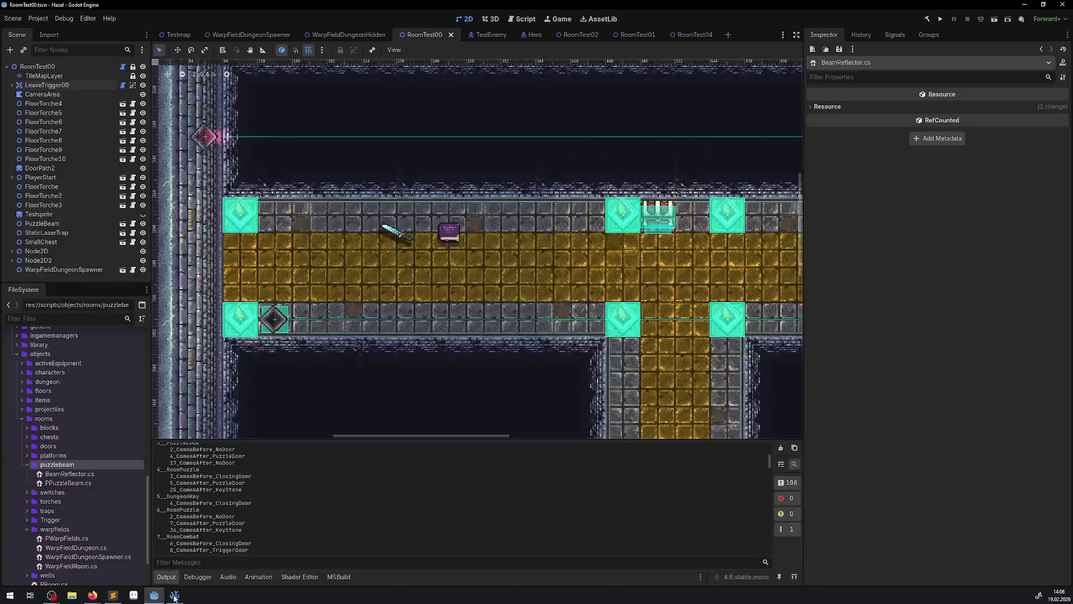
Step: Create BeamScatter.cs in the puzzlebeam scripts folder with Node2D as its base class
right_click(62, 464)
mouse_move(116, 434)
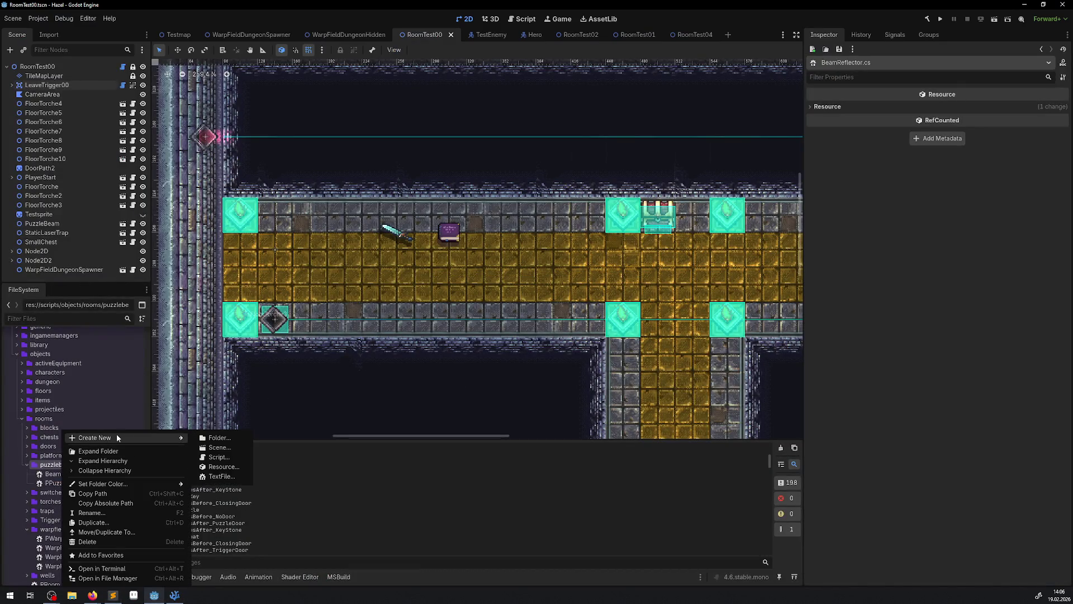
left_click(212, 457)
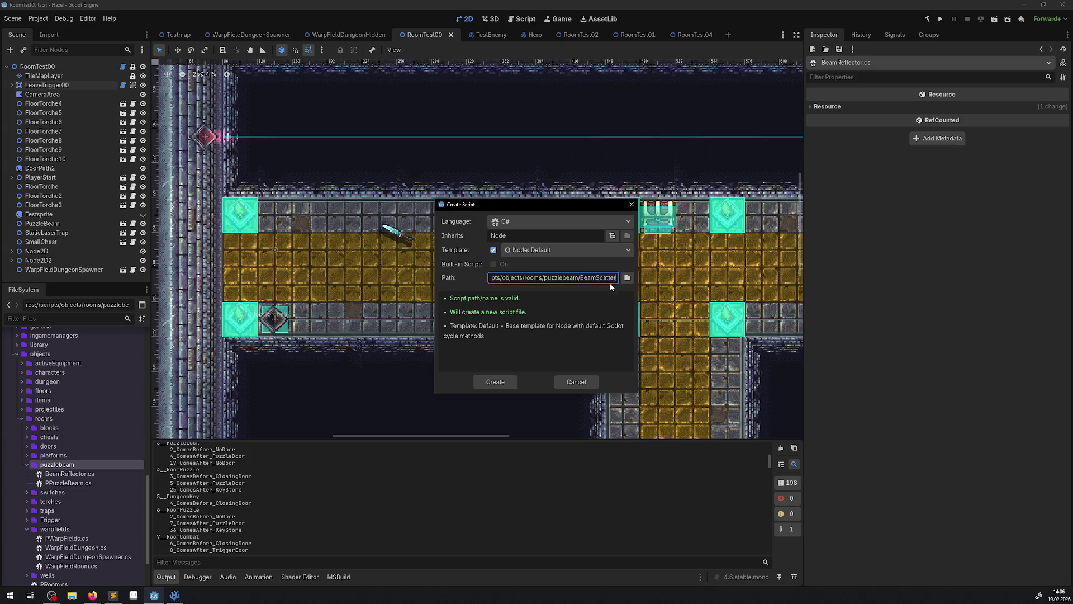
left_click(609, 235)
type("node")
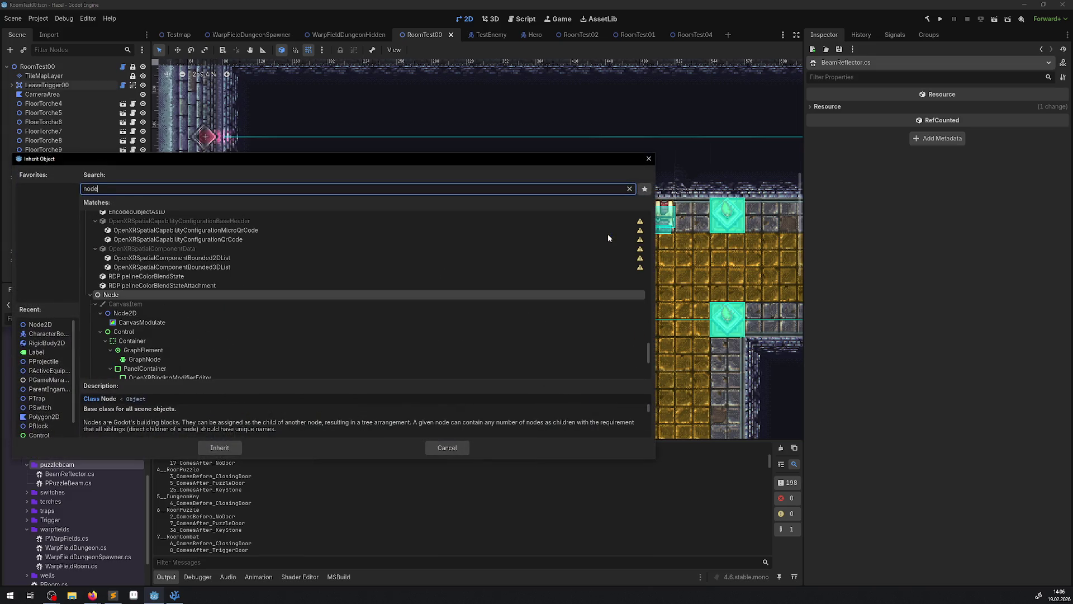
type("2")
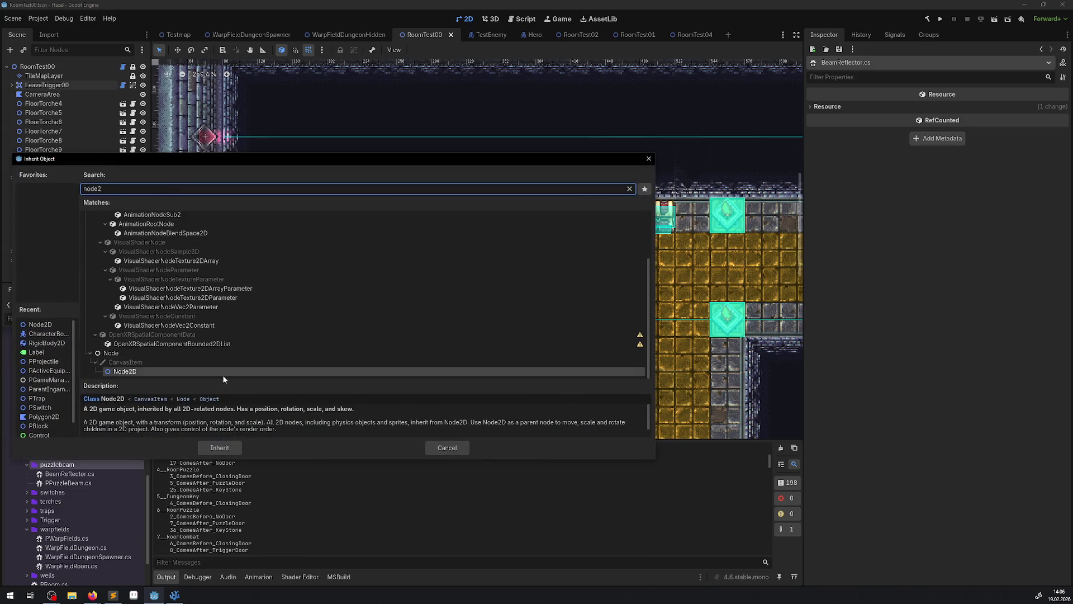
left_click(227, 448)
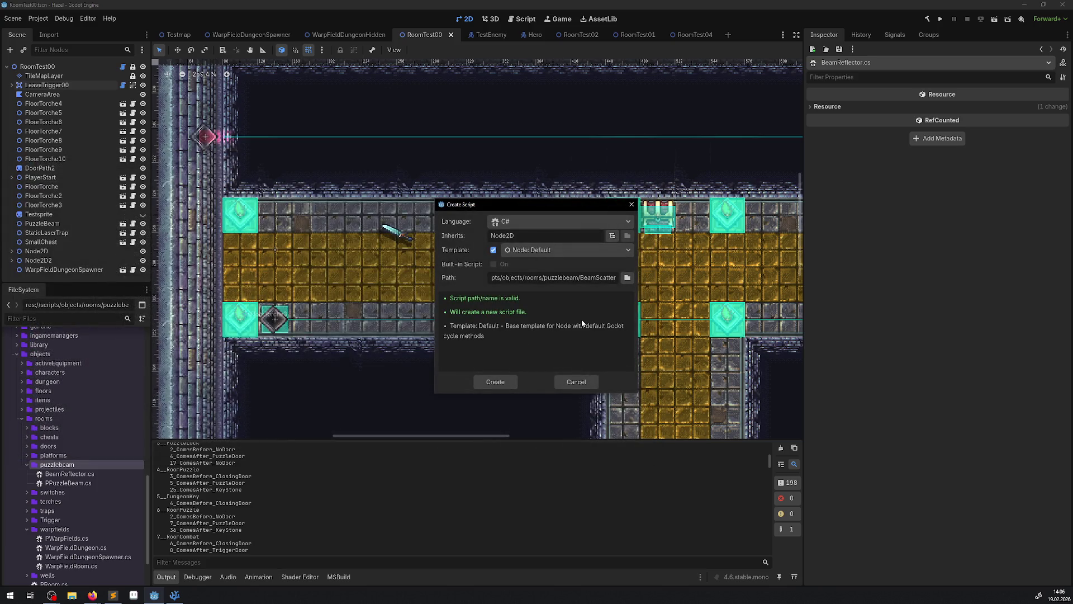
left_click(493, 380)
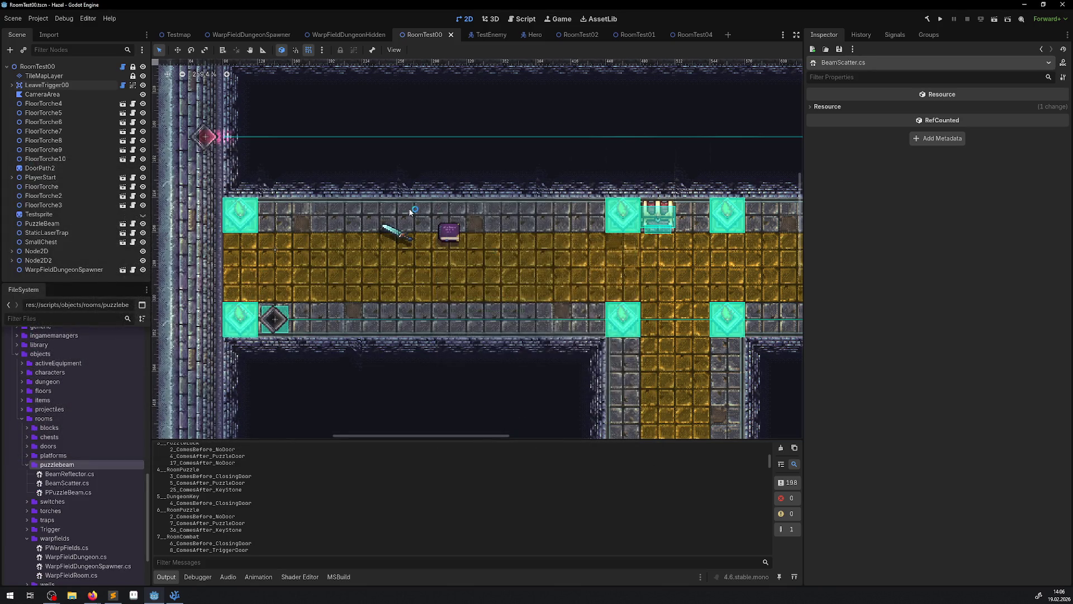
Step: Strip _Process and the comments from BeamScatter.cs, add 'using Hazel;', and save
left_click_drag(385, 199, 374, 145)
key("BackSpace")
left_click_drag(622, 107, 359, 97)
key("BackSpace")
left_click(417, 56)
key("Return")
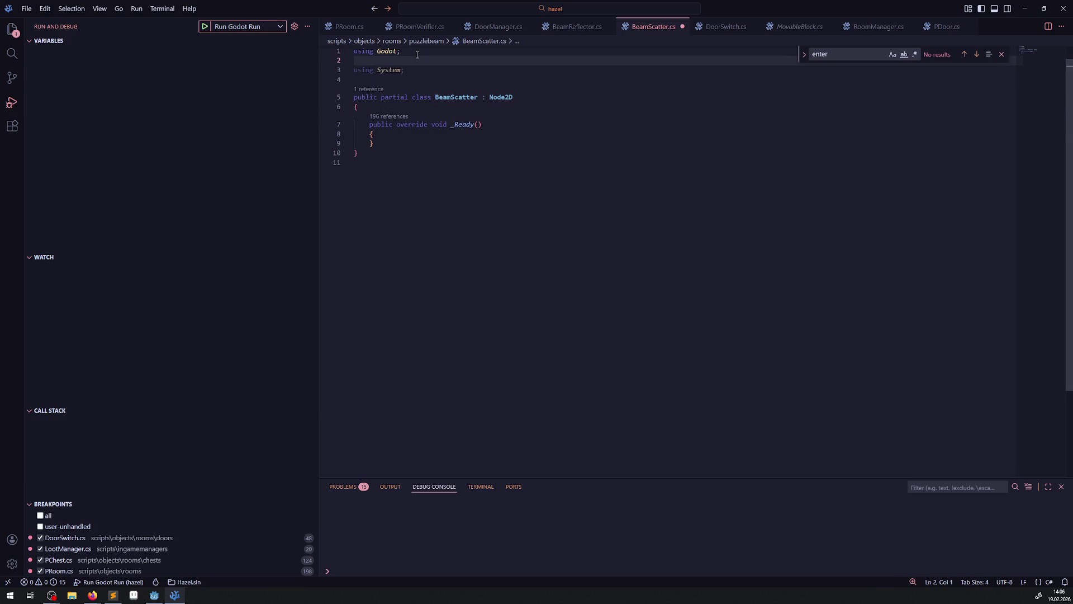
type("using Hazel;")
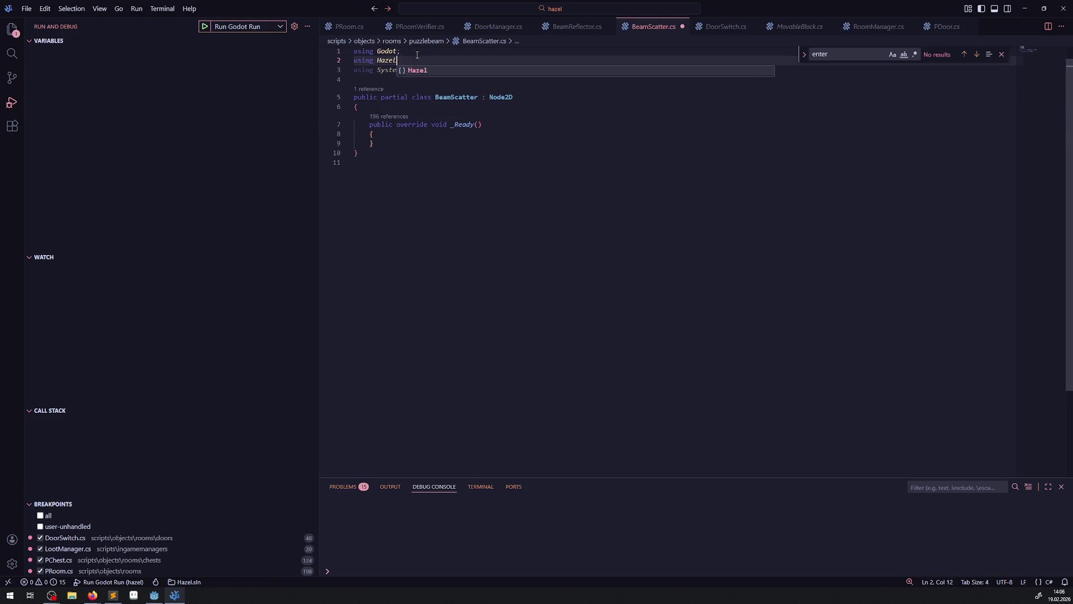
key("ctrl+s")
Step: Add the [GlobalClass] attribute above the class, save, and return to Godot
left_click(402, 81)
key("Return")
type("[]GlobalClass")
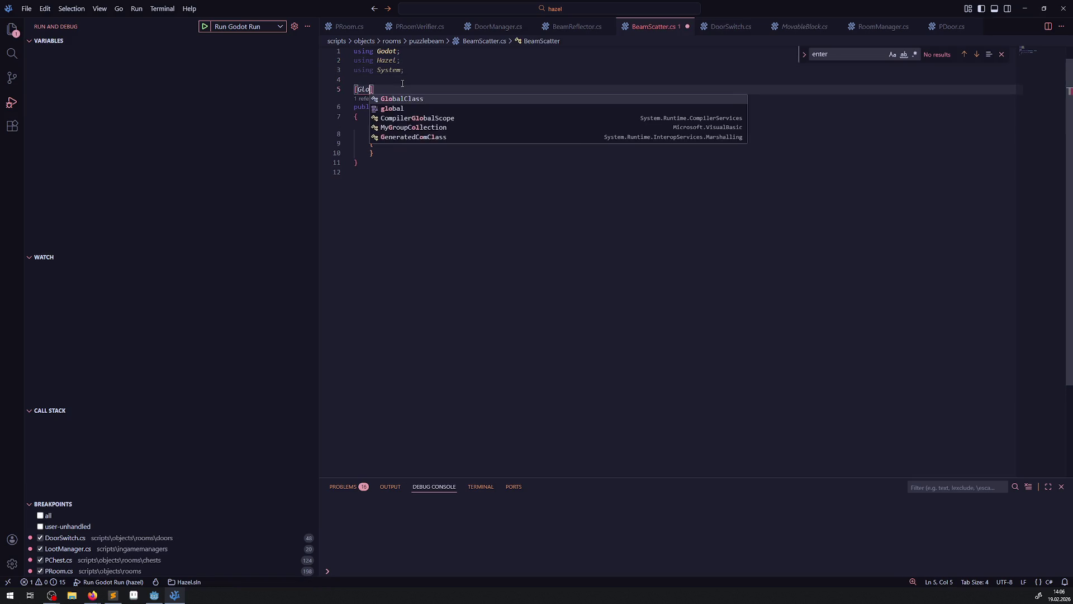
key("ctrl+s")
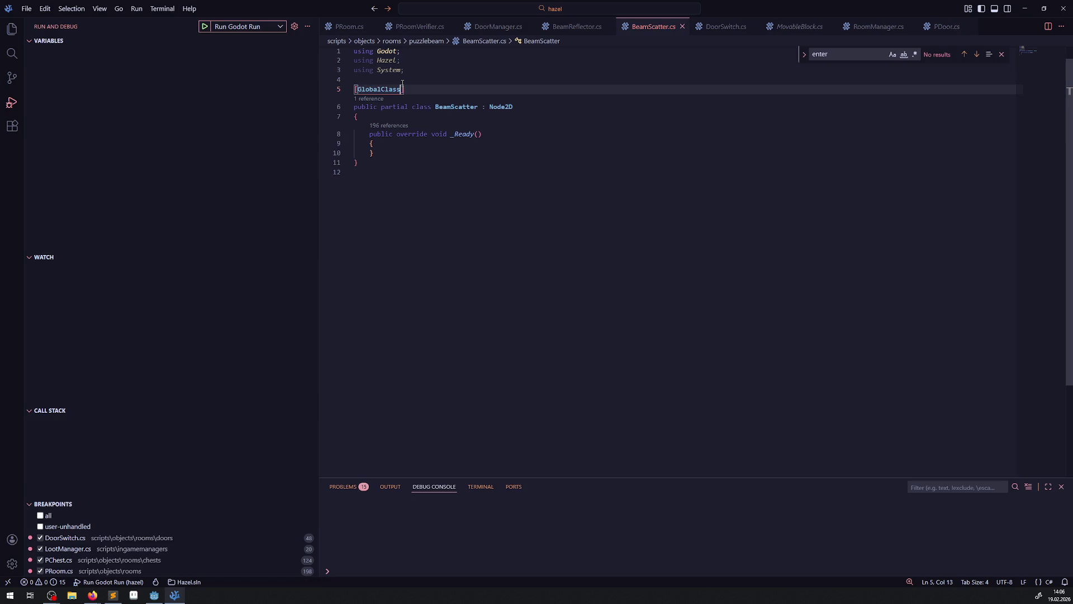
left_click(513, 178)
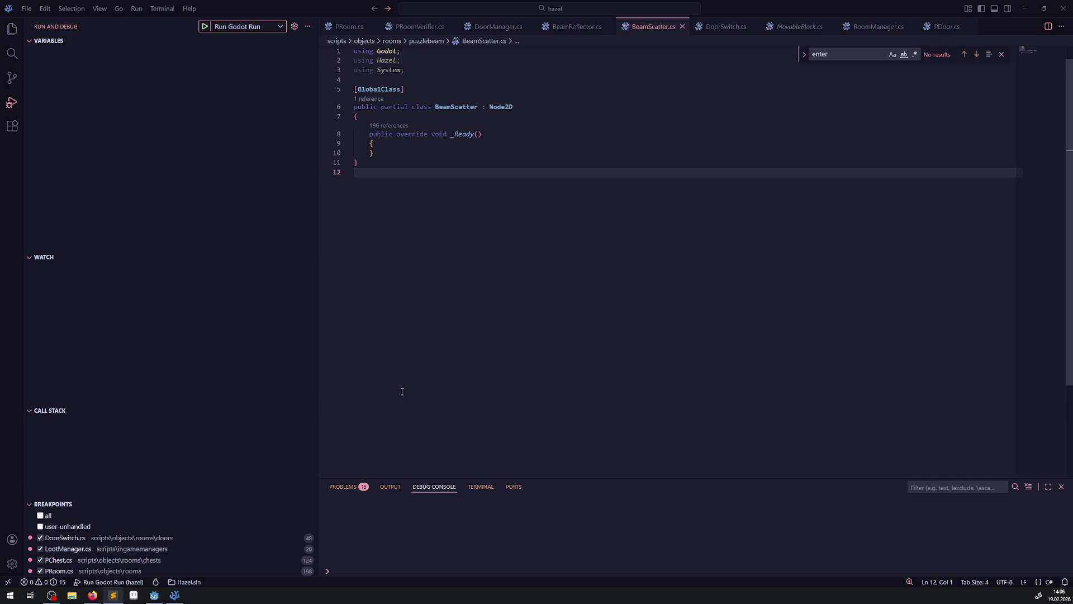
key("alt+Tab")
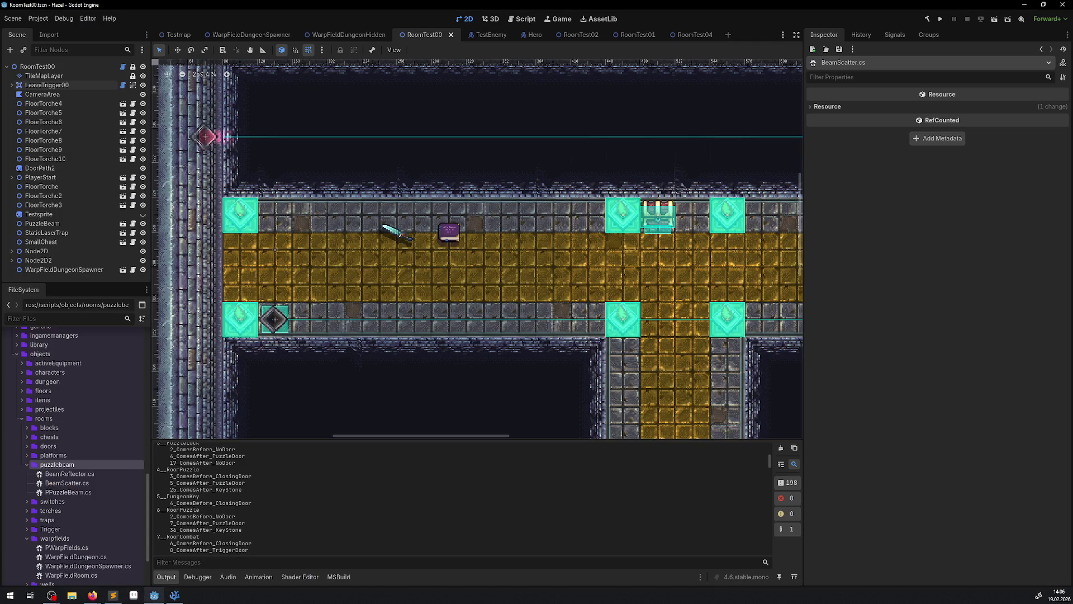
Step: Create a script named BeamTarget.cs in the puzzlebeam scripts folder, inheriting Node2D
right_click(59, 465)
mouse_move(110, 440)
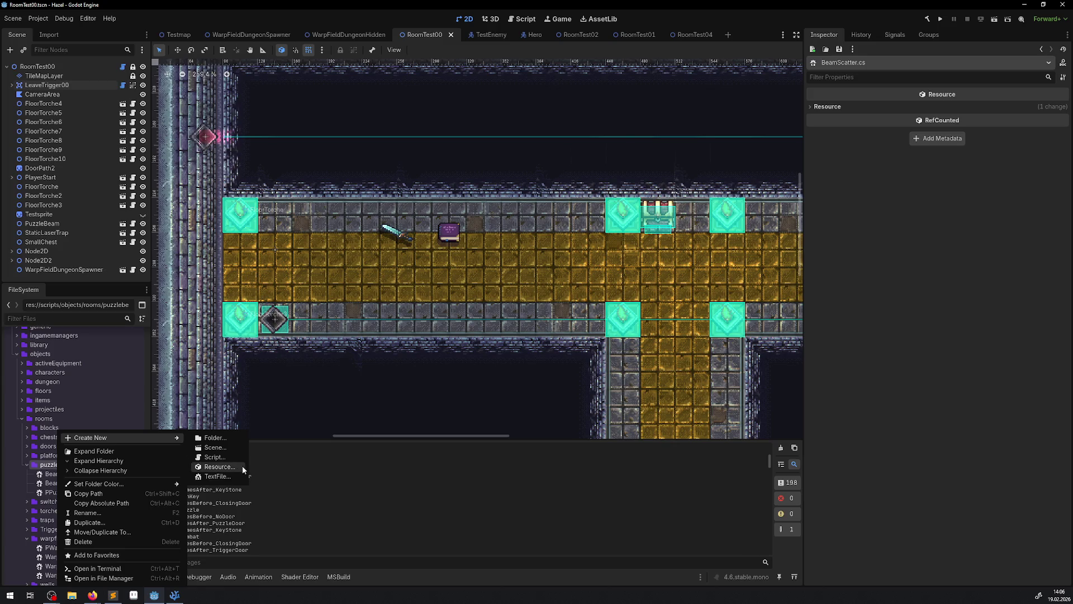
left_click(214, 457)
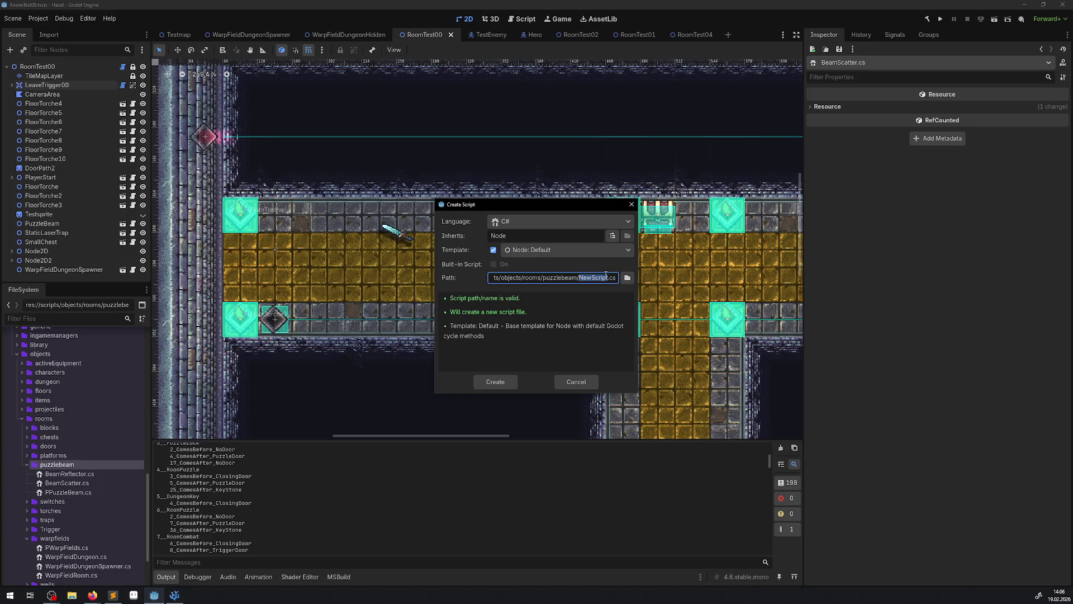
type("BeamTarget")
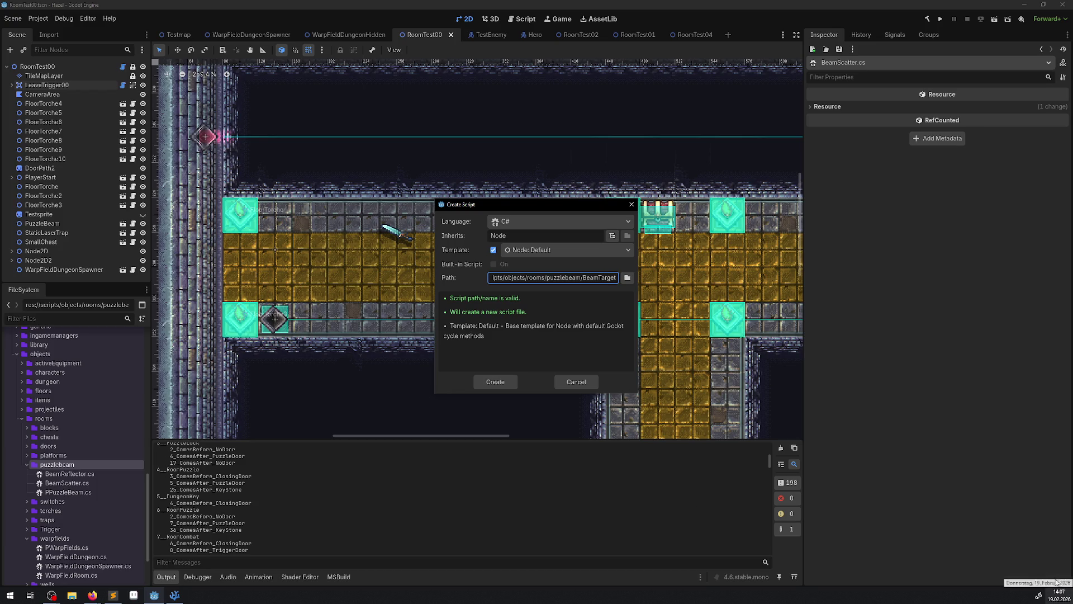
left_click(613, 236)
type("Node2d")
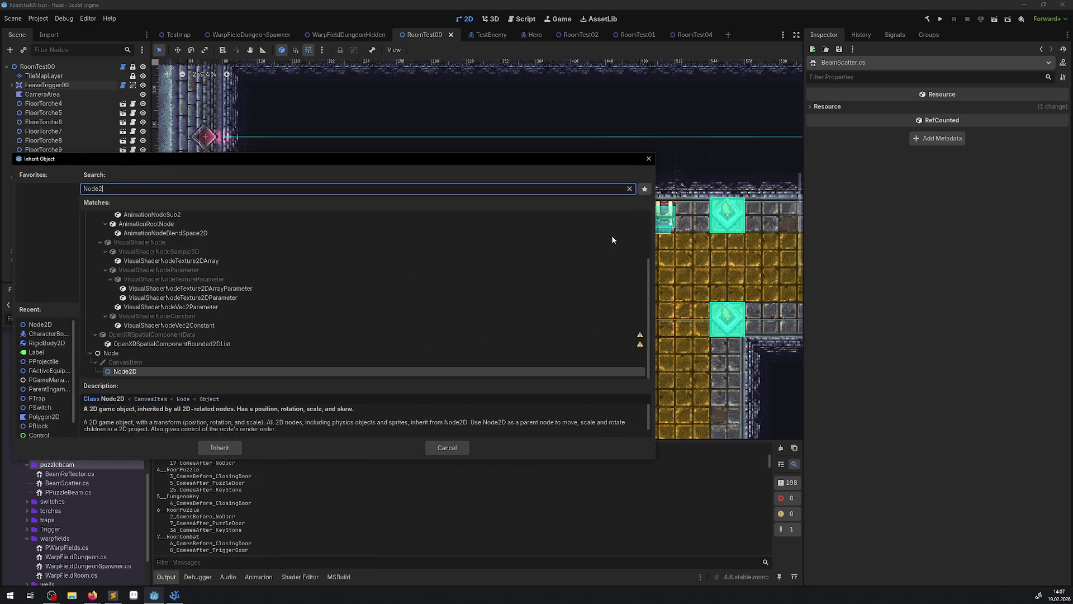
left_click(229, 447)
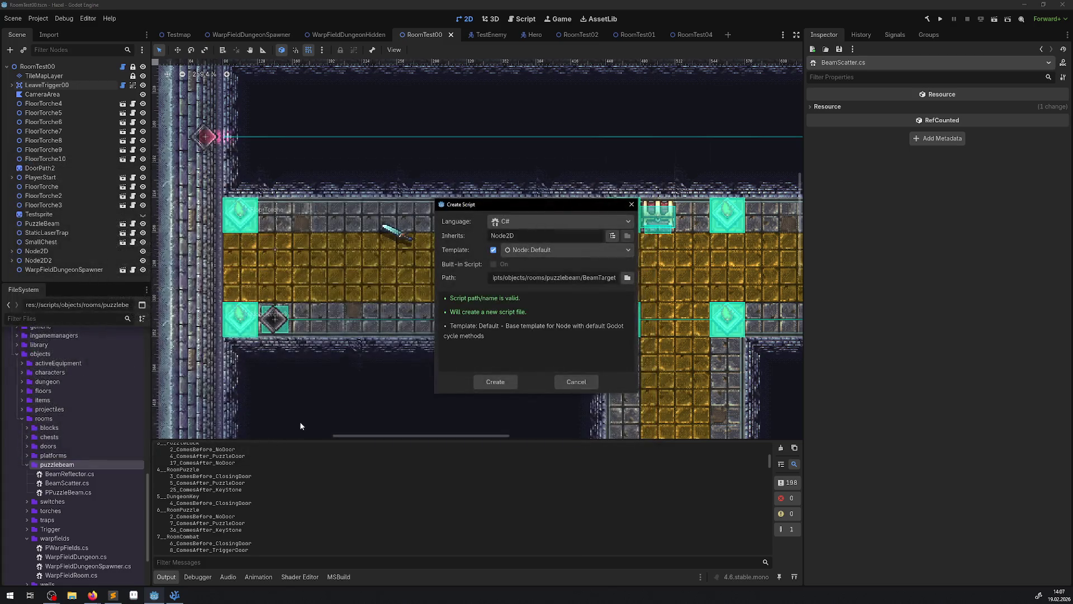
left_click(511, 384)
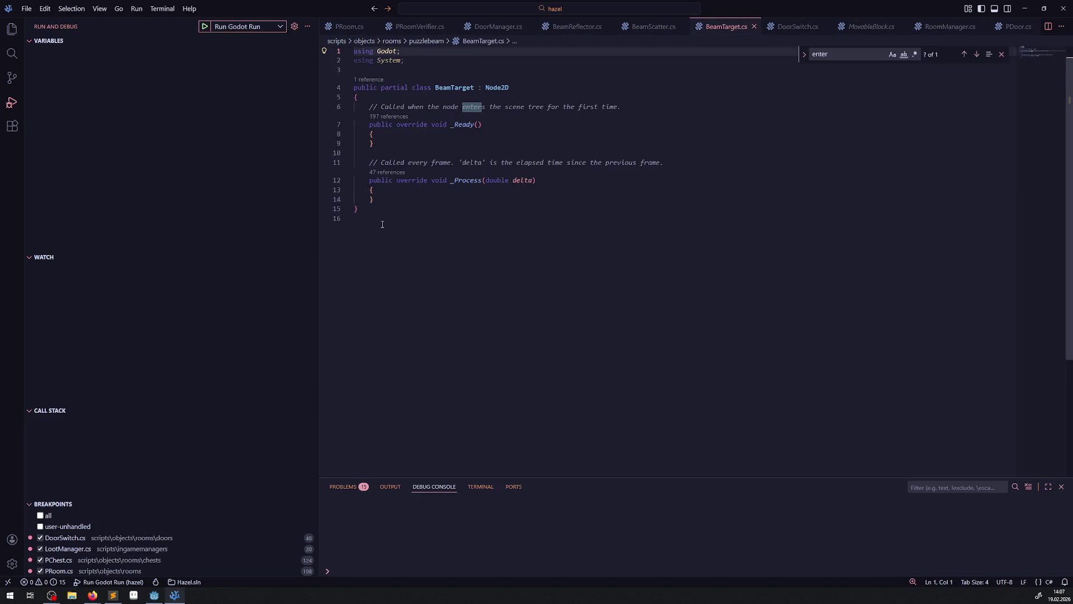
Step: Delete the _Process method and the comment above _Ready from BeamTarget.cs
left_click_drag(381, 200, 338, 153)
key("Delete")
key("BackSpace")
left_click_drag(629, 107, 328, 106)
key("BackSpace")
key("BackSpace")
Step: Add 'using Hazel;' below the Godot import and save the script
left_click(419, 52)
key("Return")
type("using Hazel;")
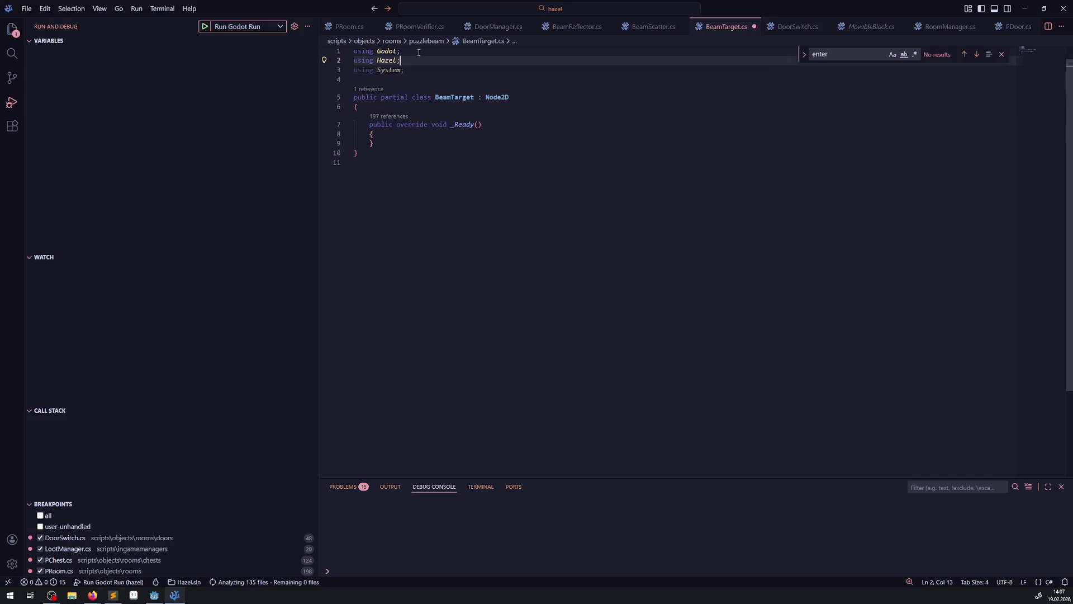
key("ctrl+s")
Step: Add the [GlobalClass] attribute above the class, save, and return to Godot
left_click(393, 79)
key("Return")
type("[")
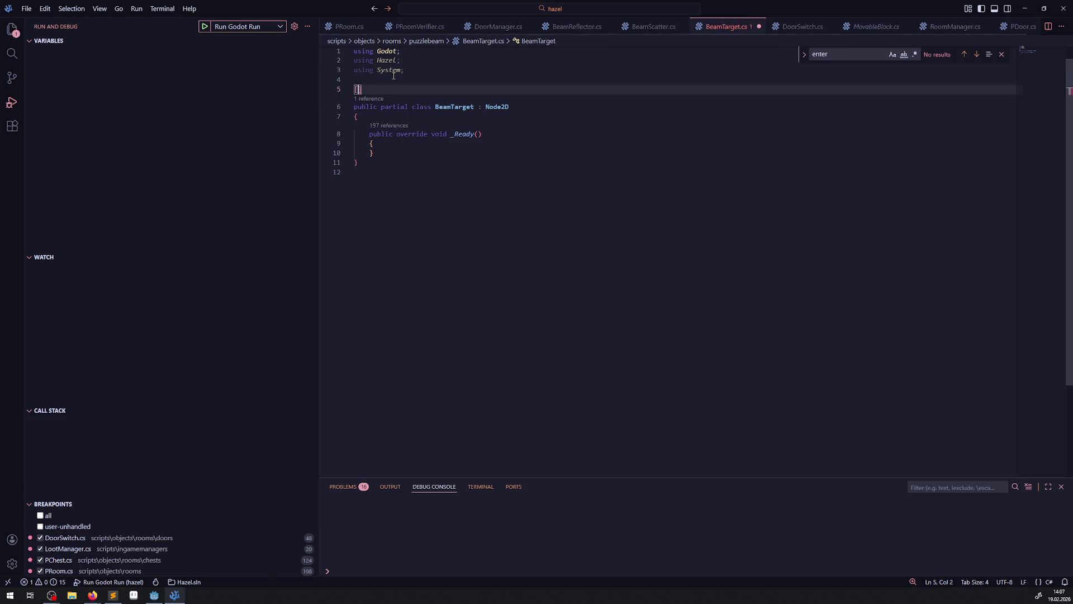
type("Glob")
key("Return")
key("ctrl+s")
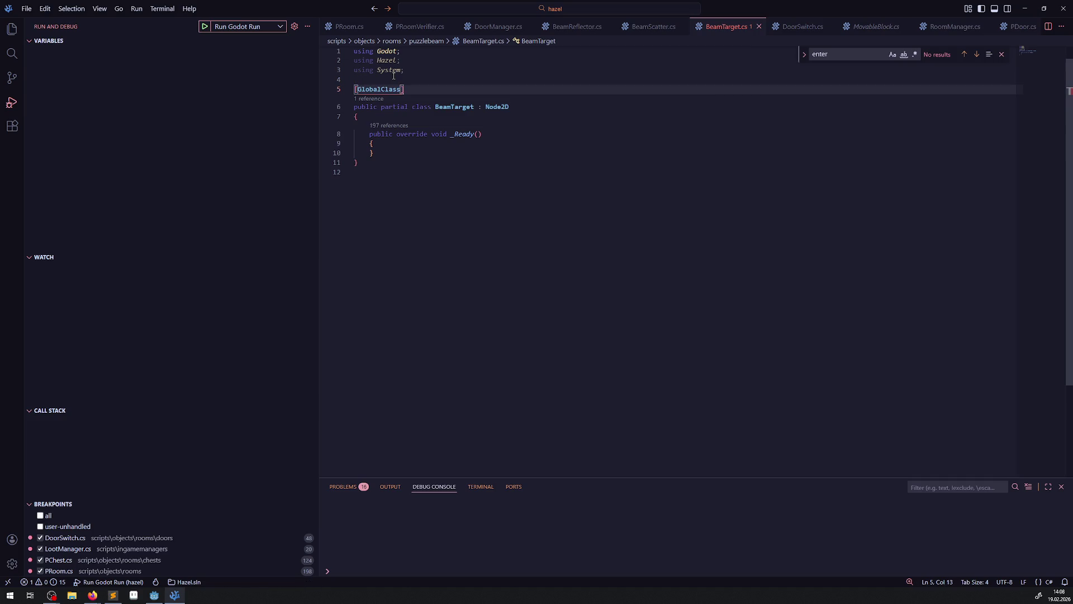
left_click(409, 282)
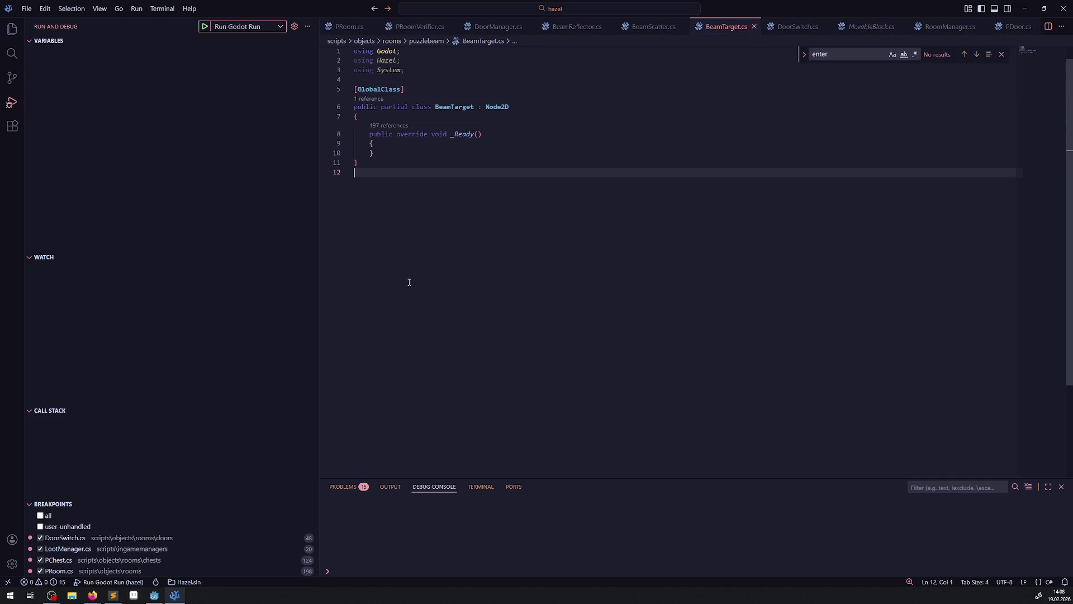
key("alt+Tab")
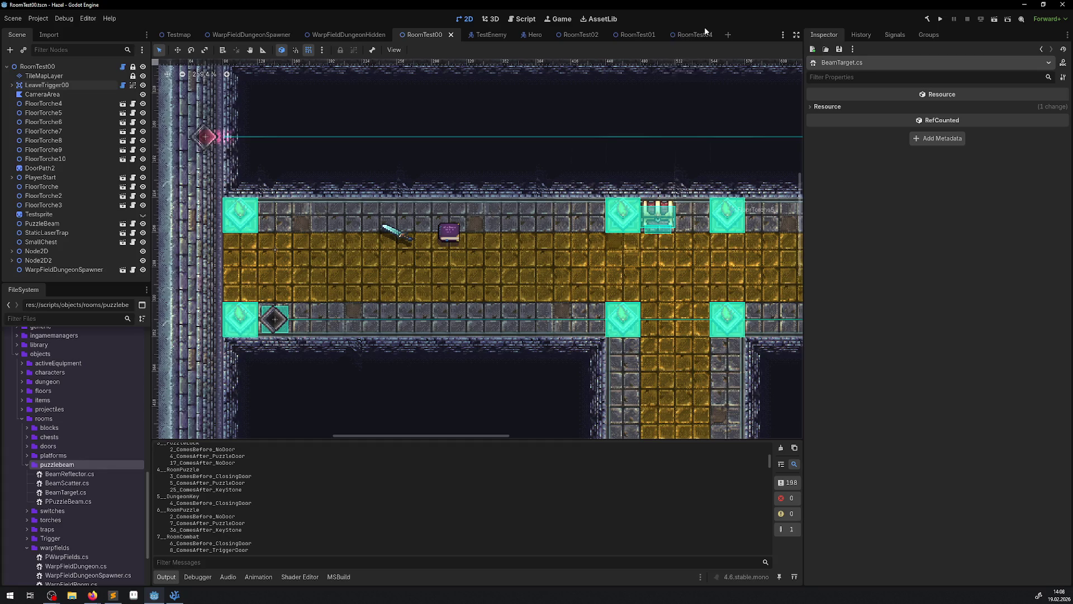
scroll(451, 223, "down", 1)
scroll(452, 223, "right", 2)
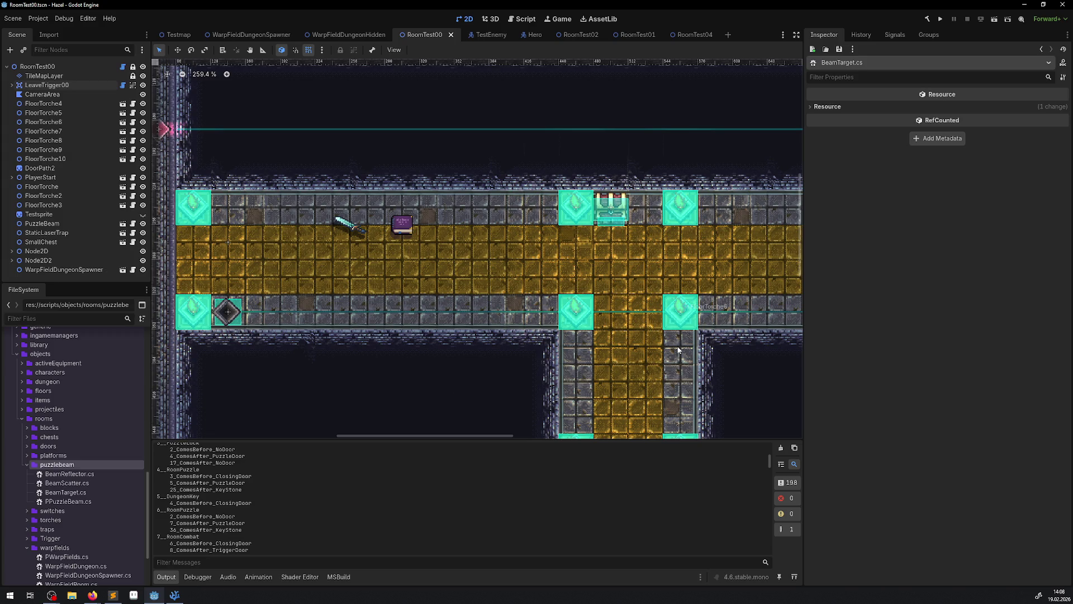
scroll(397, 269, "up", 1)
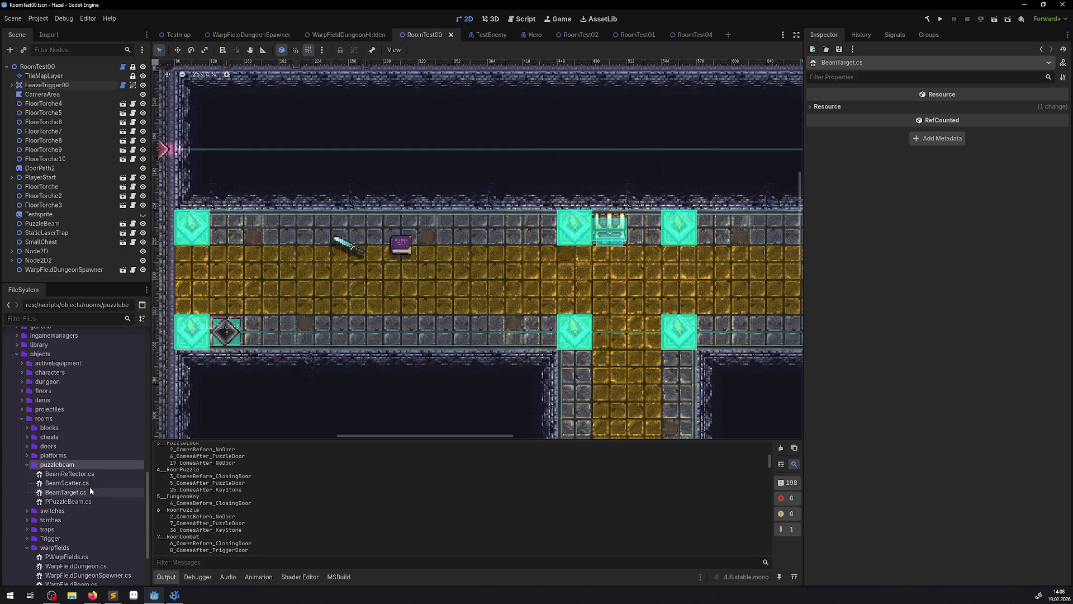
scroll(79, 450, "up", 10)
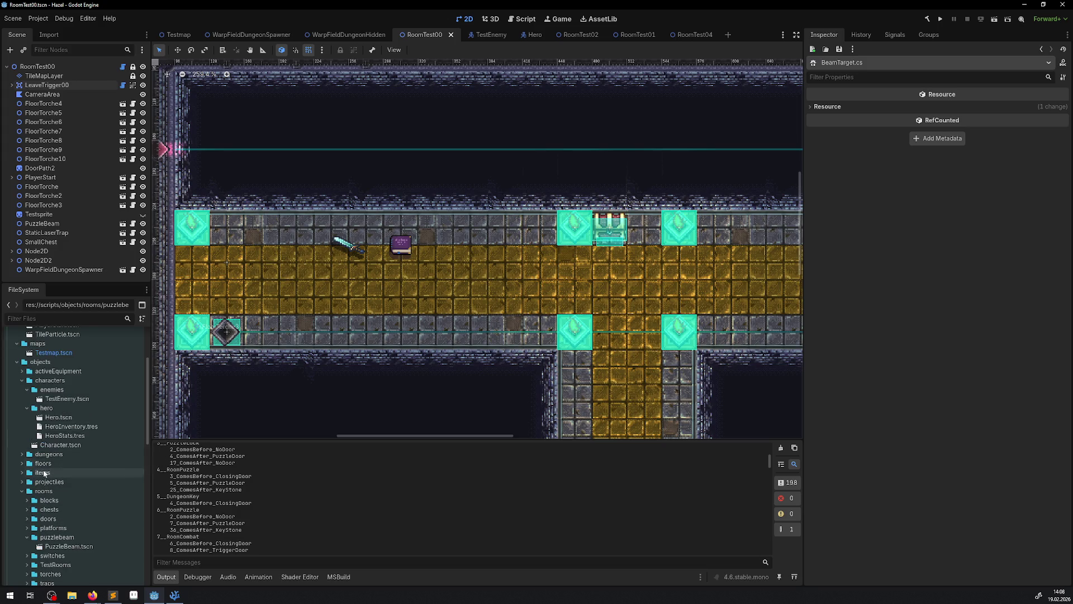
Step: Start a new BeamTarget scene in puzzlebeam using the copied class name, then cancel the dialog
right_click(61, 538)
mouse_move(125, 435)
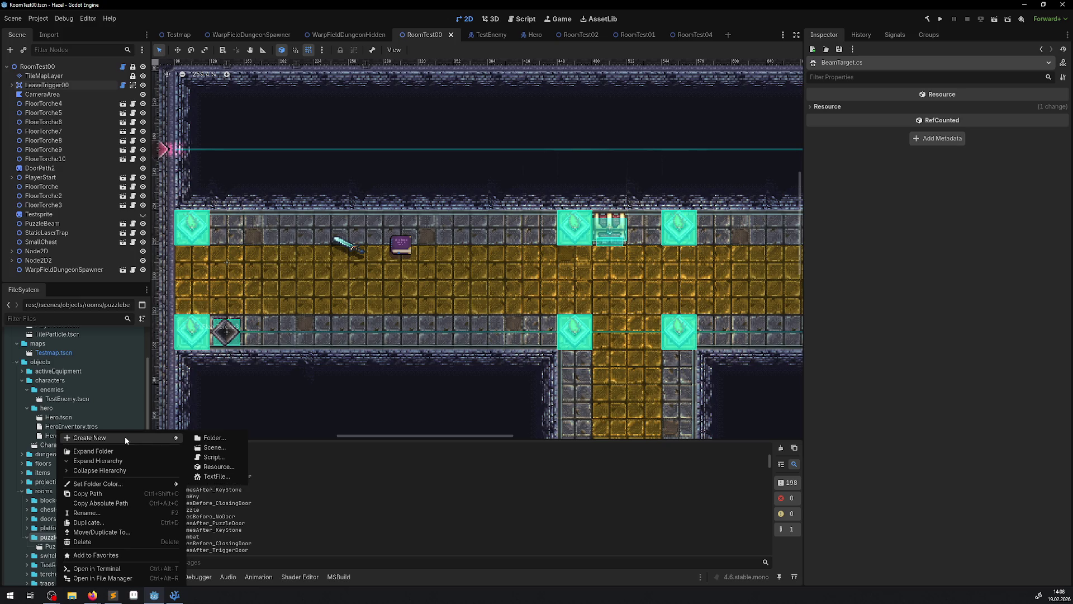
left_click(215, 449)
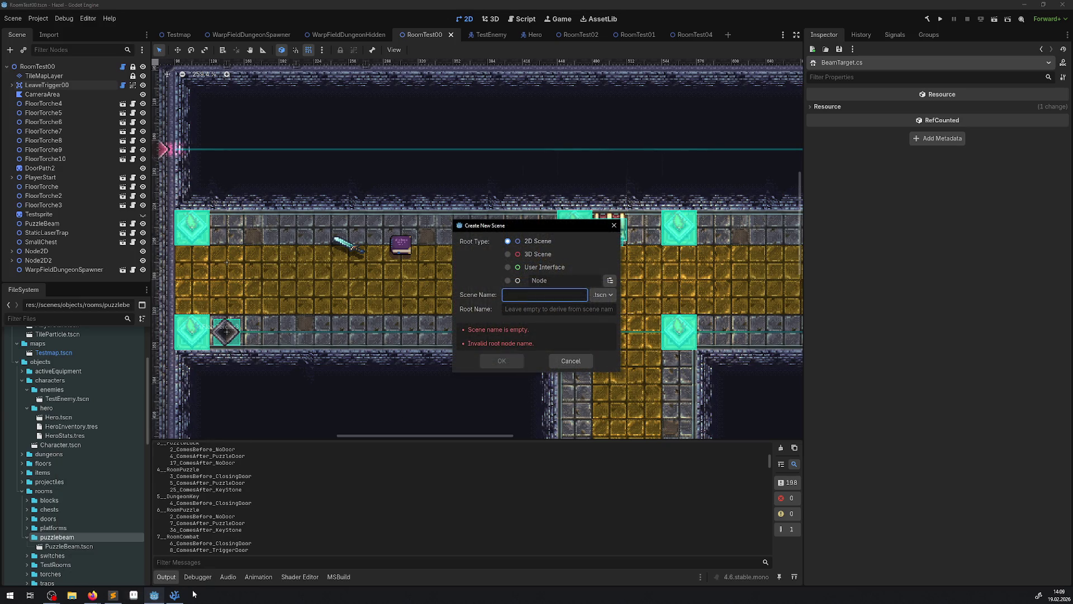
left_click(174, 595)
double_click(454, 107)
key("ctrl+c")
left_click(153, 595)
key("ctrl+v")
left_click(608, 281)
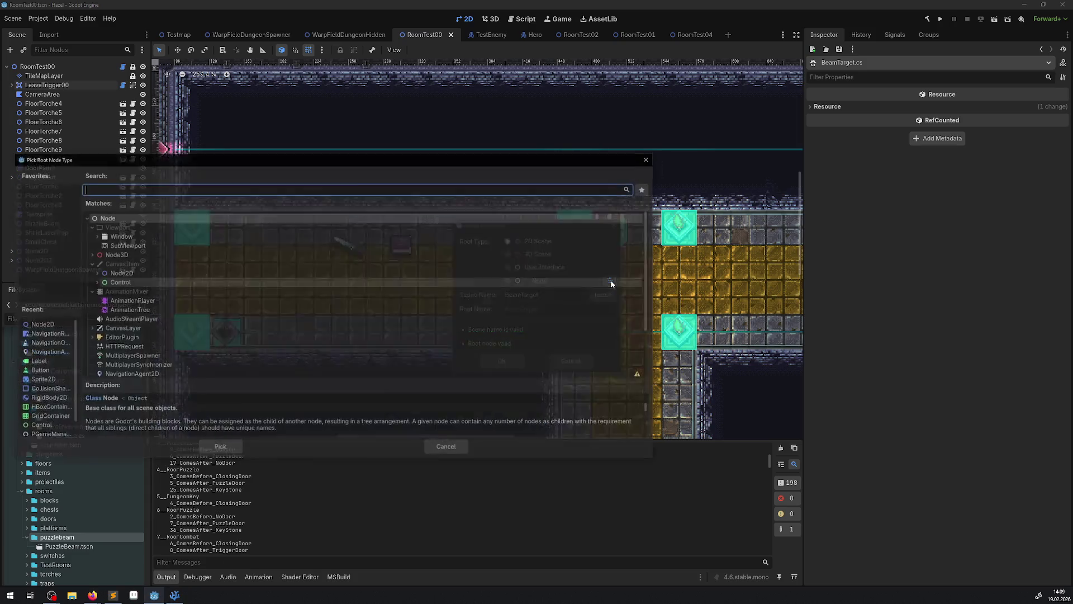
key("ctrl+v")
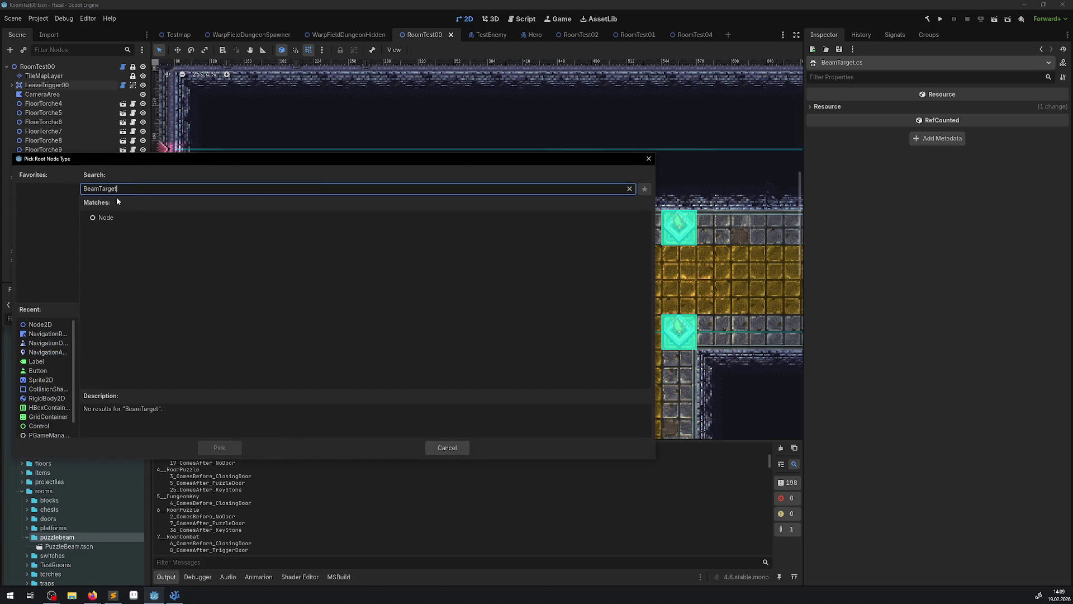
key("BackSpace")
left_click(647, 160)
key("Escape")
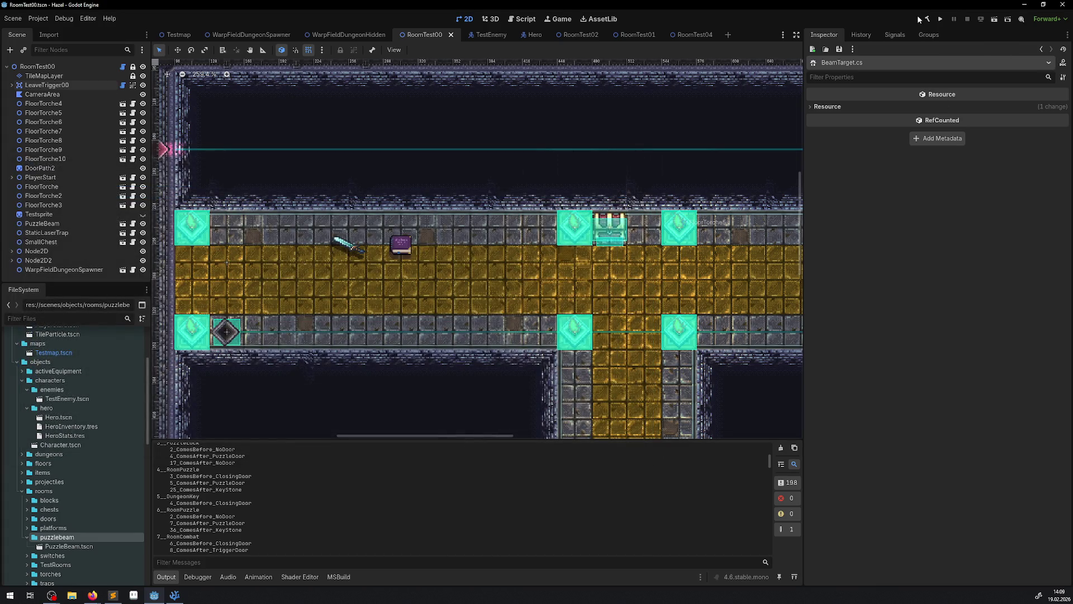
Step: Build the .NET project and create BeamTarget.tscn in puzzlebeam with a BeamTarget root node
left_click(925, 20)
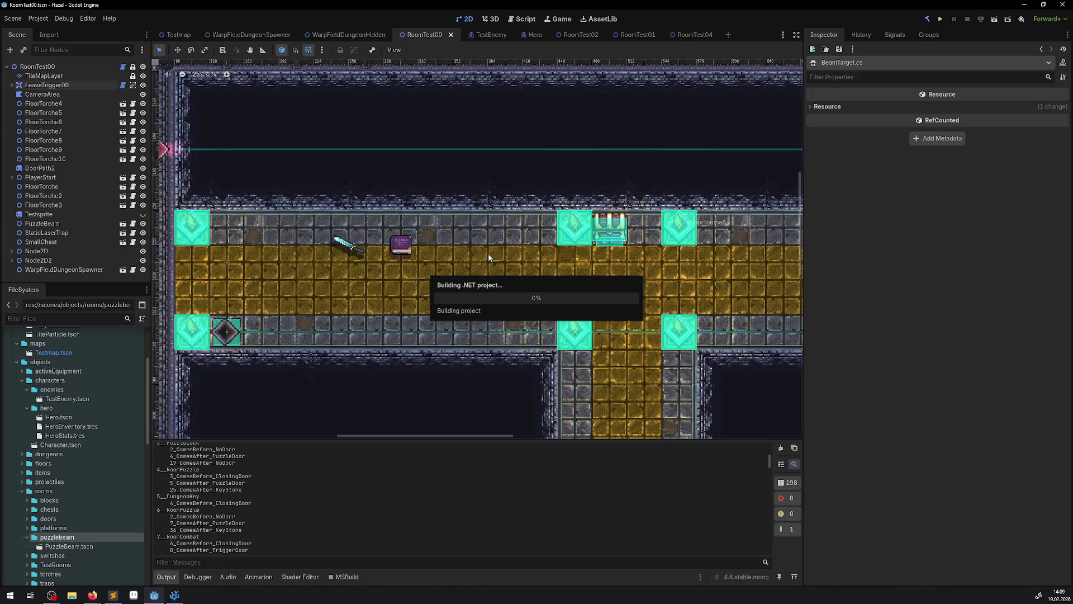
right_click(71, 538)
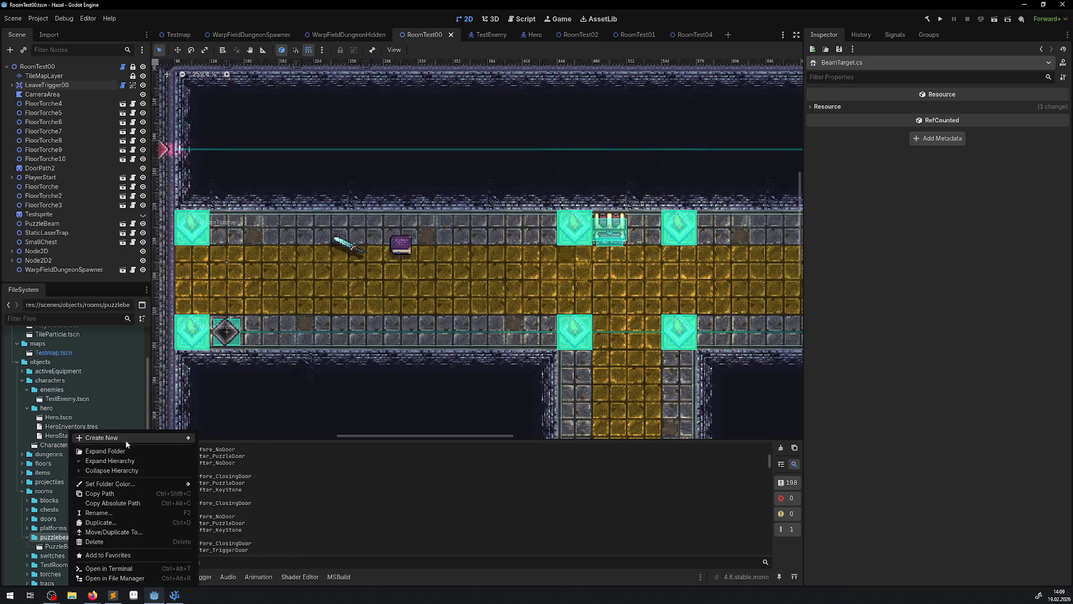
mouse_move(184, 438)
left_click(224, 447)
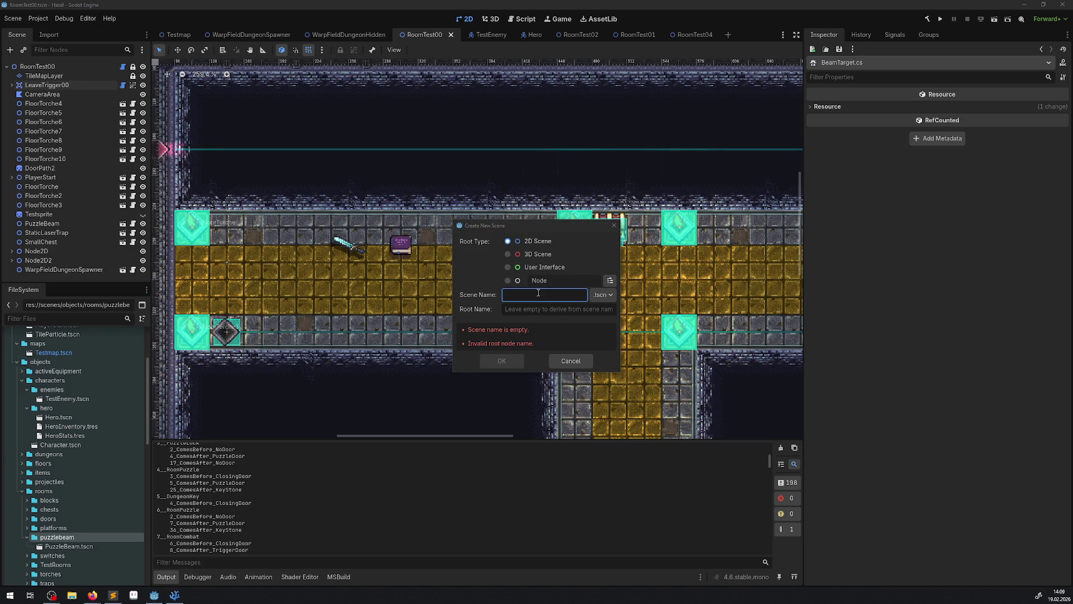
key("ctrl+v")
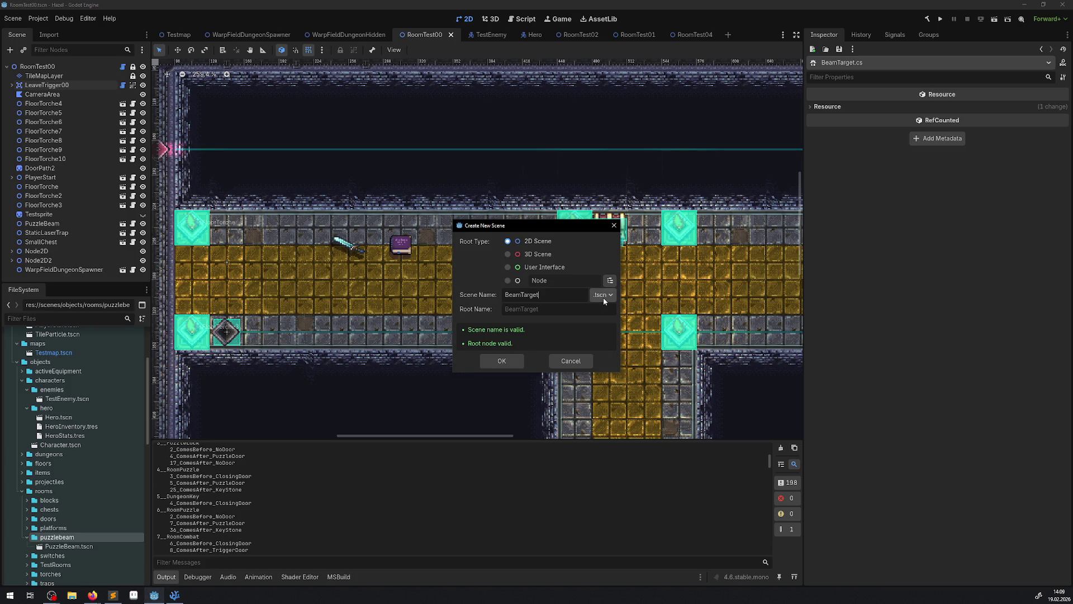
left_click(609, 281)
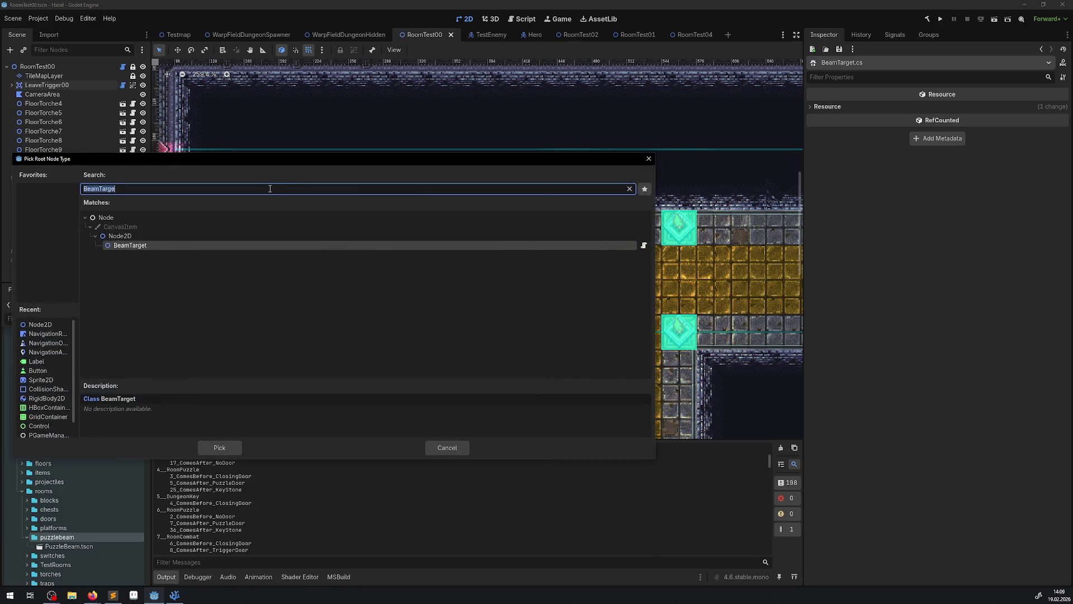
left_click(218, 447)
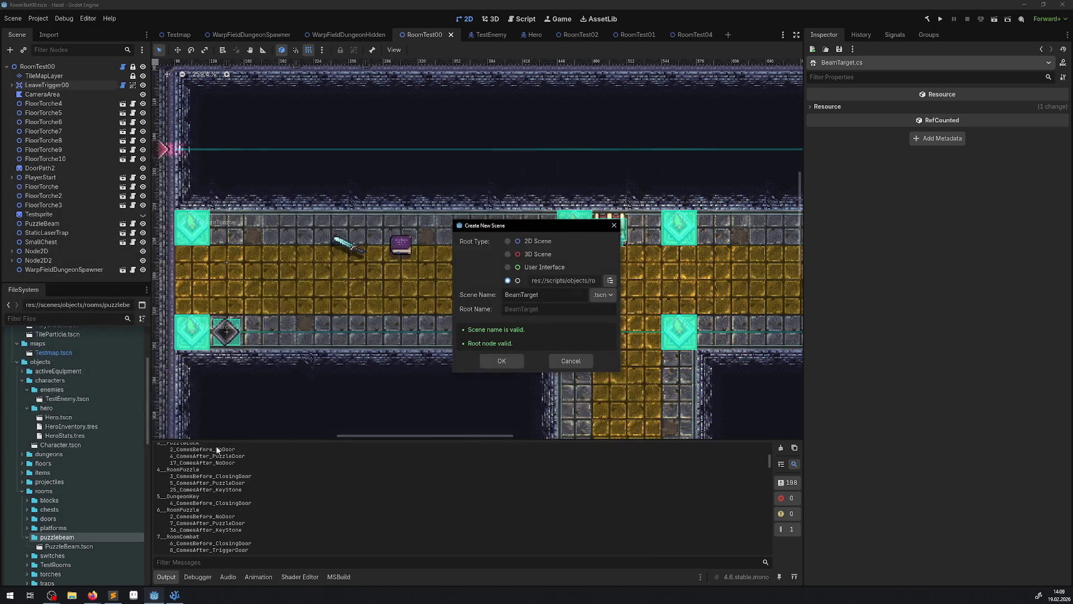
left_click(502, 358)
scroll(67, 503, "down", 10)
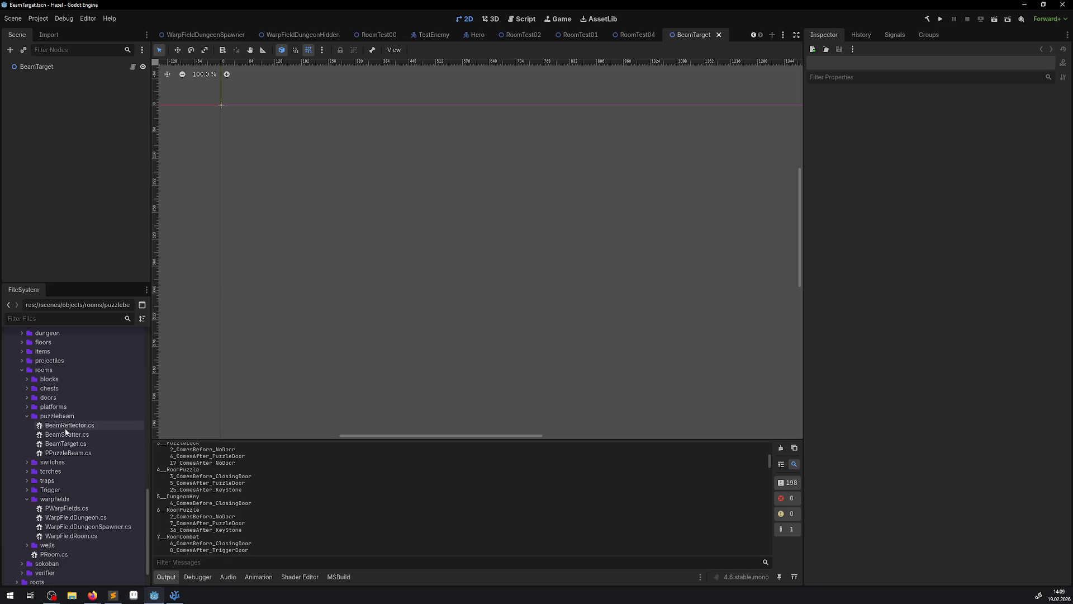
Step: Begin a new script in the puzzlebeam scripts folder inheriting BeamTarget, then cancel it
right_click(62, 416)
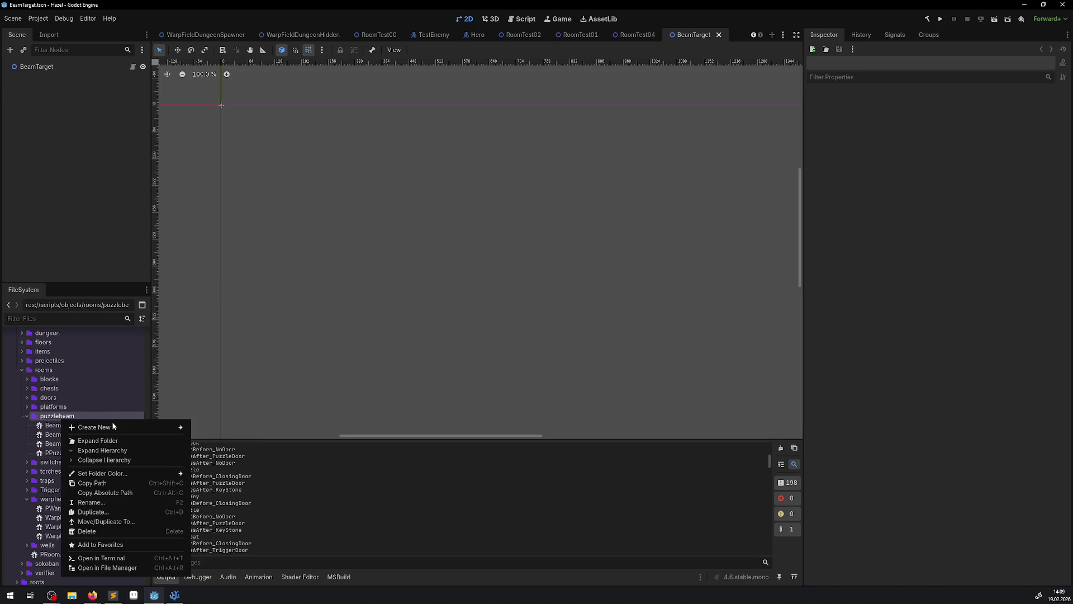
mouse_move(115, 427)
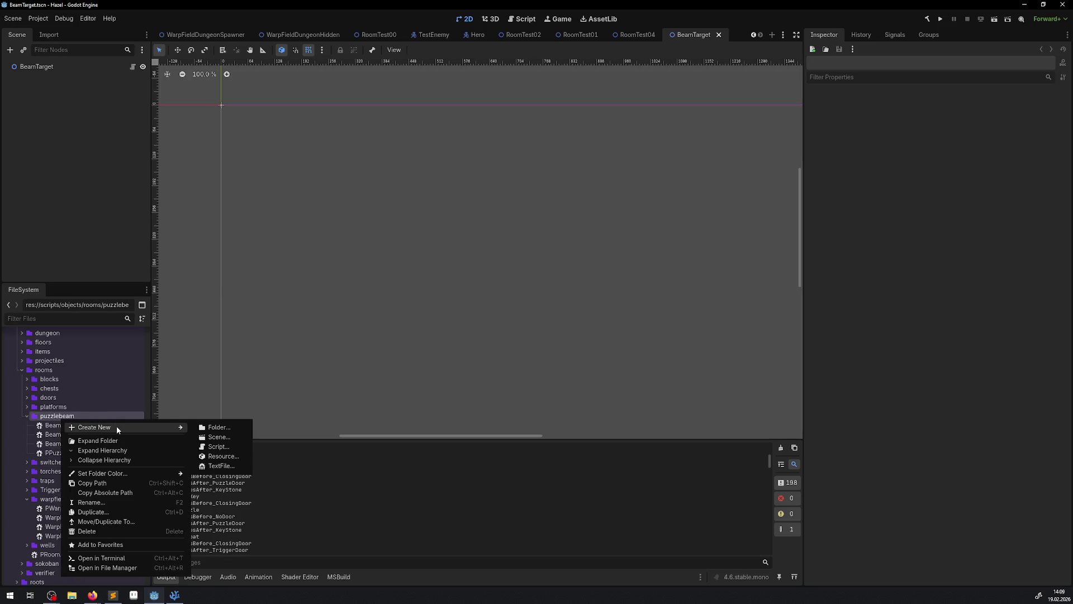
left_click(218, 446)
left_click(612, 235)
type("BeamTarget")
left_click(150, 256)
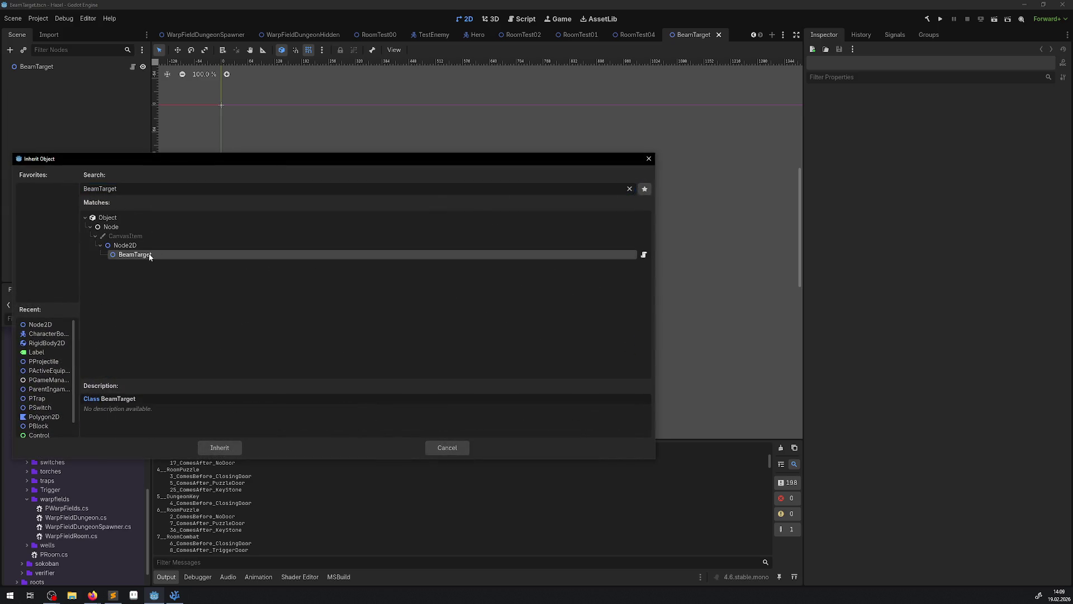
double_click(150, 255)
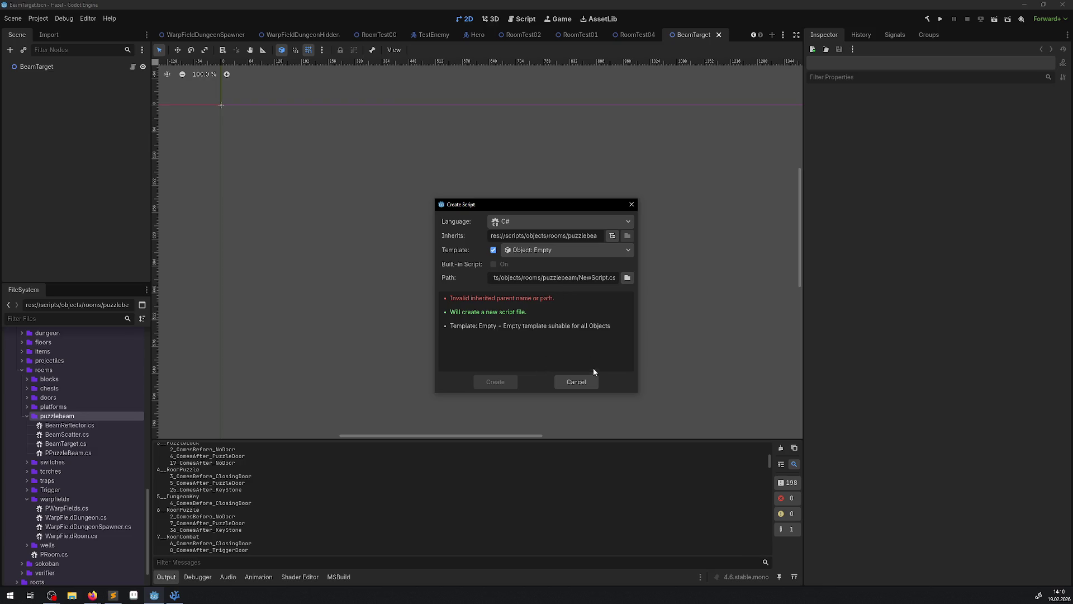
left_click(578, 382)
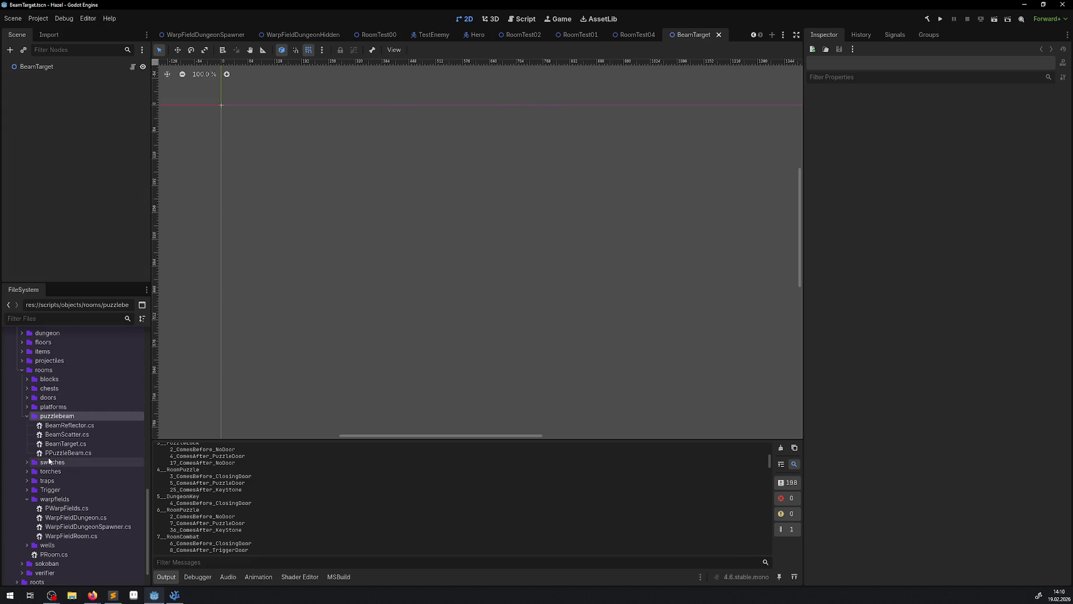
scroll(92, 420, "up", 5)
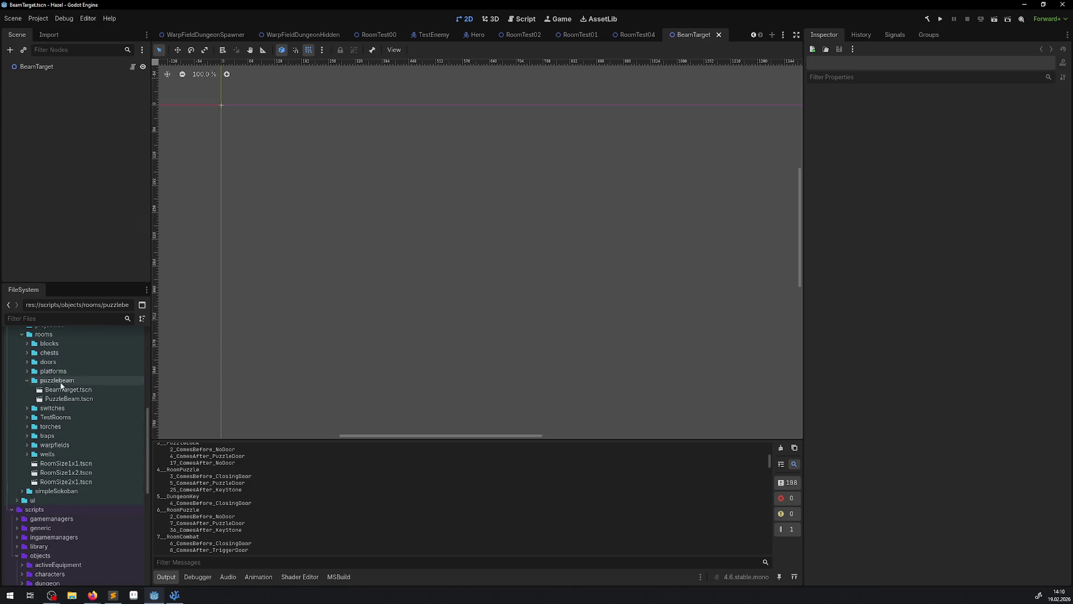
Step: Select the BeamTarget root node and copy the BeamScatter class name from BeamScatter.cs
left_click(35, 67)
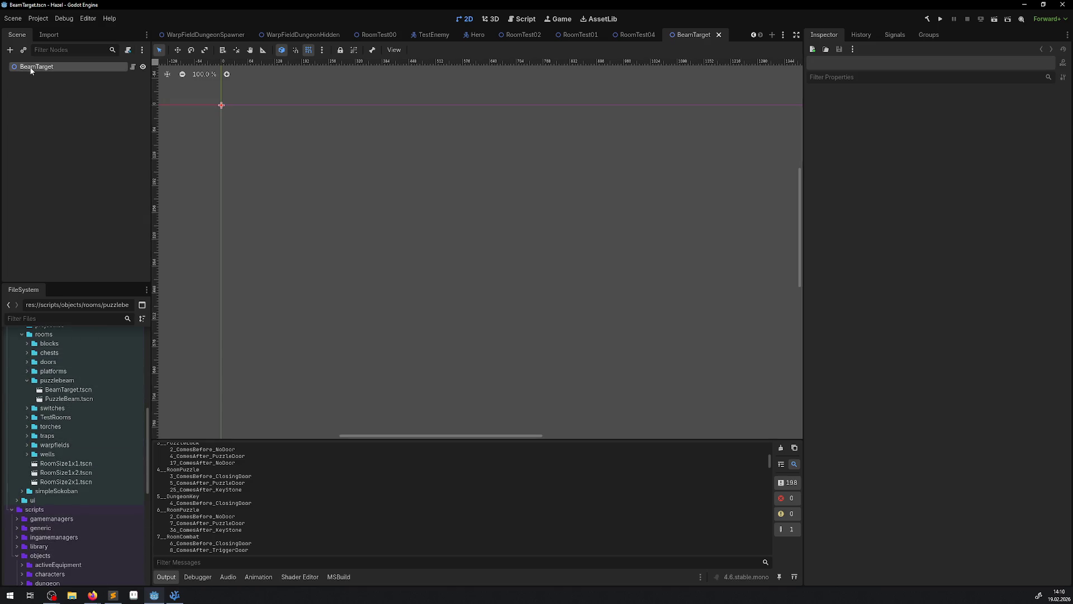
left_click(149, 597)
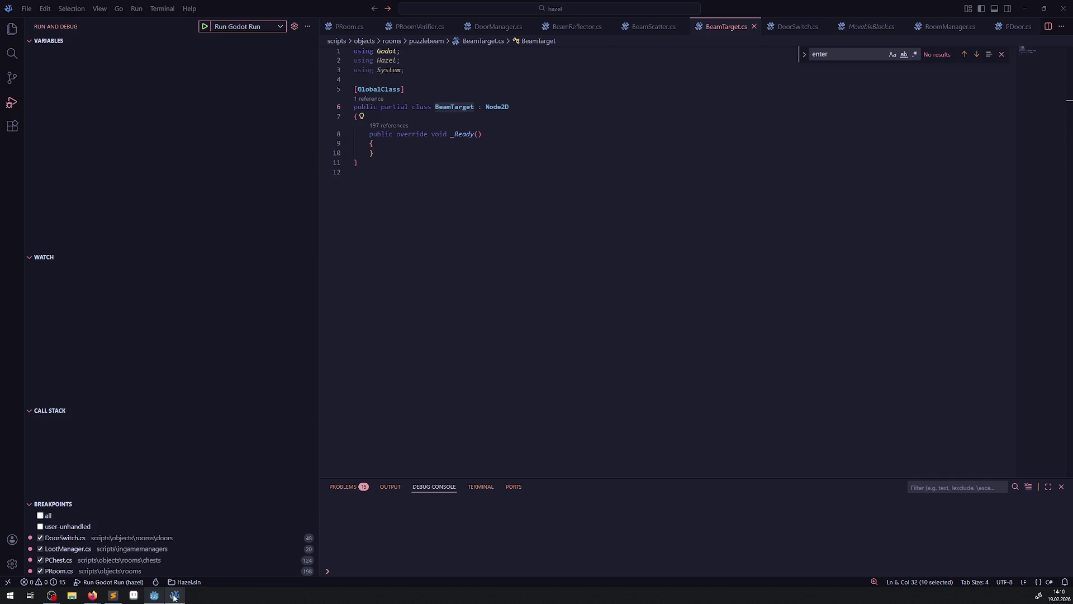
left_click(654, 26)
double_click(456, 107)
key("ctrl+c")
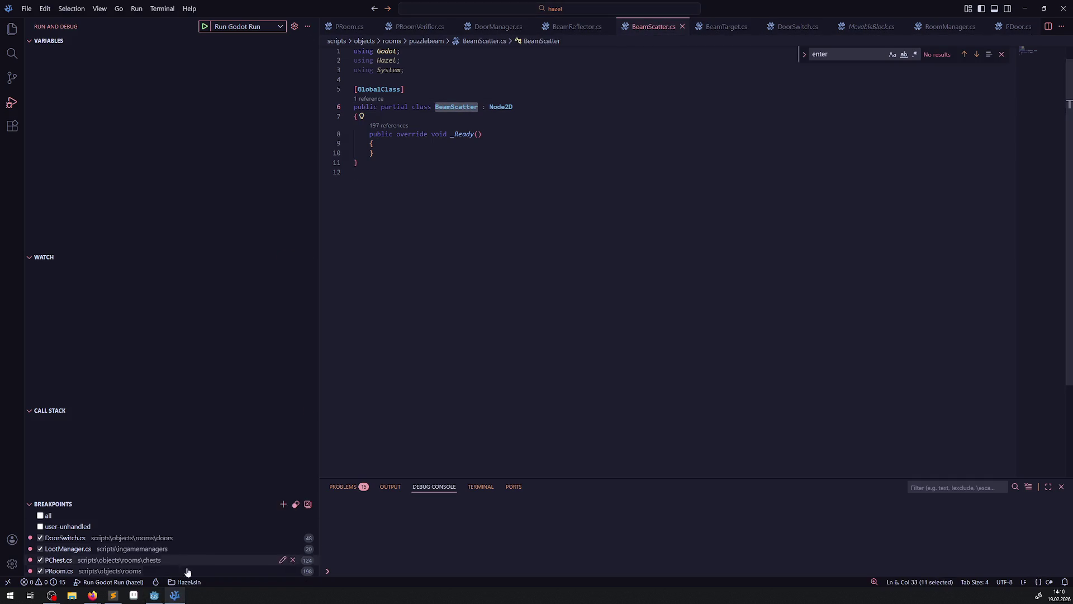
key("alt+Tab")
right_click(57, 384)
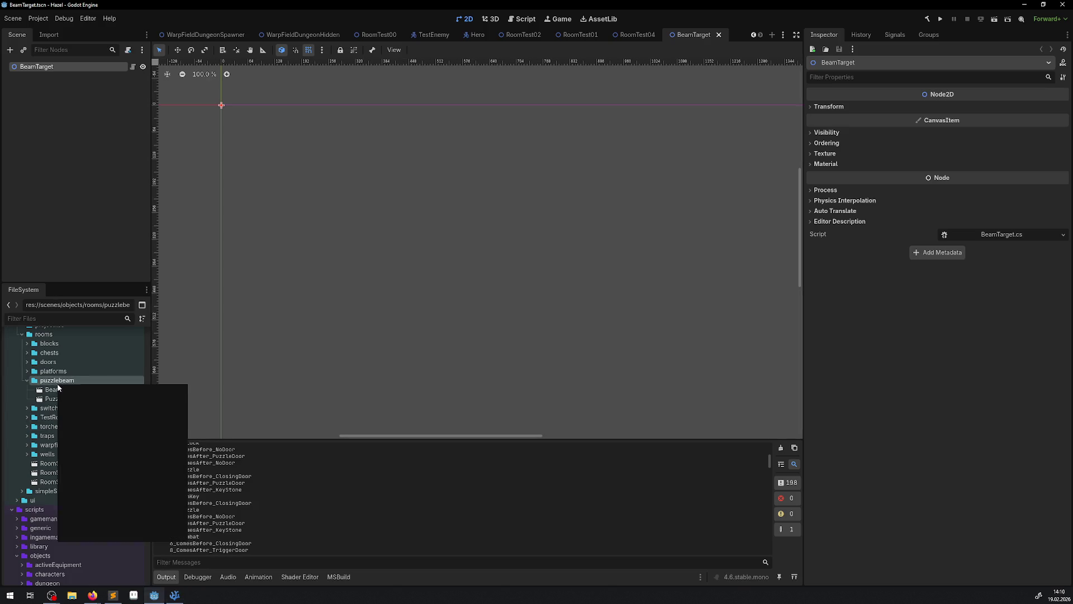
Step: Create BeamScatter.tscn in puzzlebeam with a BeamScatter root node
mouse_move(79, 392)
left_click(215, 402)
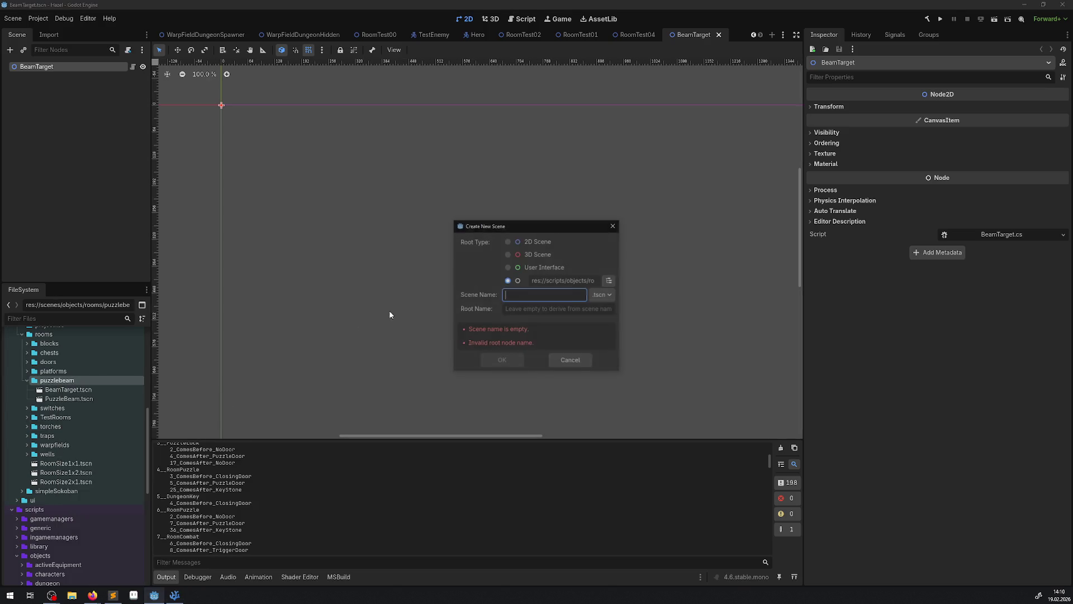
key("ctrl+v")
left_click(610, 281)
key("ctrl+v")
left_click(219, 449)
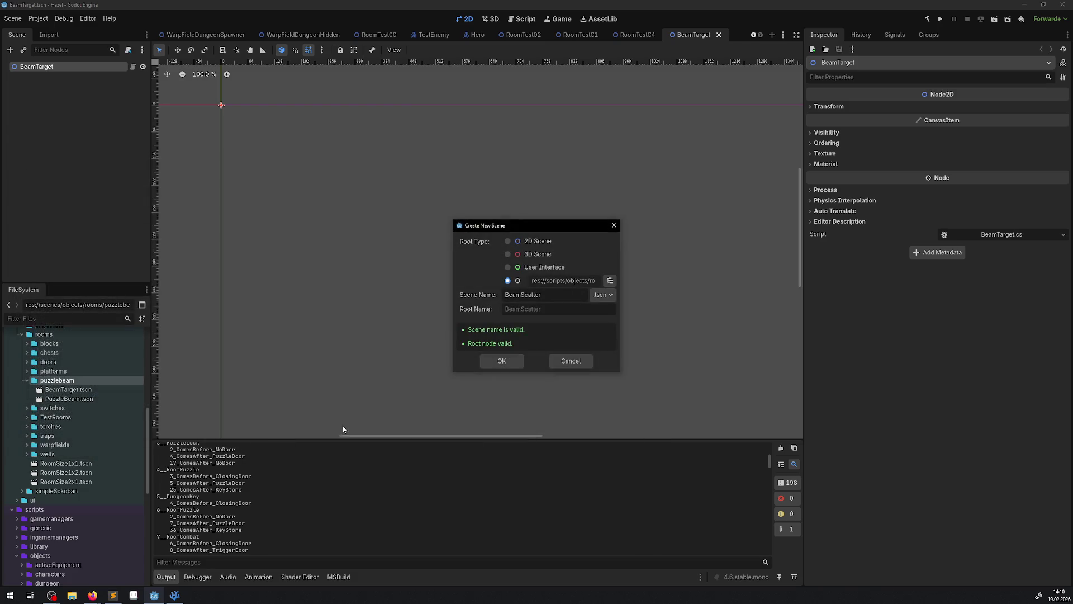
left_click(502, 362)
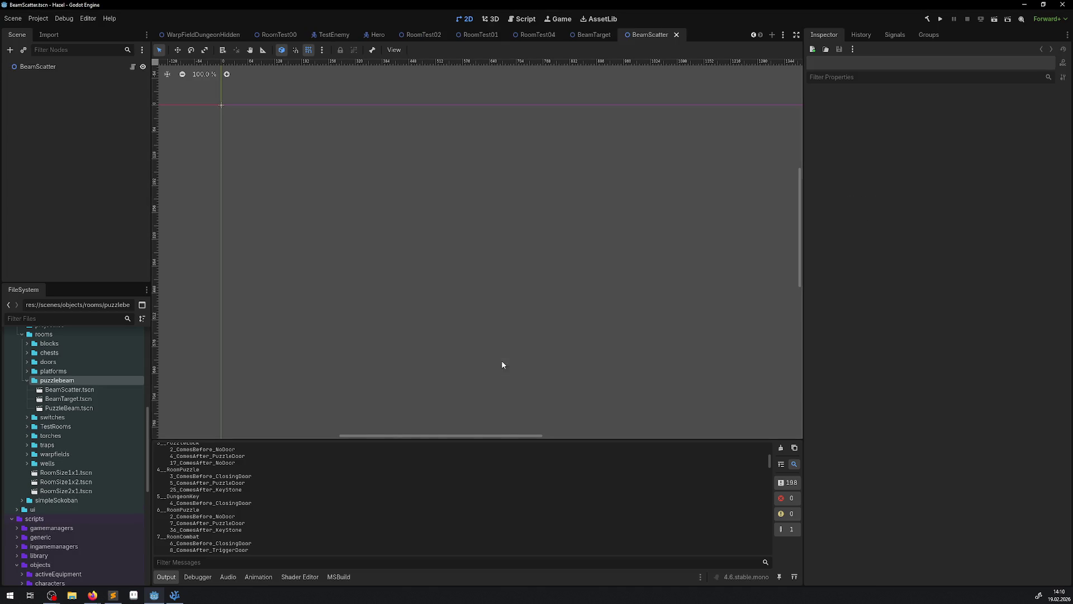
left_click(174, 596)
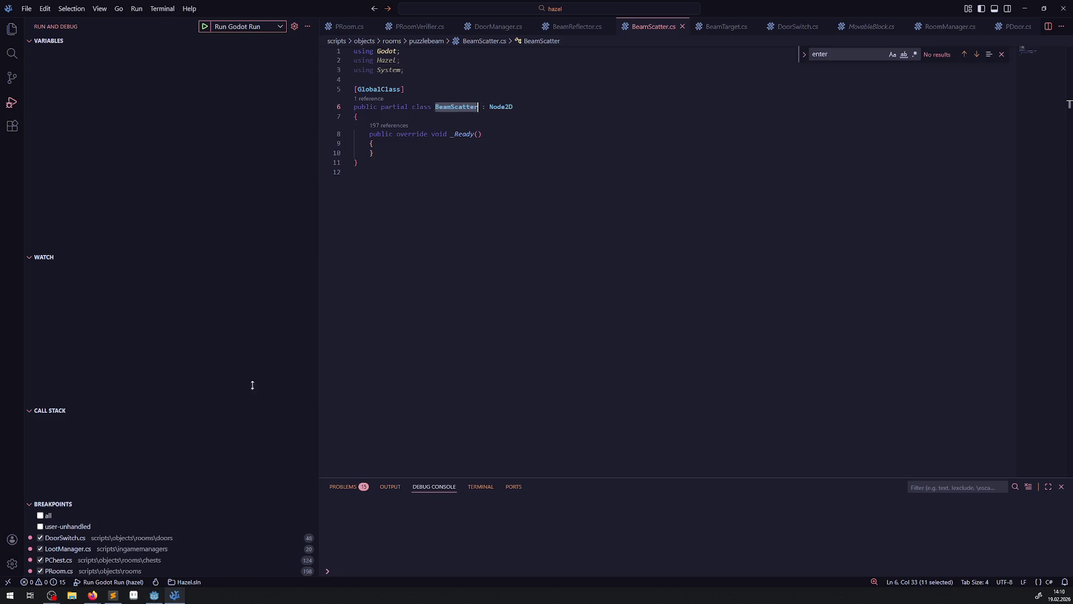
Step: Copy the BeamReflector class name from line 6 of BeamReflector.cs and go back to Godot
left_click(573, 26)
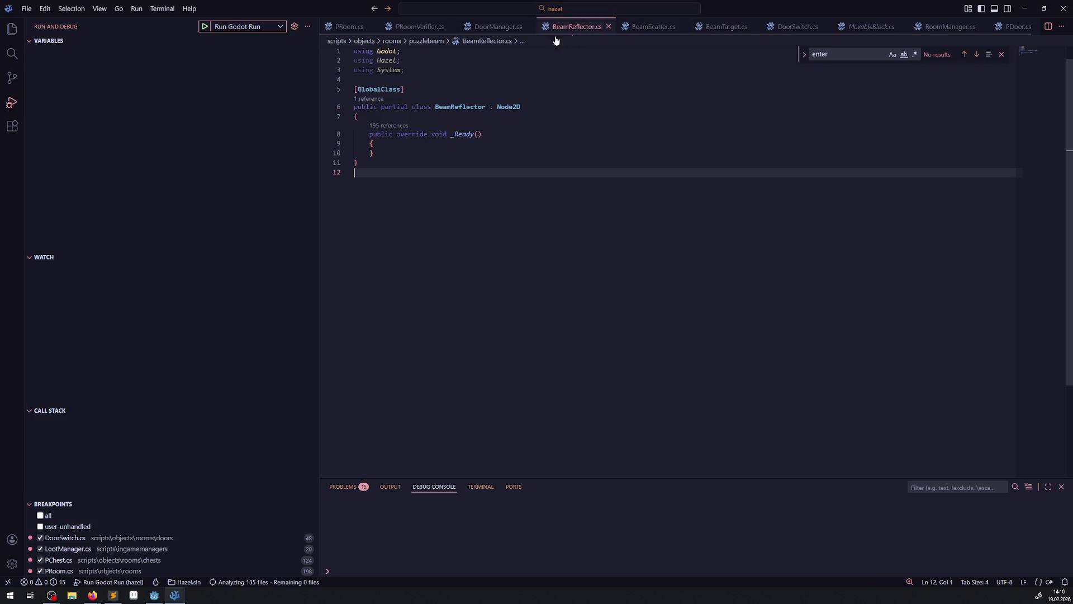
double_click(460, 106)
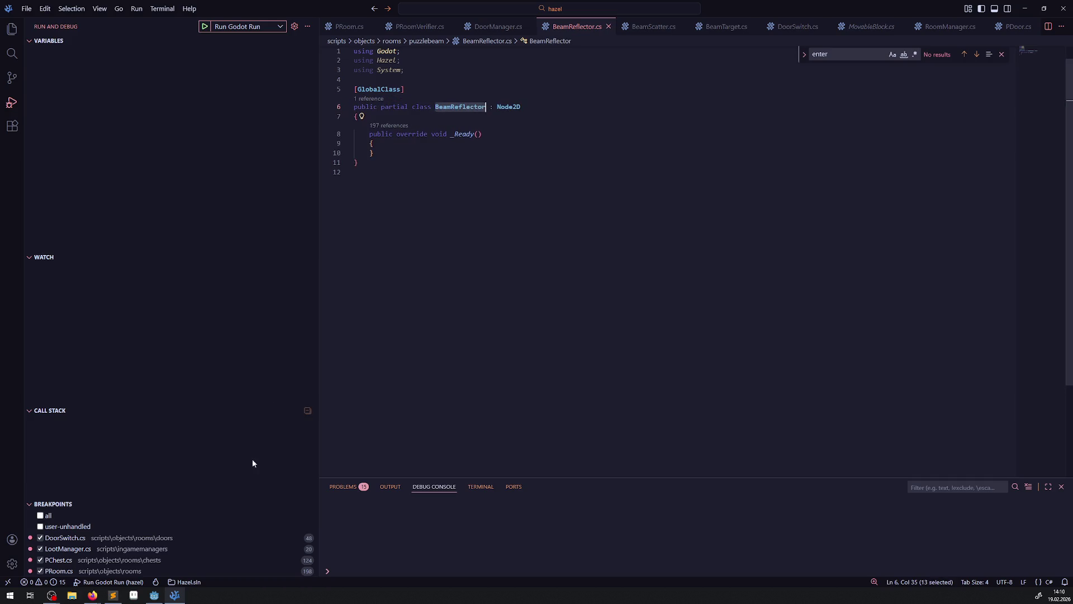
left_click(155, 595)
right_click(57, 381)
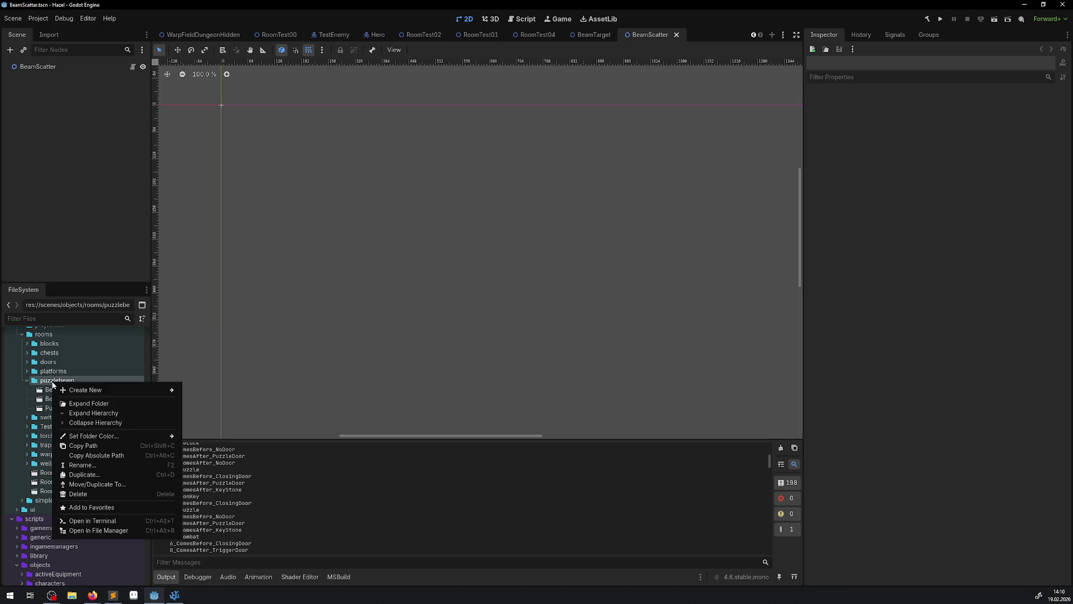
Step: Create BeamReflector.tscn in puzzlebeam with a BeamReflector root node, then rebuild the project
mouse_move(112, 390)
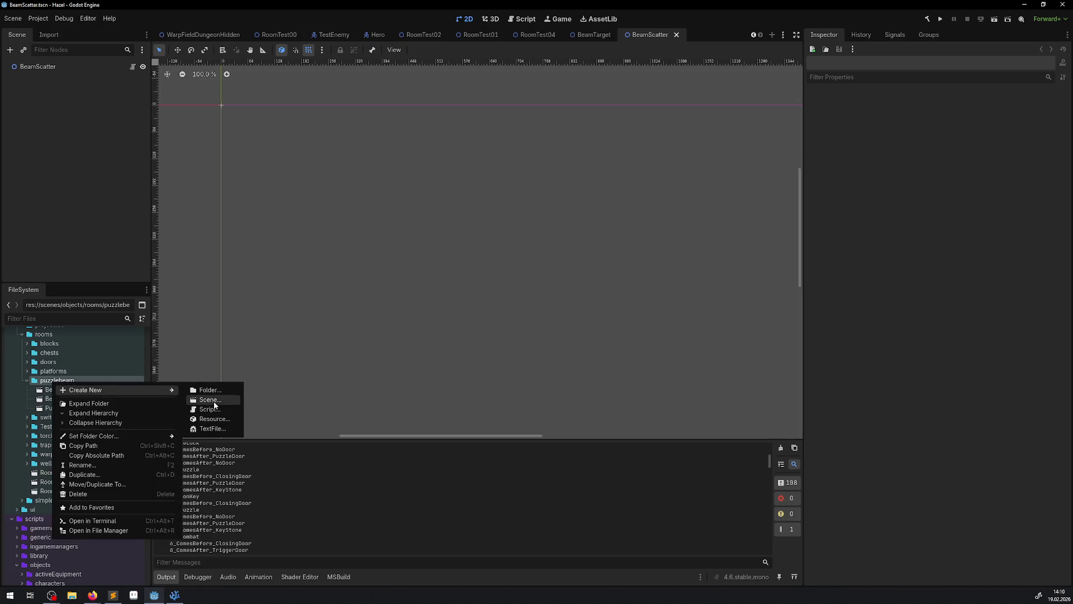
left_click(214, 400)
type("BeamReflector")
left_click(610, 281)
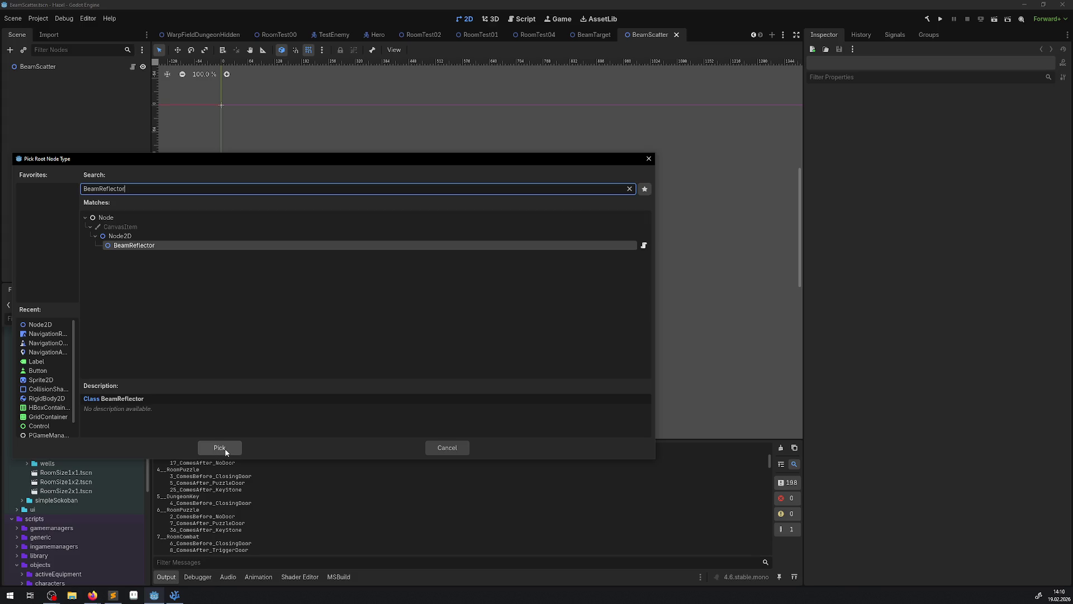
left_click(229, 448)
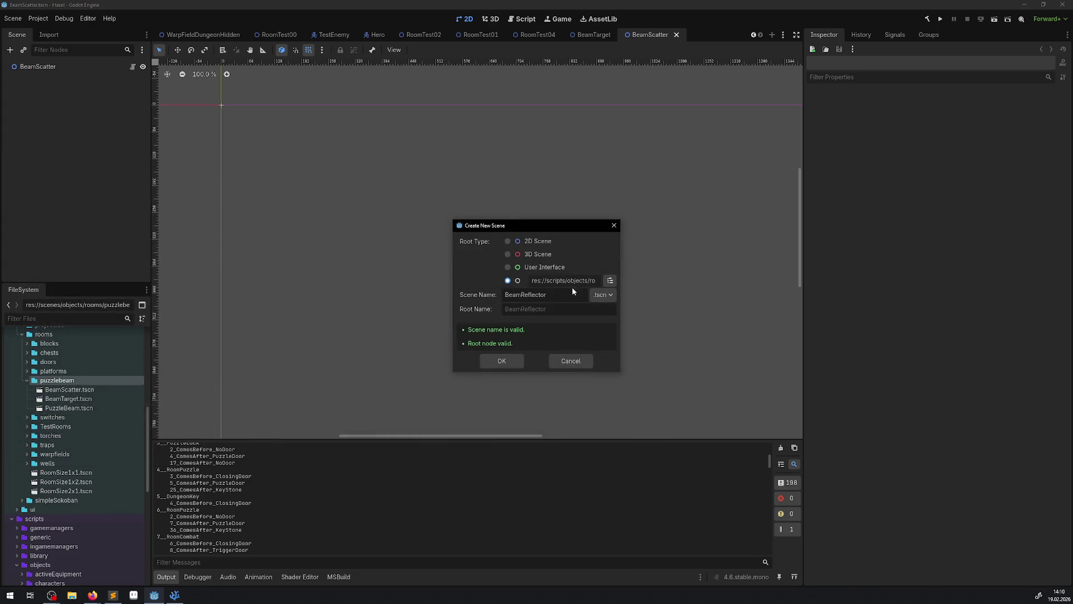
left_click(502, 363)
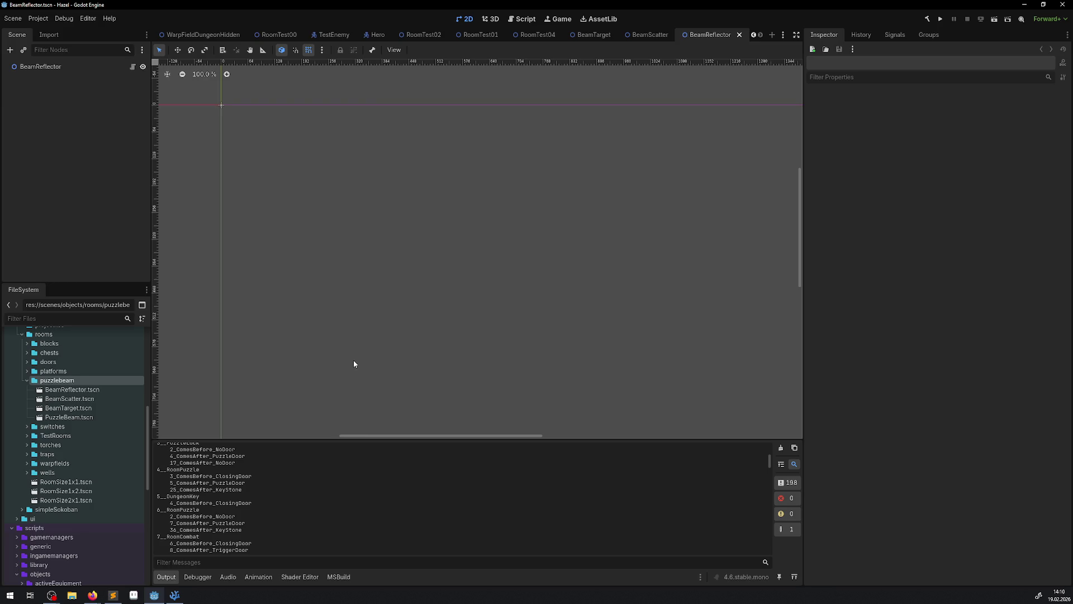
left_click(928, 19)
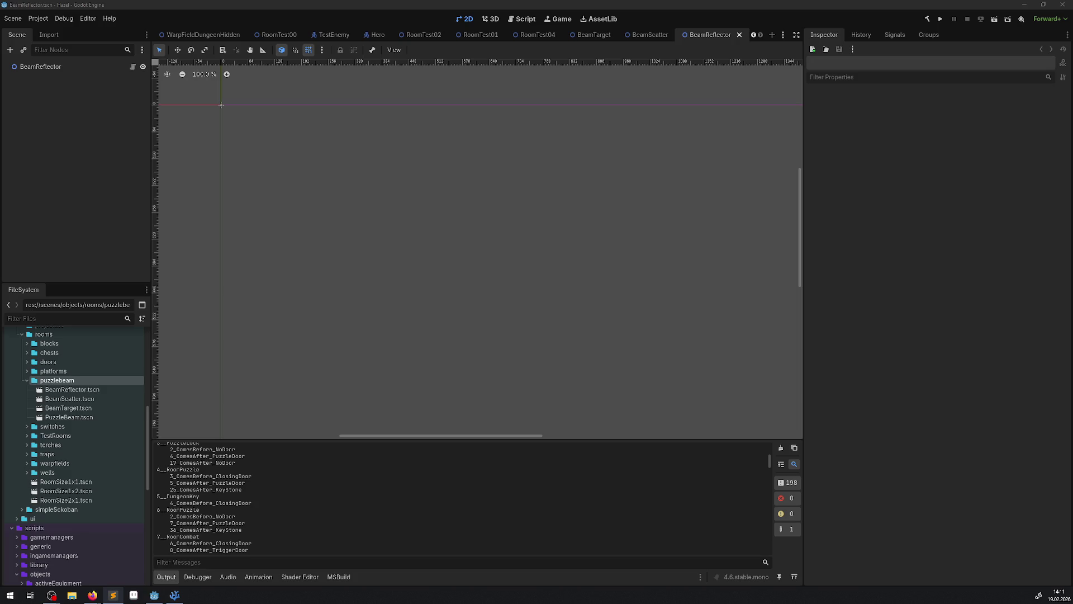
Step: Switch to RoomTest01, collapse puzzlebeam and expand the TestRooms folder
left_click(481, 34)
scroll(501, 230, "down", 3)
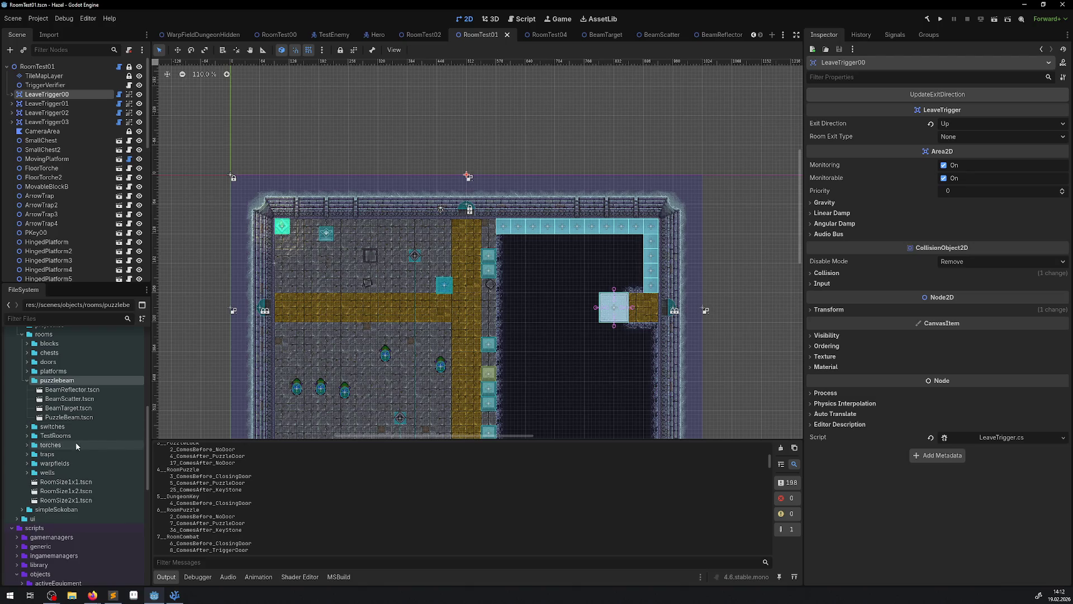
scroll(85, 445, "down", 10)
scroll(83, 475, "up", 8)
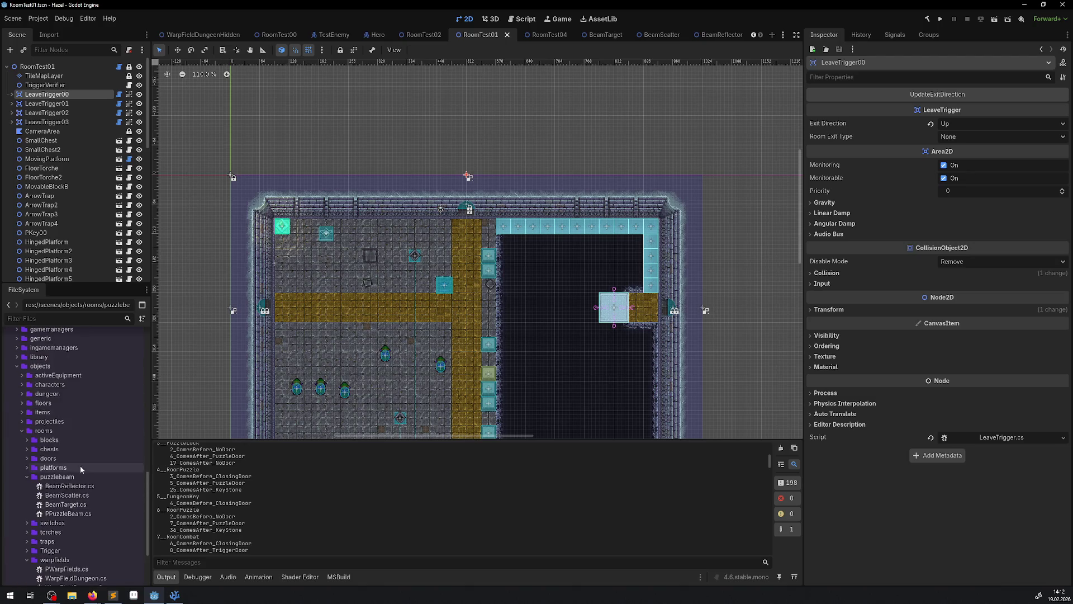
scroll(67, 494, "up", 2)
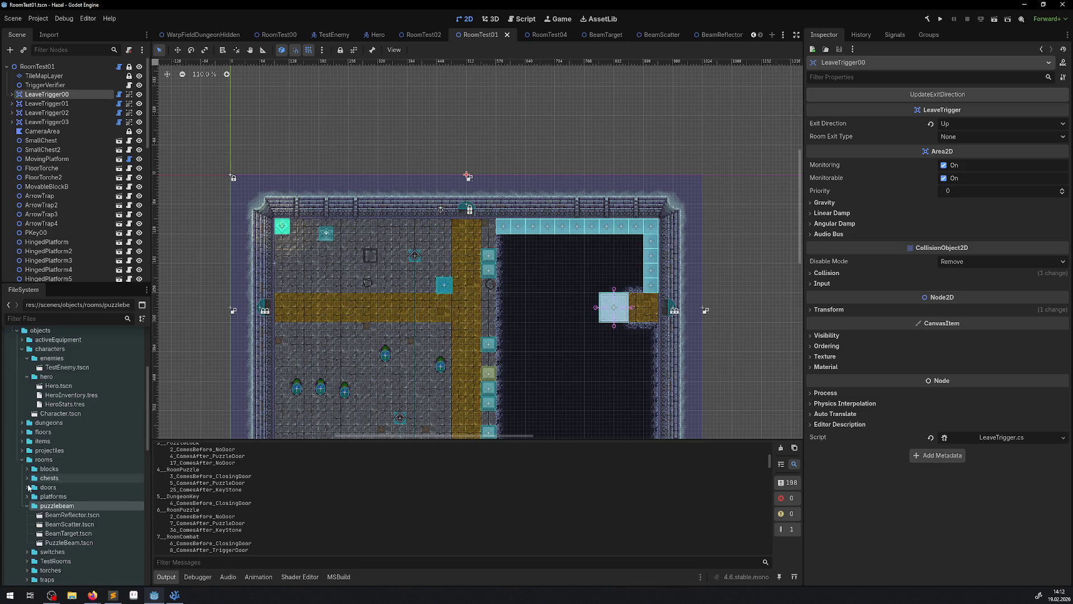
left_click(26, 505)
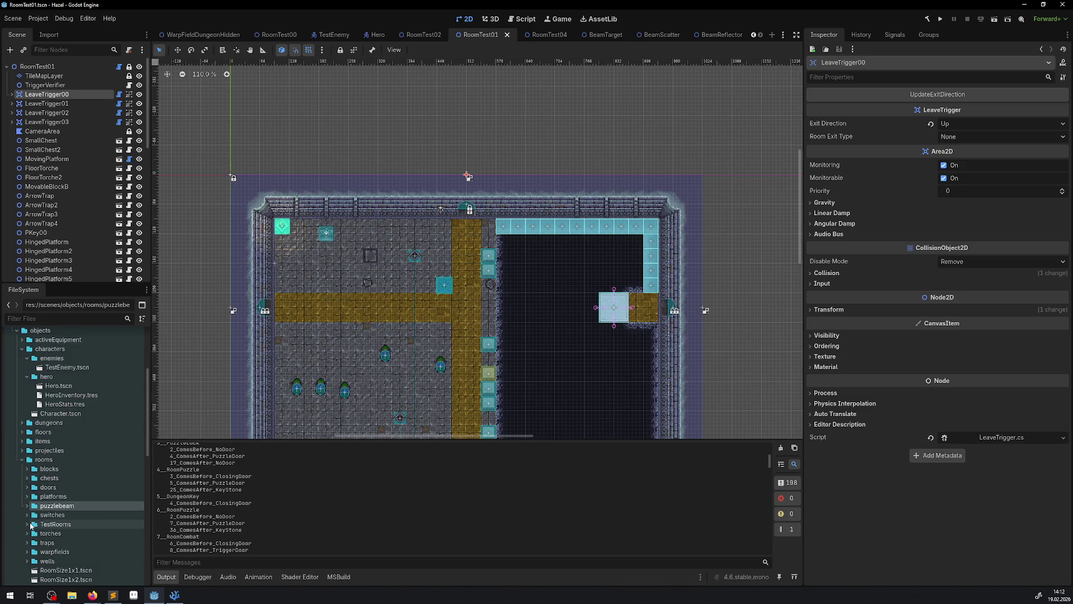
left_click(28, 525)
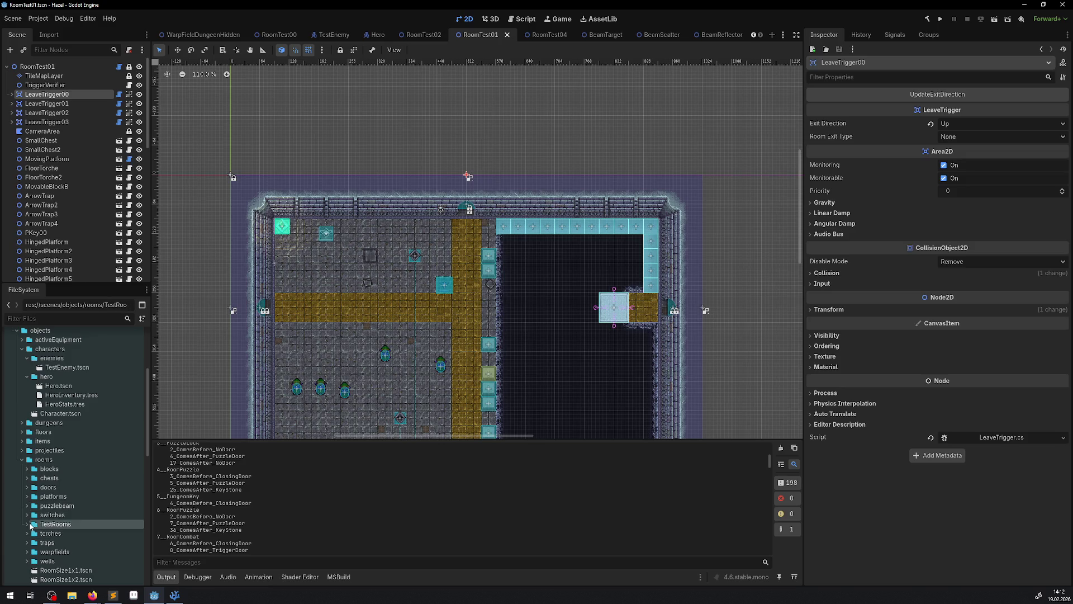
double_click(74, 525)
Step: Undo an accidental paste and open RoomTest14.tscn from TestRooms
scroll(76, 475, "down", 3)
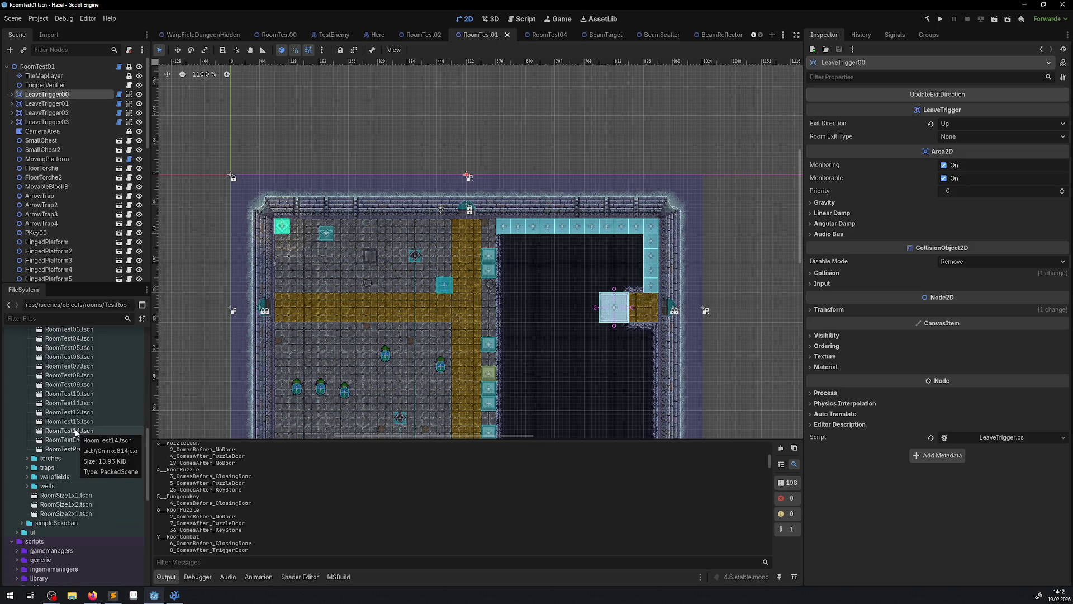
left_click(77, 432)
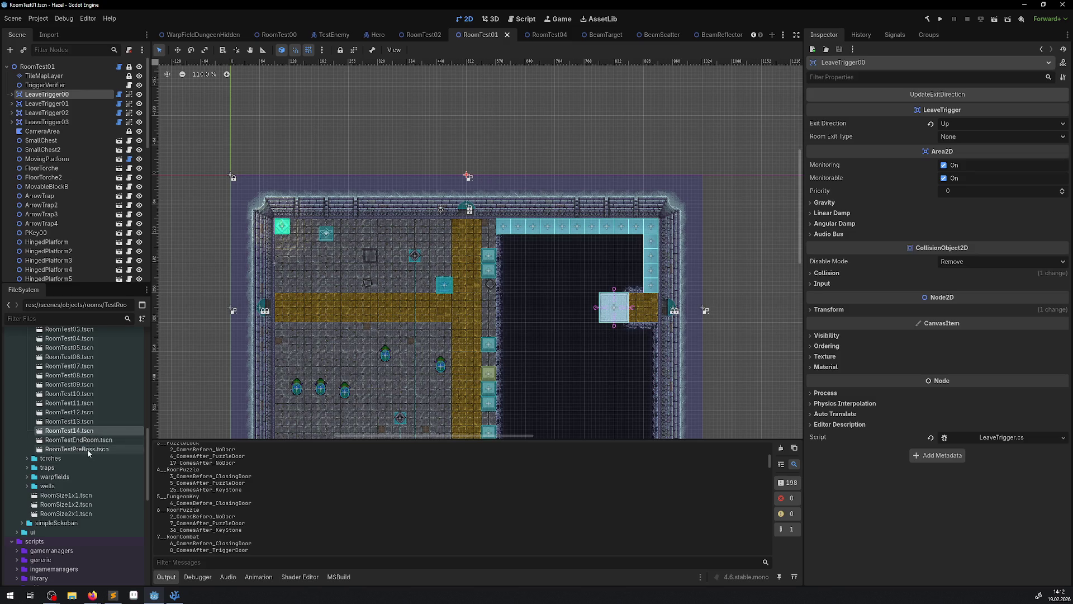
left_click(89, 451)
key("ctrl+v")
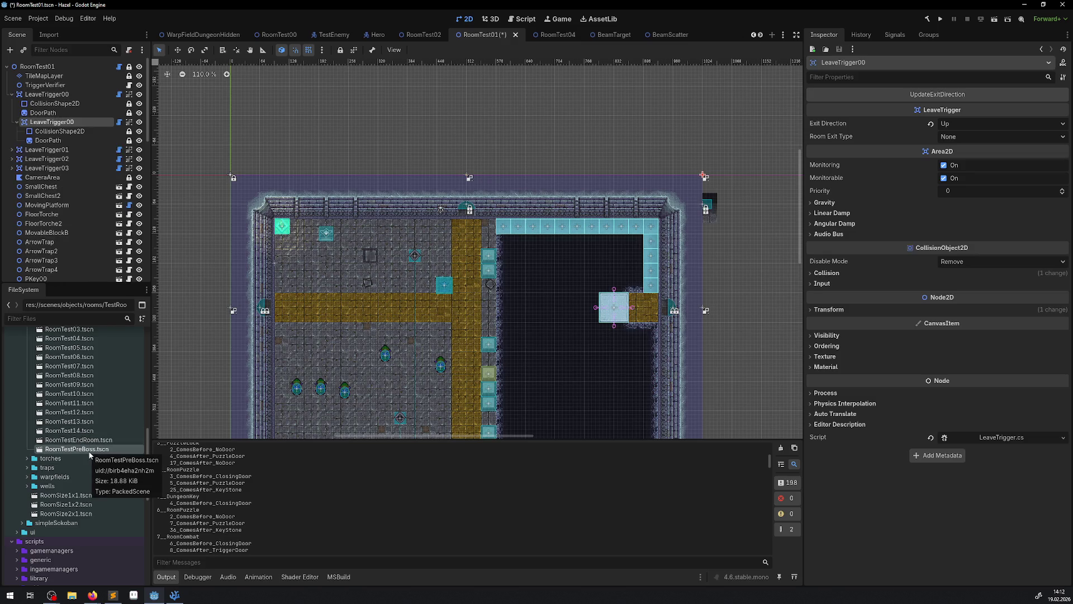
key("ctrl+z")
left_click(74, 444)
left_click(78, 432)
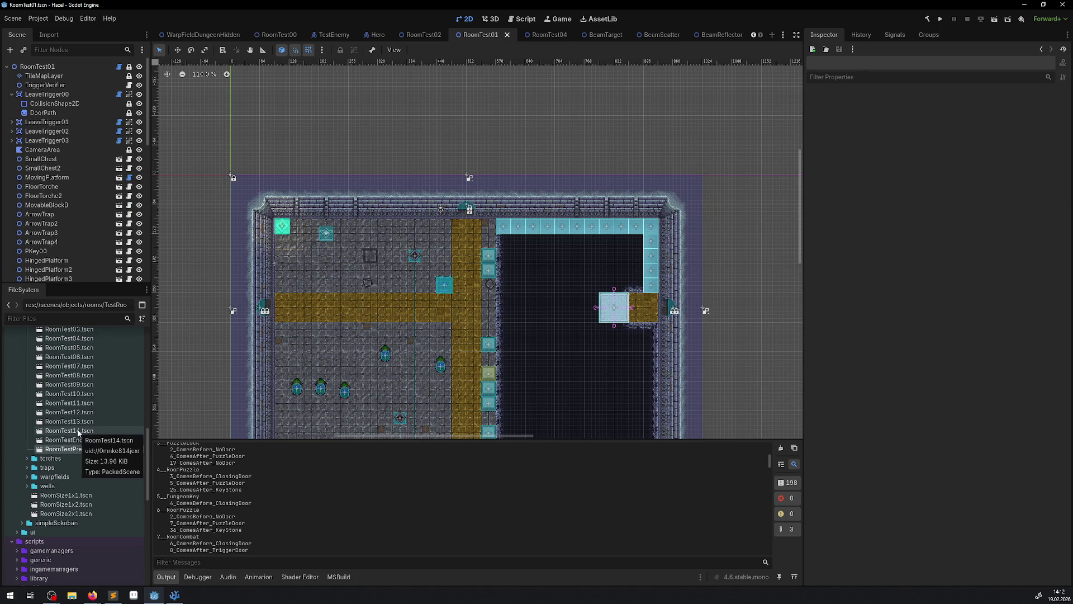
Step: Duplicate RoomTest14.tscn as RoomTest15.tscn
right_click(79, 431)
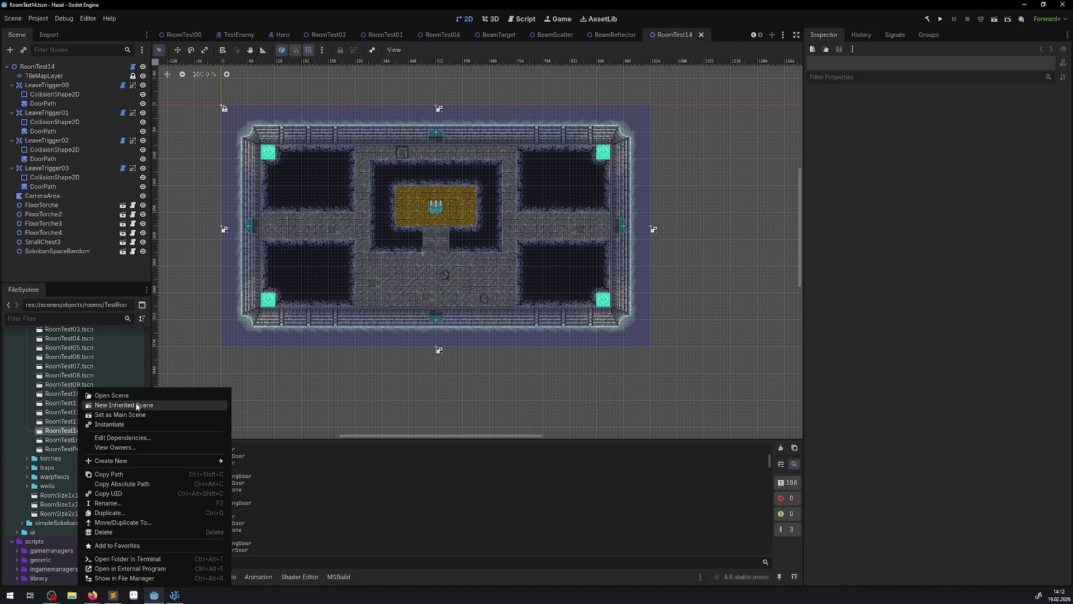
left_click(122, 513)
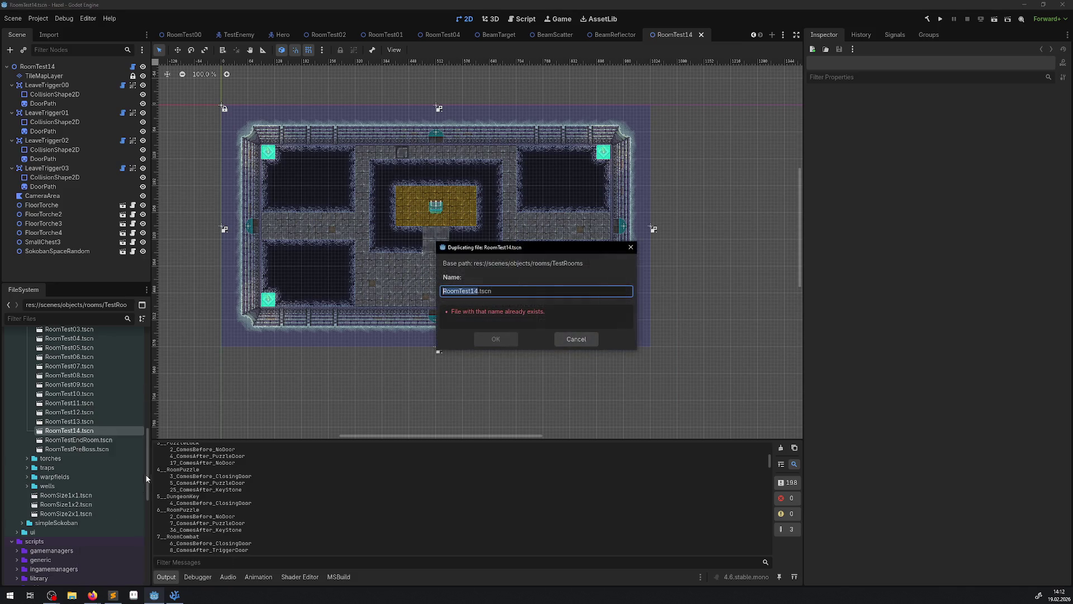
key("Right")
key("BackSpace")
type("5")
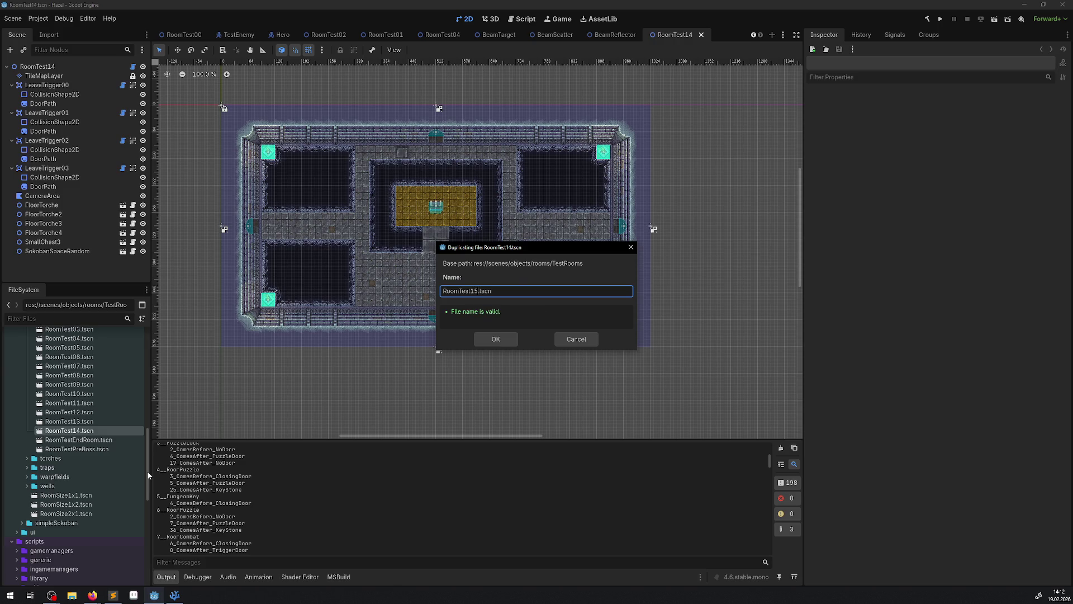
key("Return")
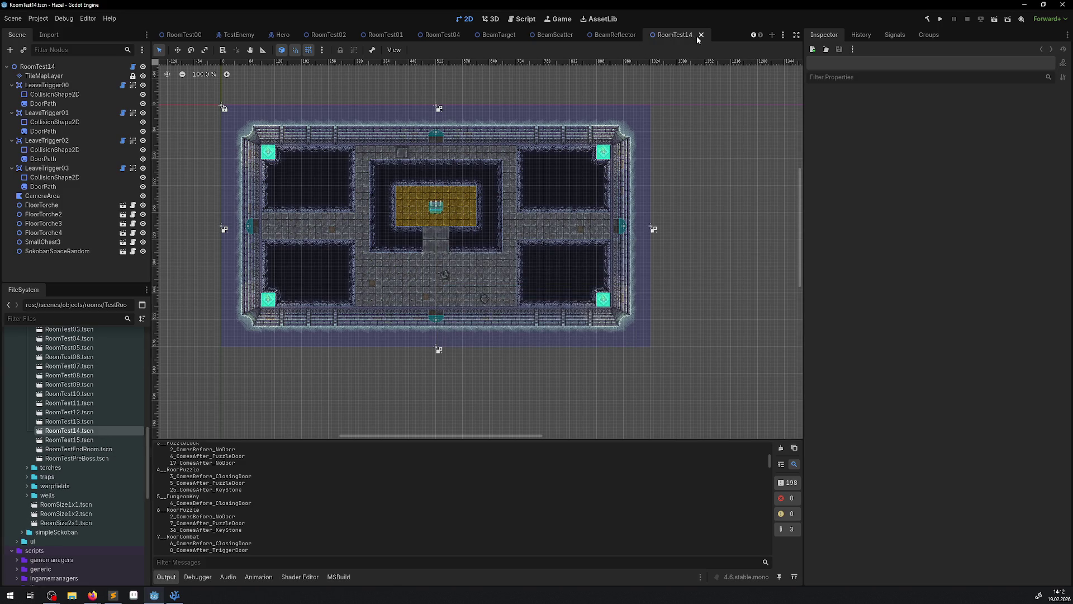
Step: Close the RoomTest, BeamTarget, BeamScatter and BeamReflector scene tabs, then open RoomTest15.tscn
left_click(700, 35)
left_click(677, 35)
left_click(621, 36)
left_click(598, 37)
left_click(606, 36)
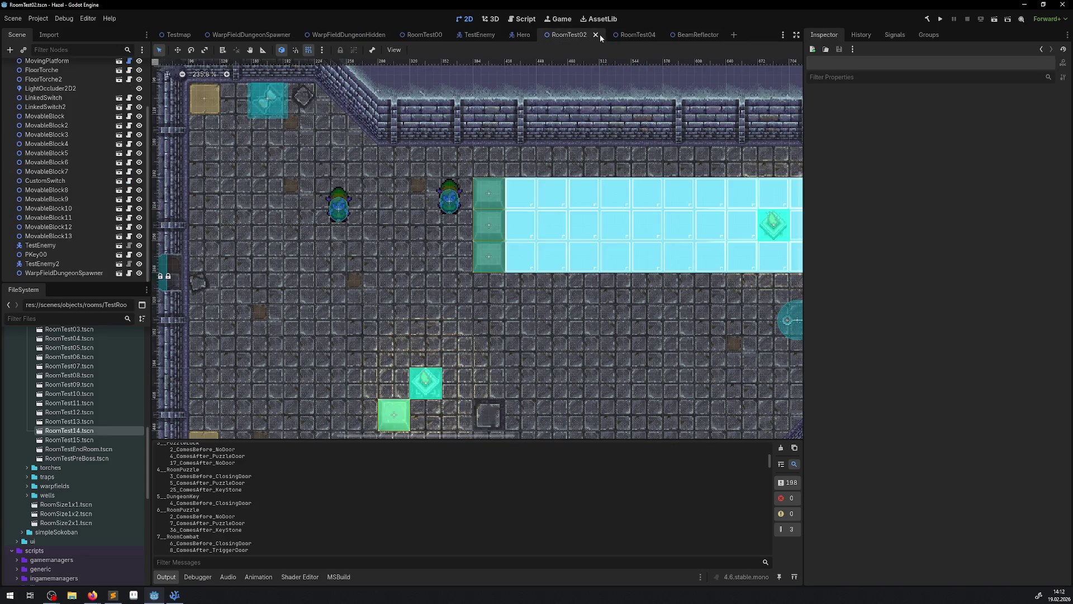
left_click(599, 35)
left_click(599, 35)
left_click(599, 35)
left_click(605, 35)
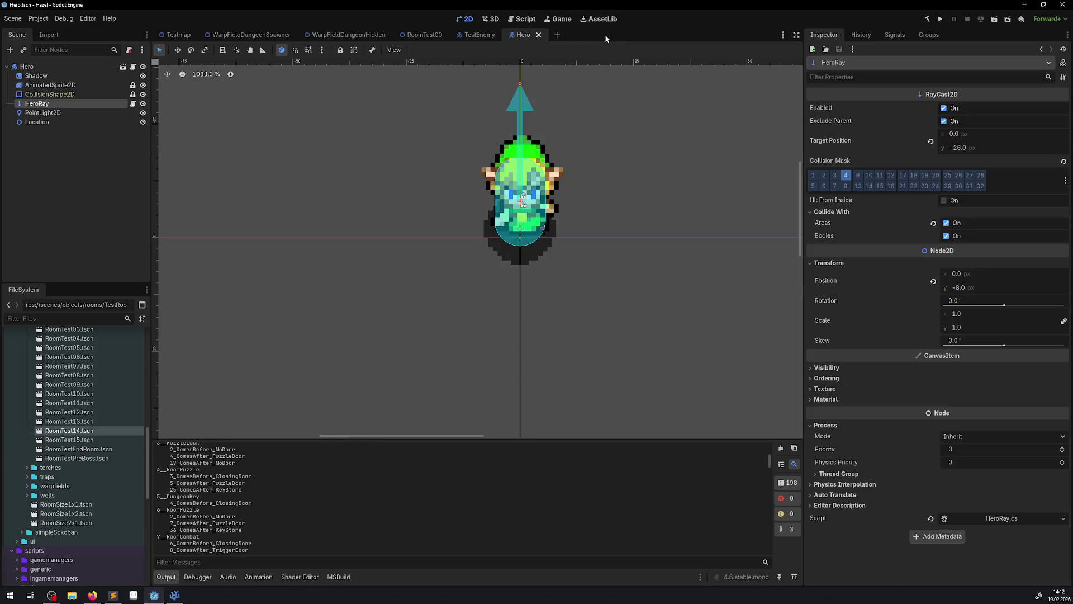
double_click(85, 440)
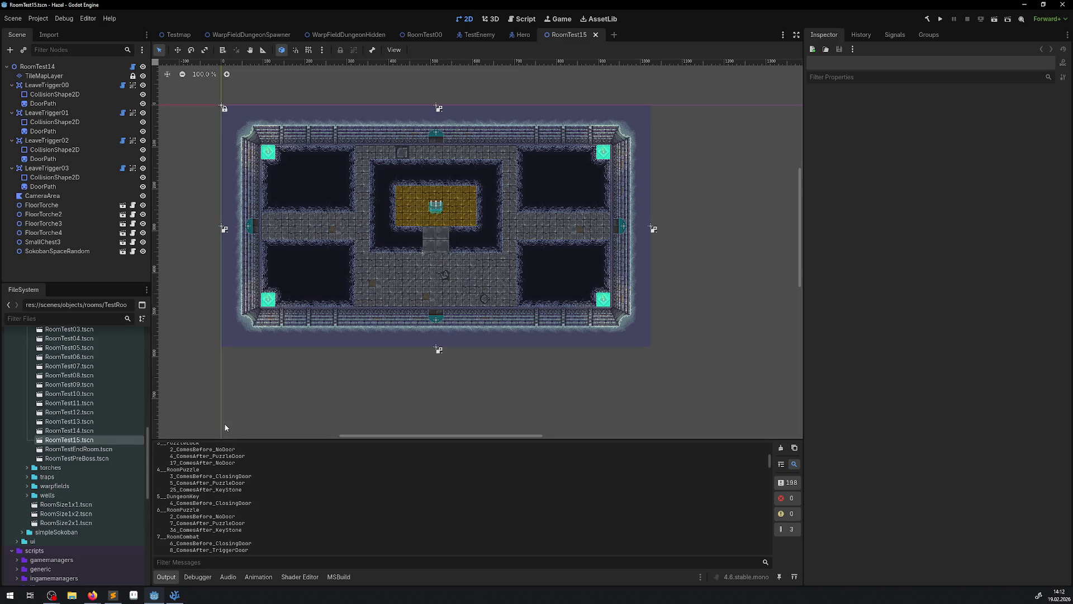
Step: Rename the root node to RoomTest15 and run UpdateLeaveTrigger and UpdateRoomSpaceSpecification
double_click(65, 66)
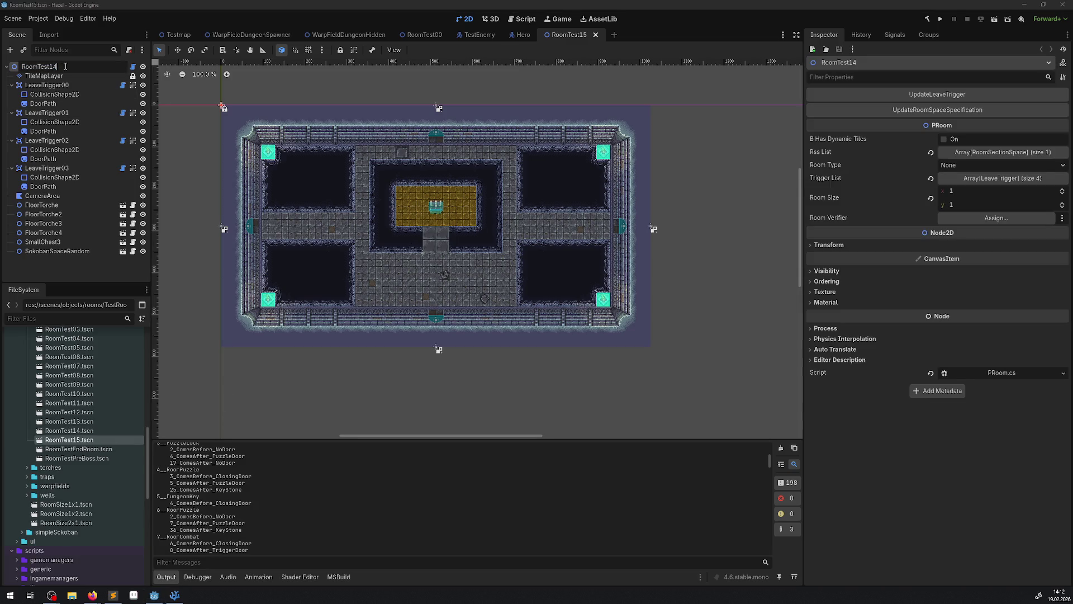
type("5")
key("Return")
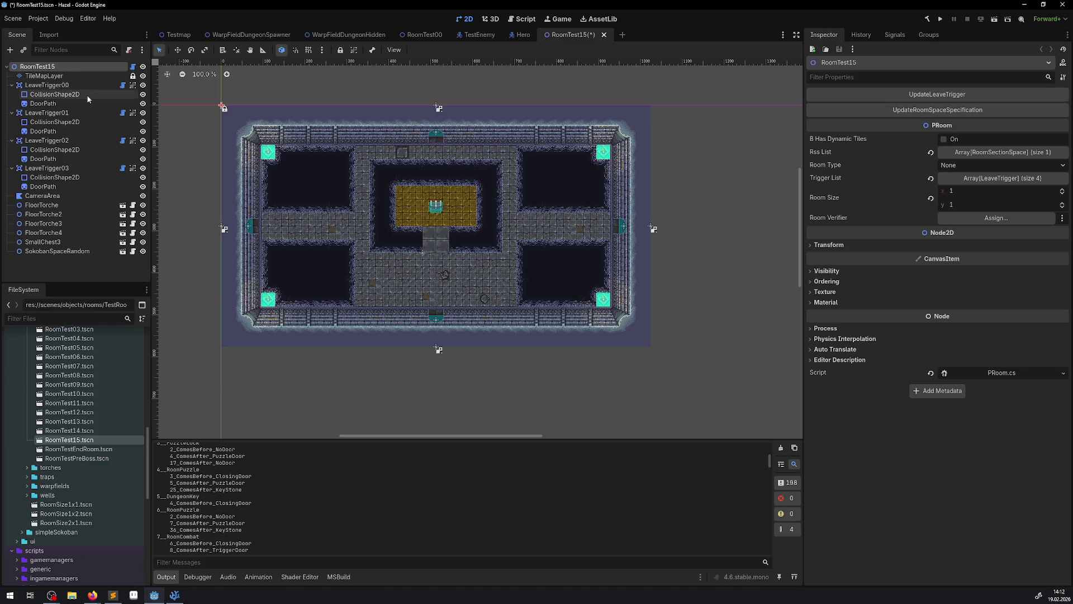
left_click(942, 110)
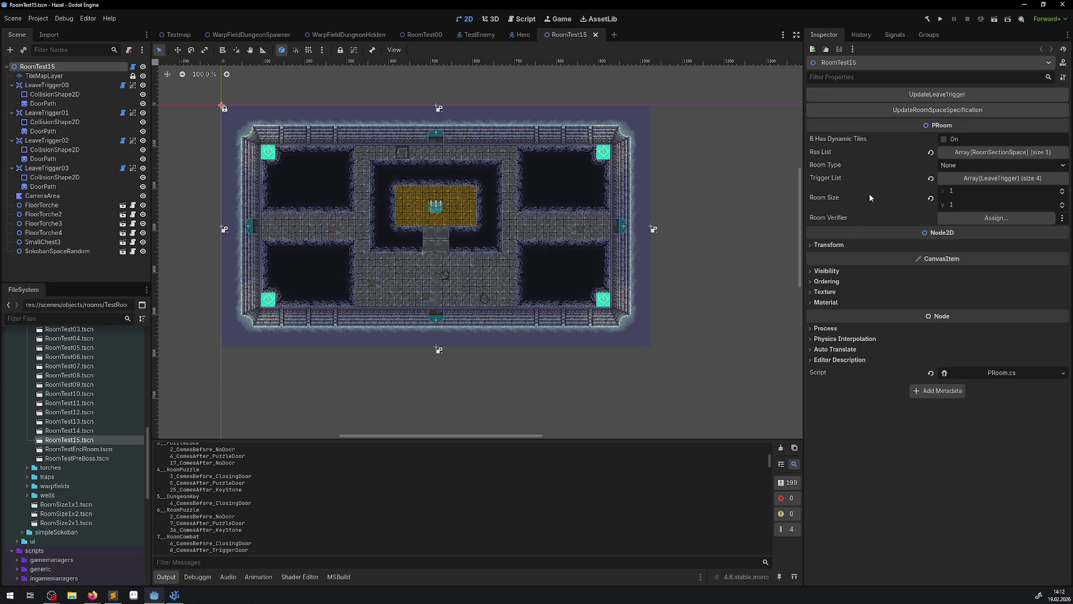
left_click(908, 111)
Step: Set the room's Room Type to RoomCombat in the Inspector
scroll(62, 491, "up", 8)
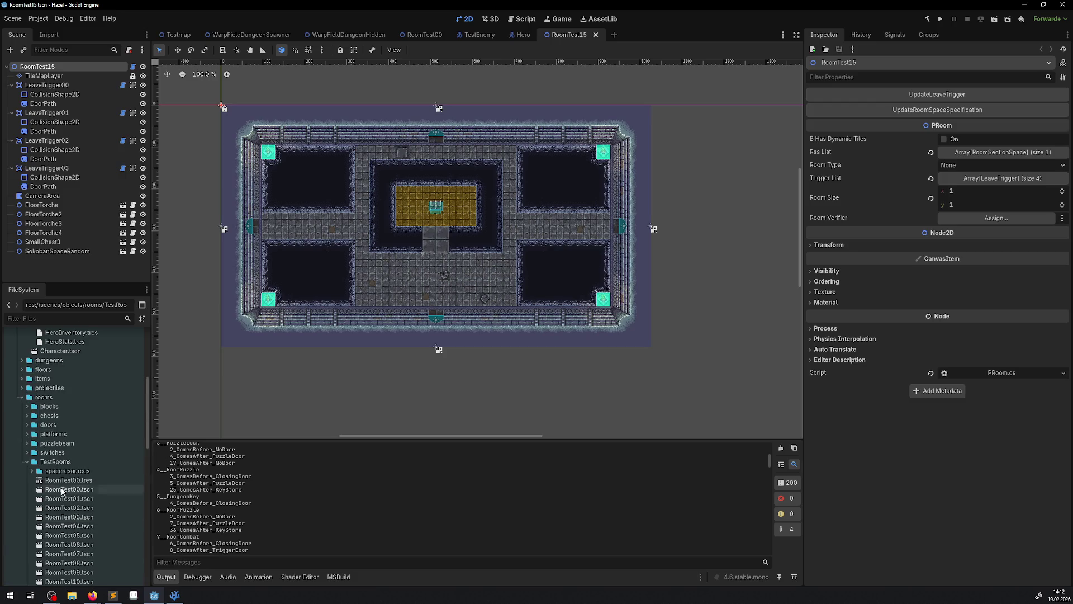
scroll(89, 469, "down", 1)
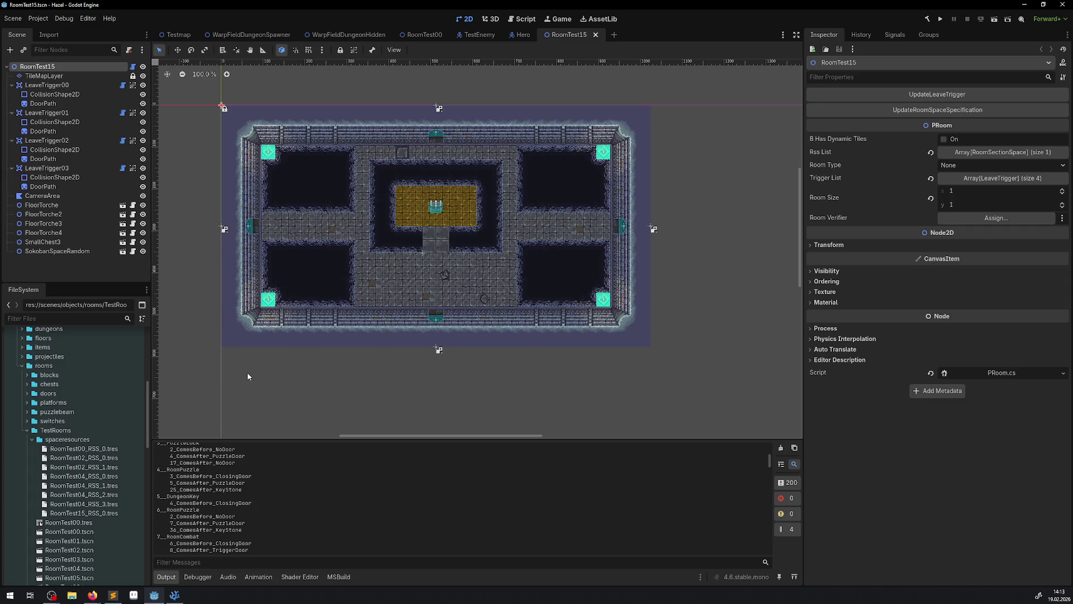
left_click(957, 166)
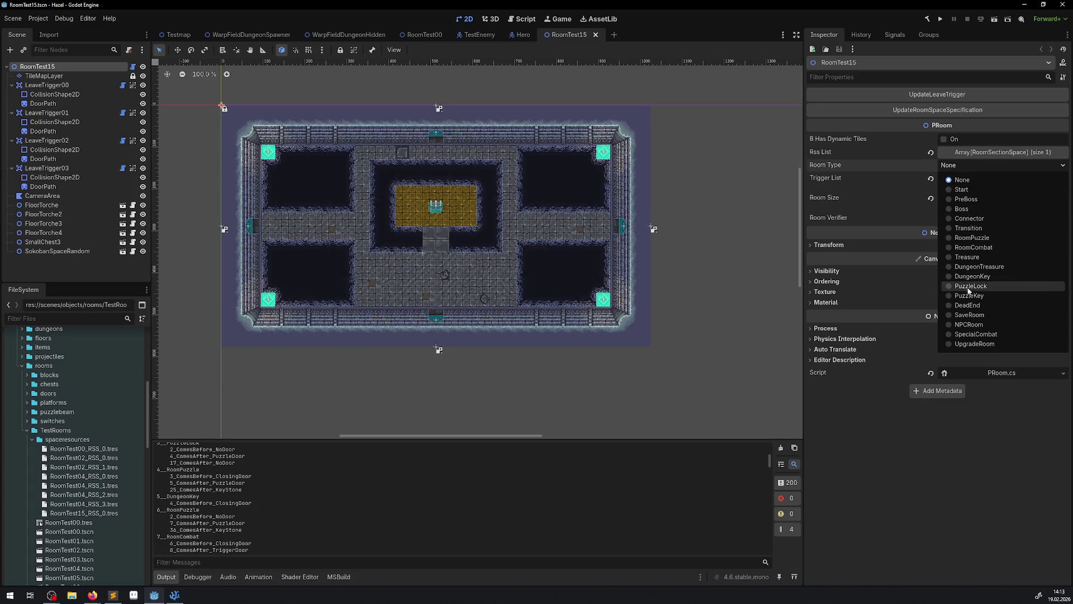
left_click(974, 247)
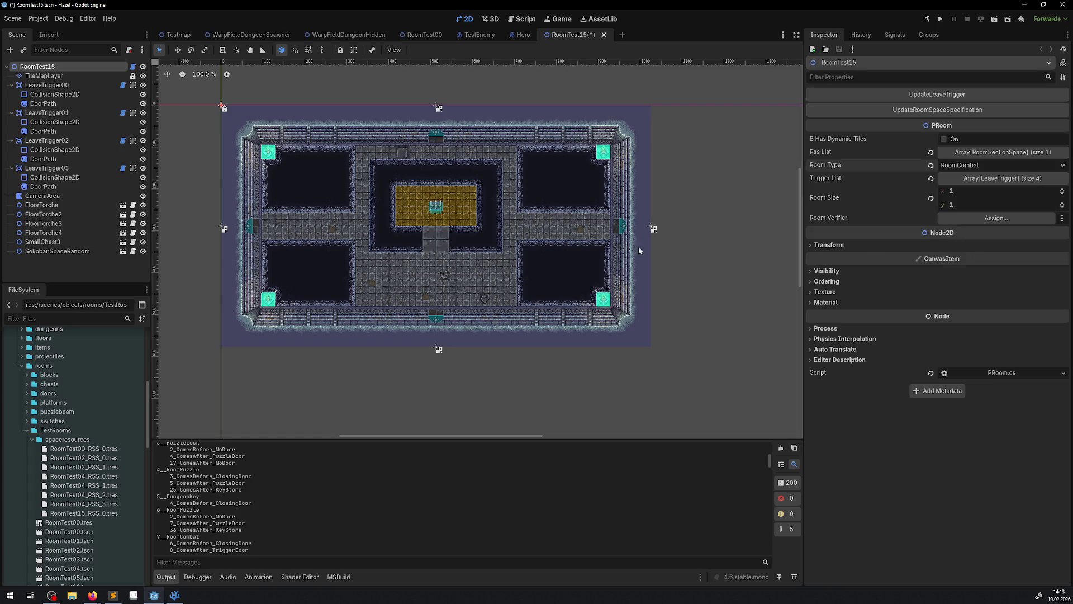
Step: Delete the four FloorTorche nodes from RoomTest15
scroll(477, 169, "up", 5)
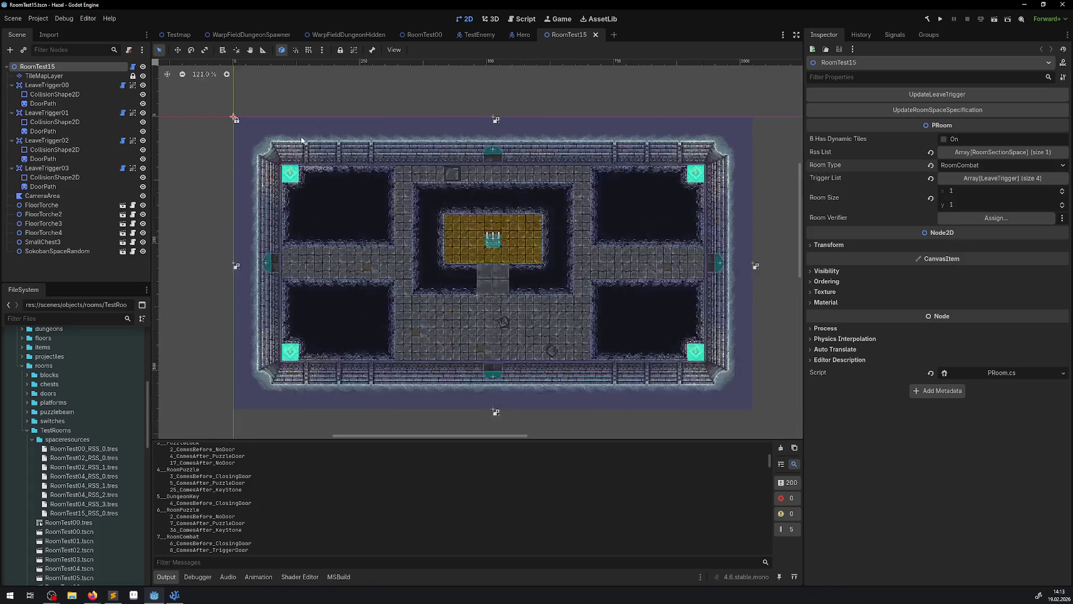
scroll(291, 158, "down", 2)
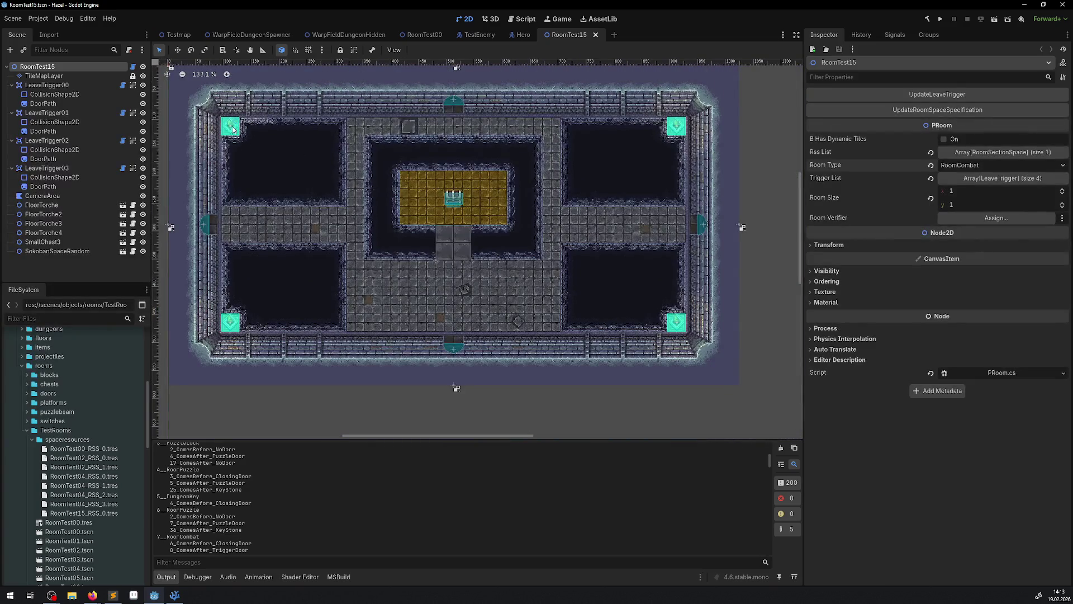
left_click(38, 205)
left_click(44, 233, "shift")
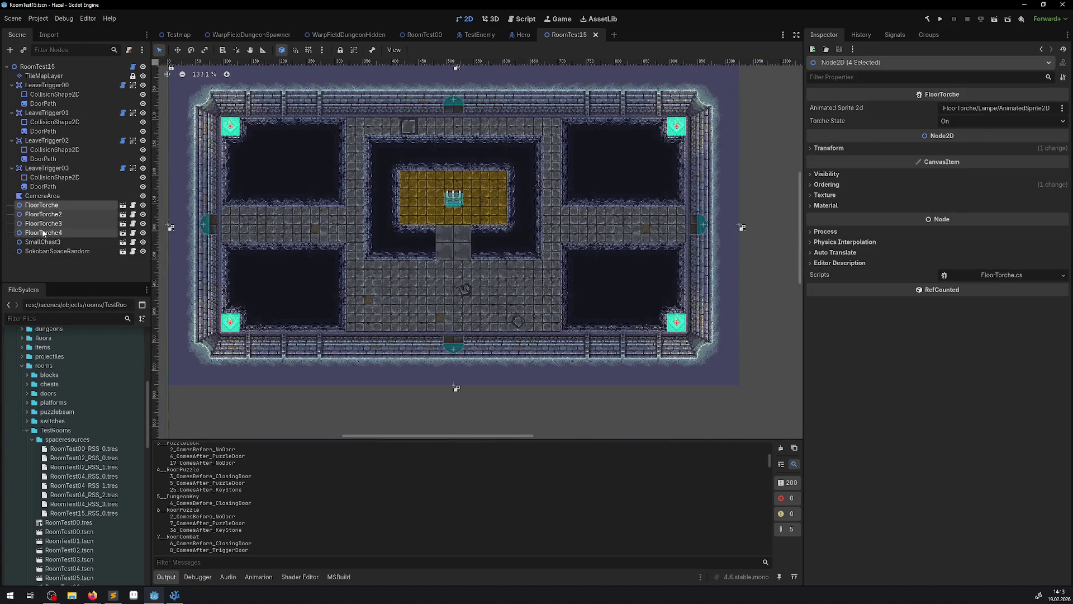
key("Delete")
left_click(531, 311)
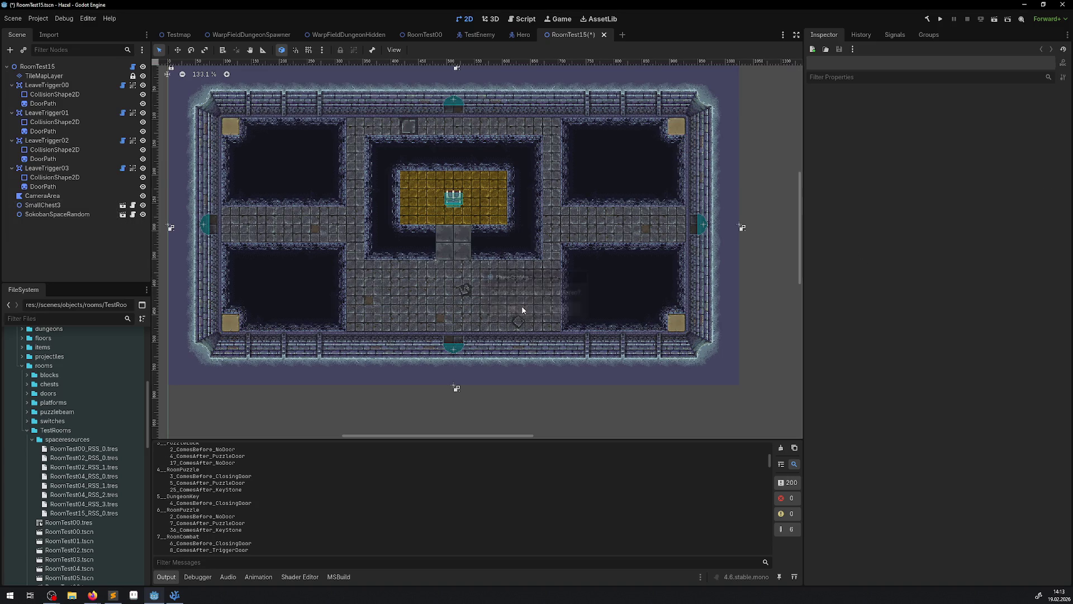
Step: Delete SmallChest3 and SokobanSpaceRandom, then save RoomTest15
left_click(441, 204)
key("Delete")
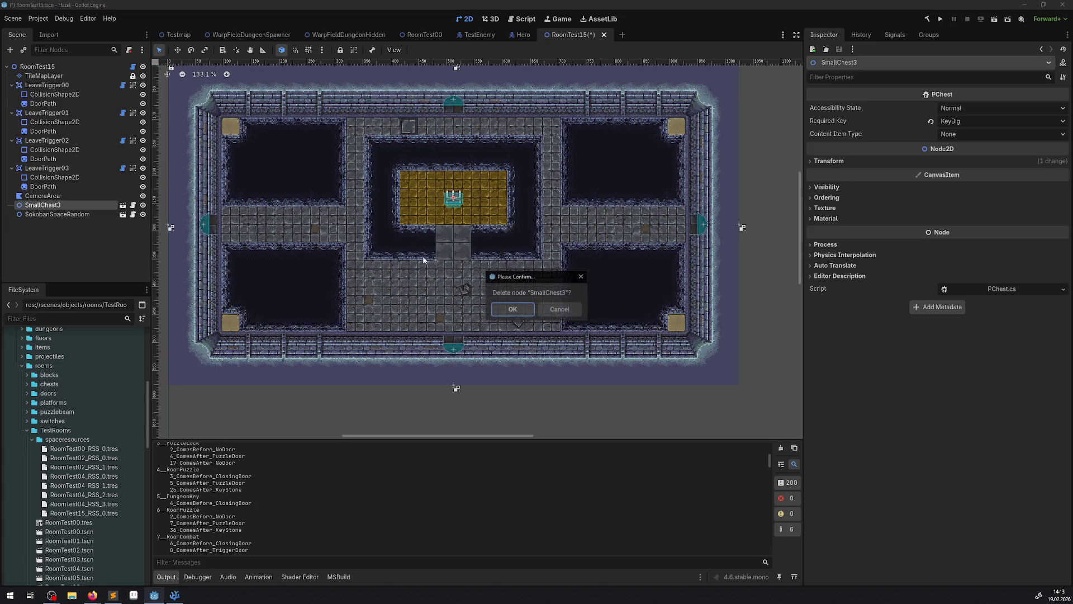
left_click(520, 310)
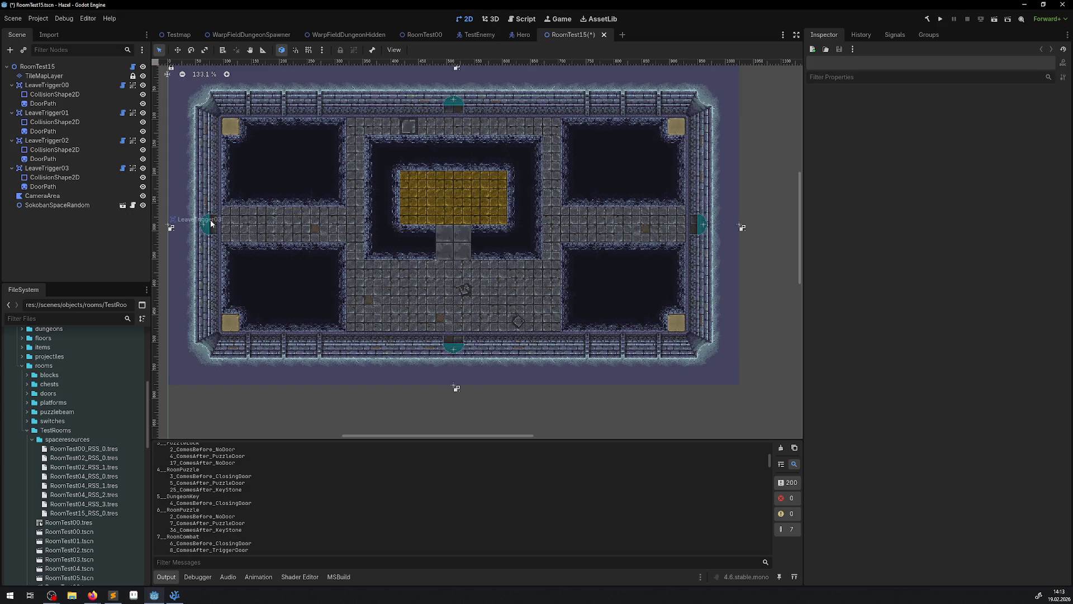
left_click(85, 205)
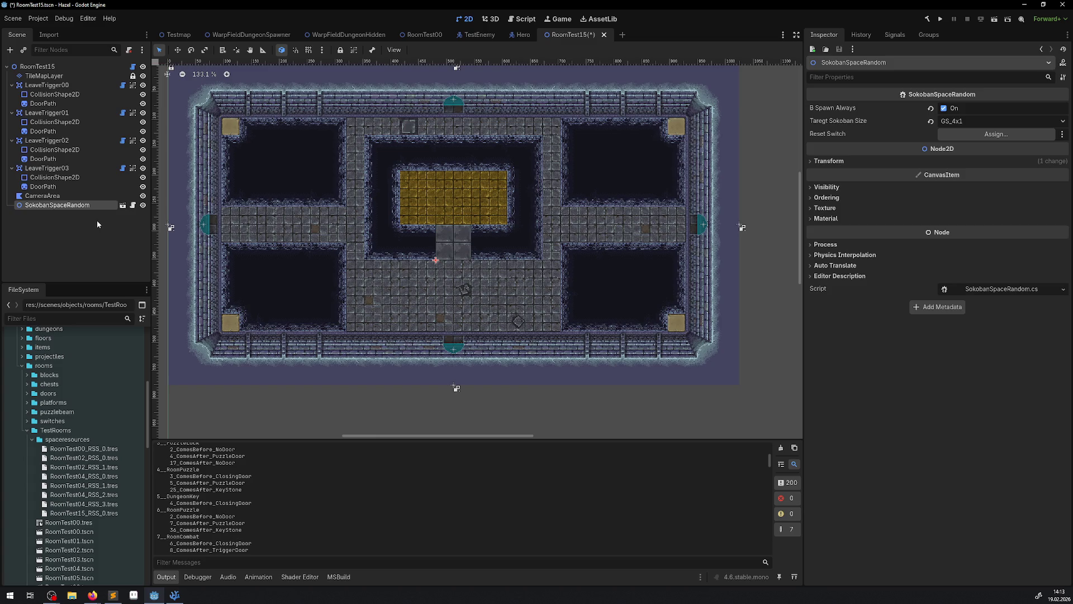
key("Delete")
left_click(519, 310)
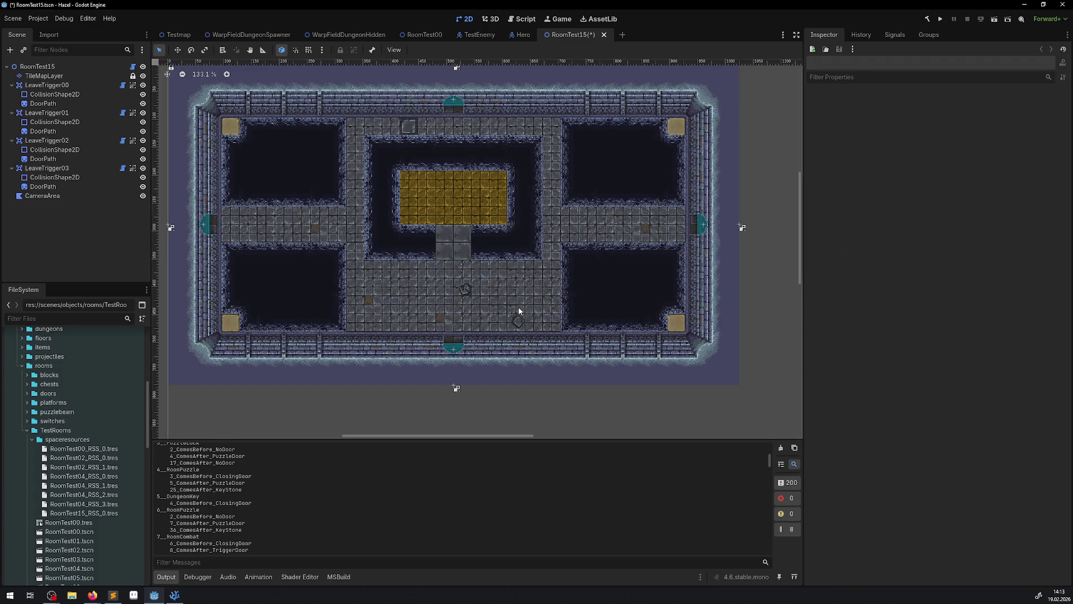
key("ctrl+s")
scroll(112, 441, "down", 5)
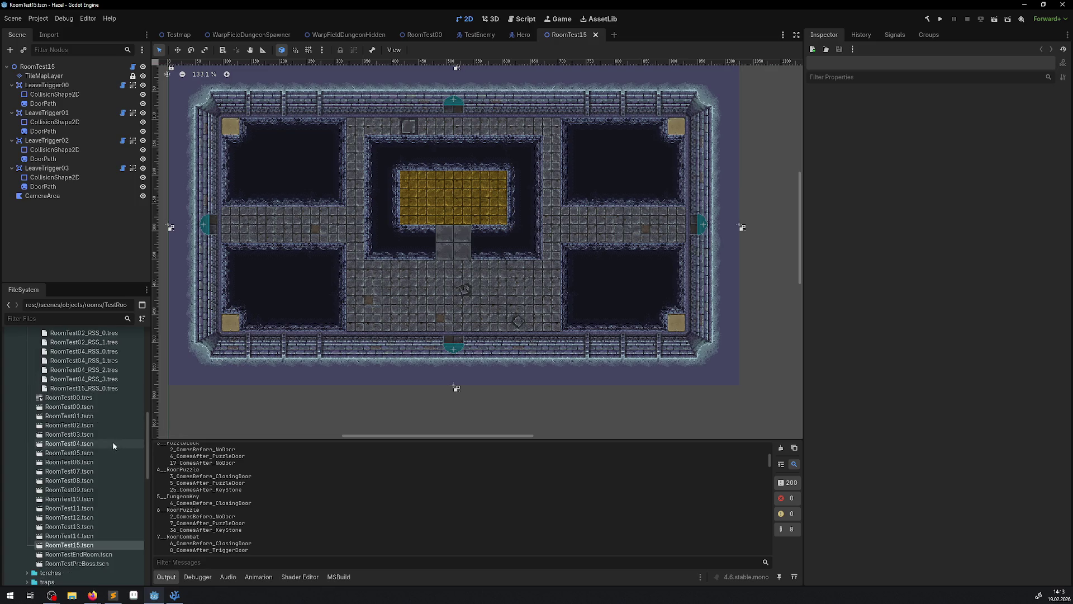
Step: Delete SokobanSpaceRandom from RoomTest14 and save that scene
double_click(78, 473)
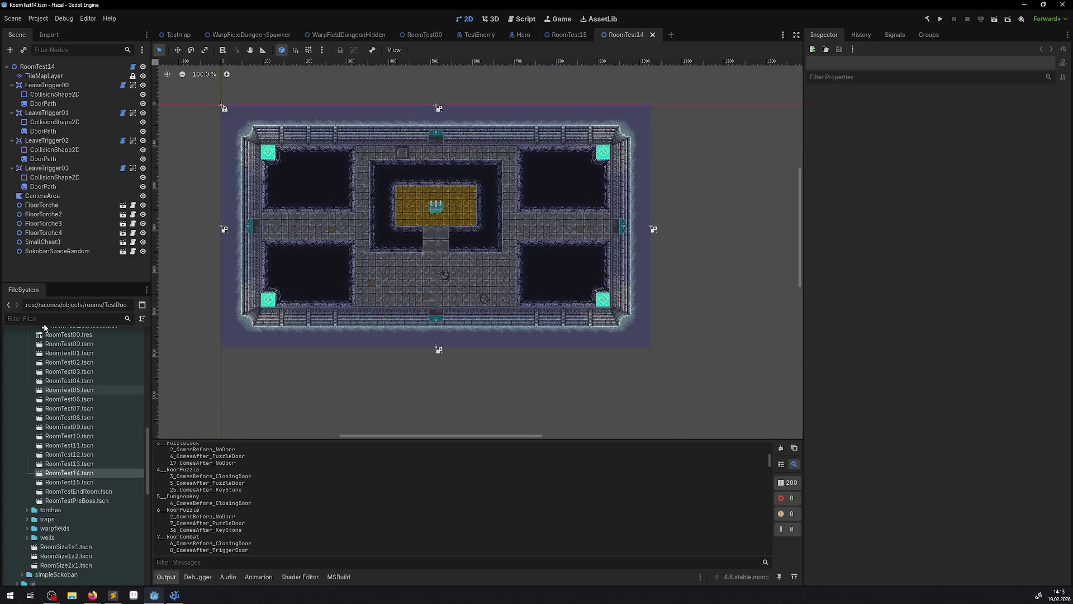
left_click(56, 254)
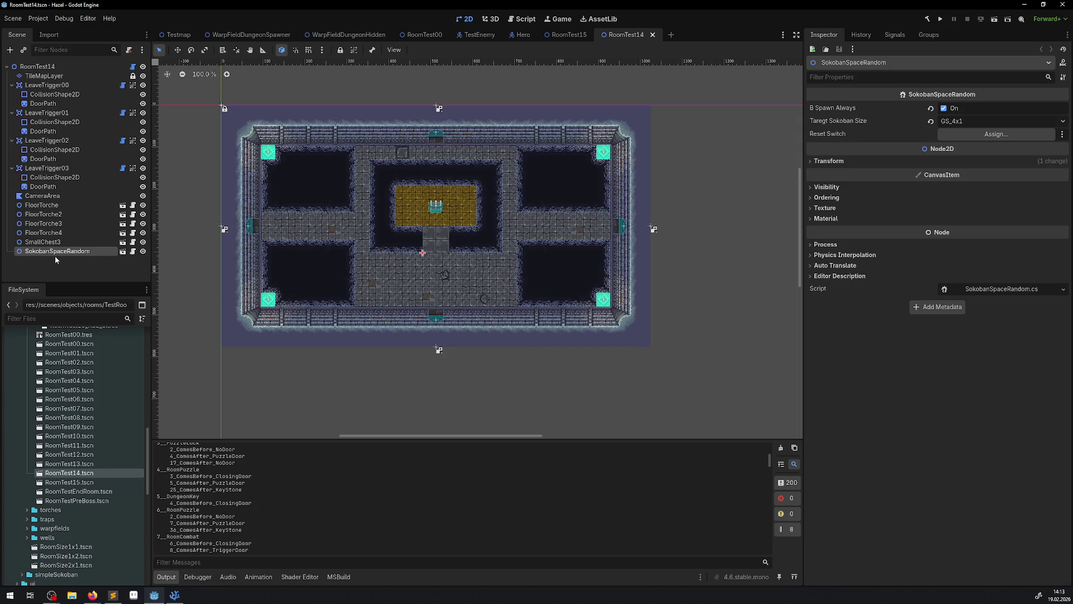
key("Delete")
left_click(510, 312)
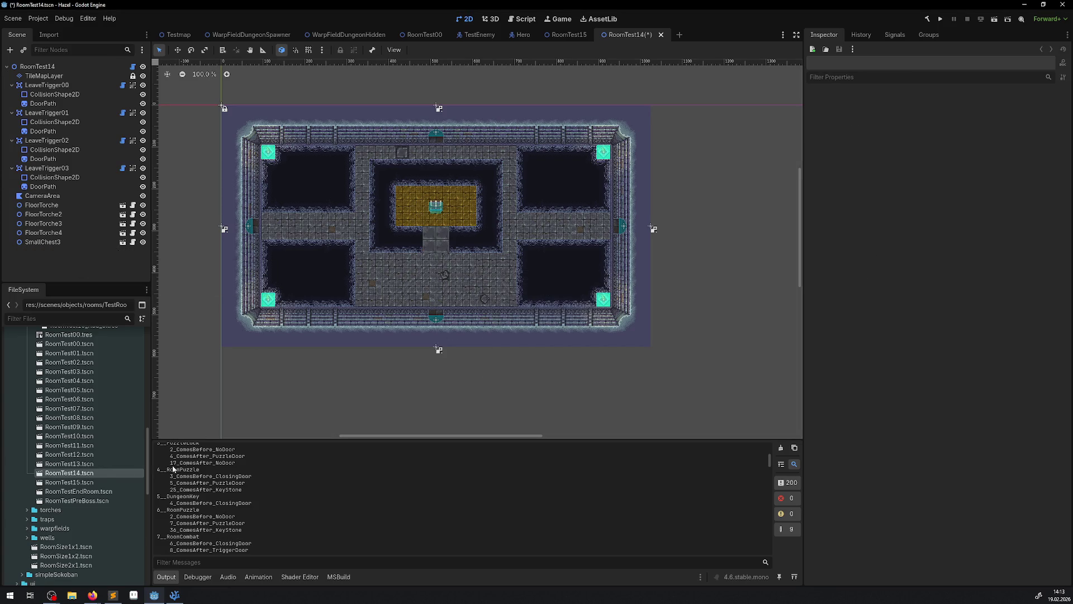
key("ctrl+s")
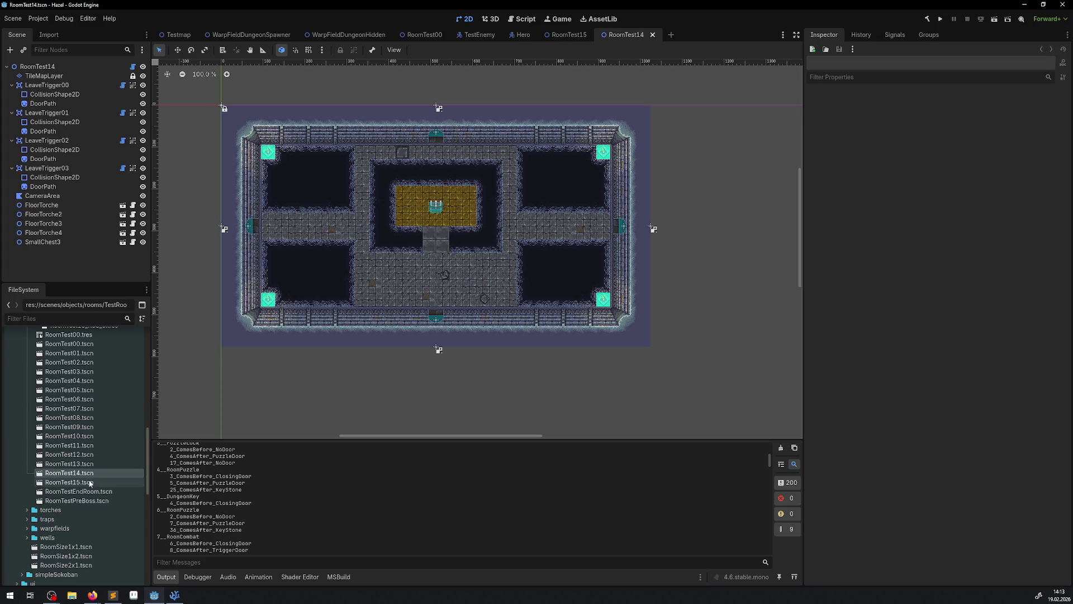
Step: Delete SokobanSpaceRandom from RoomTest13 and save that scene
double_click(87, 465)
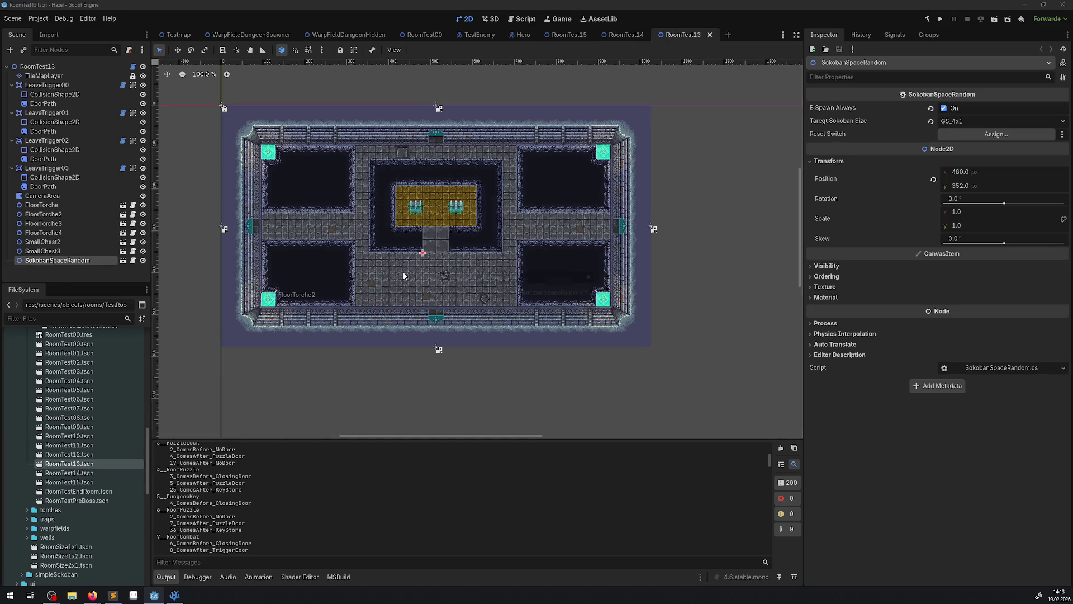
key("Delete")
left_click(505, 312)
key("ctrl+s")
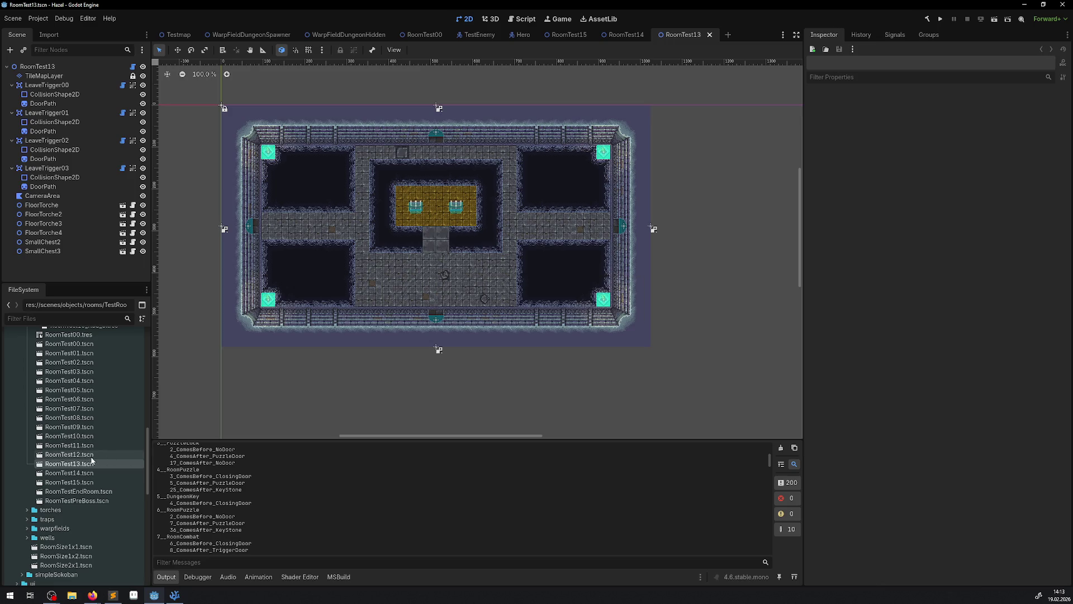
Step: Close the RoomTest12, RoomTest13 and RoomTest14 tabs, returning to RoomTest15
double_click(88, 459)
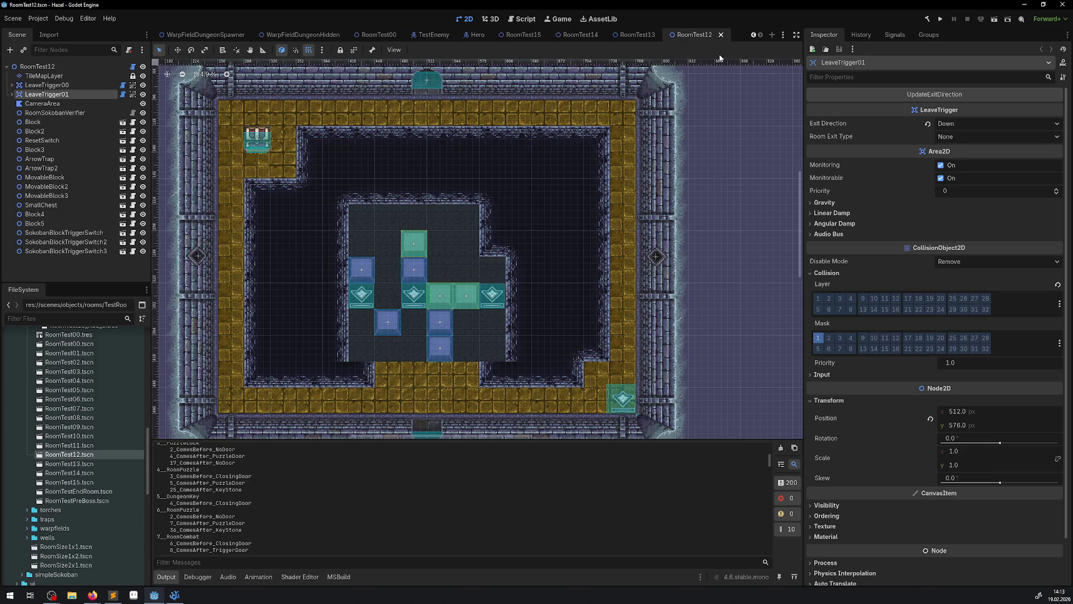
left_click(721, 35)
left_click(710, 35)
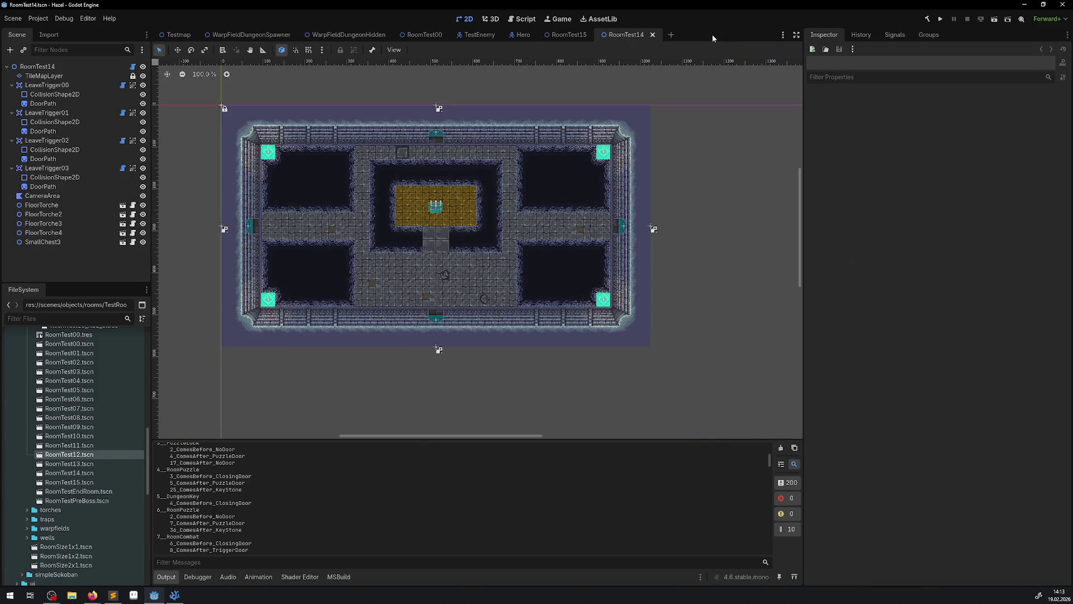
double_click(67, 454)
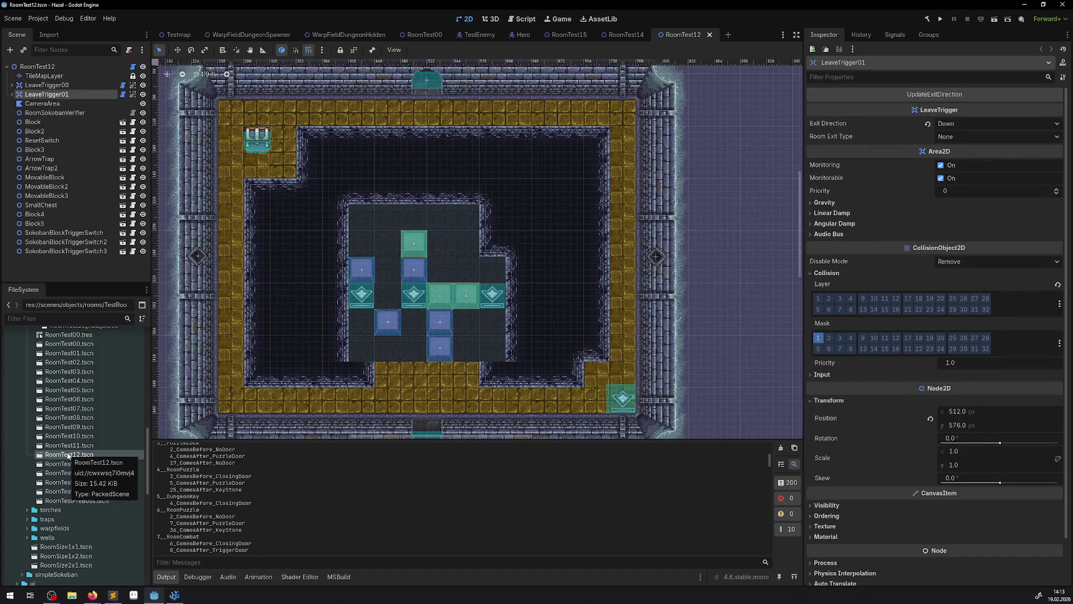
left_click(567, 34)
left_click(626, 35)
left_click(653, 35)
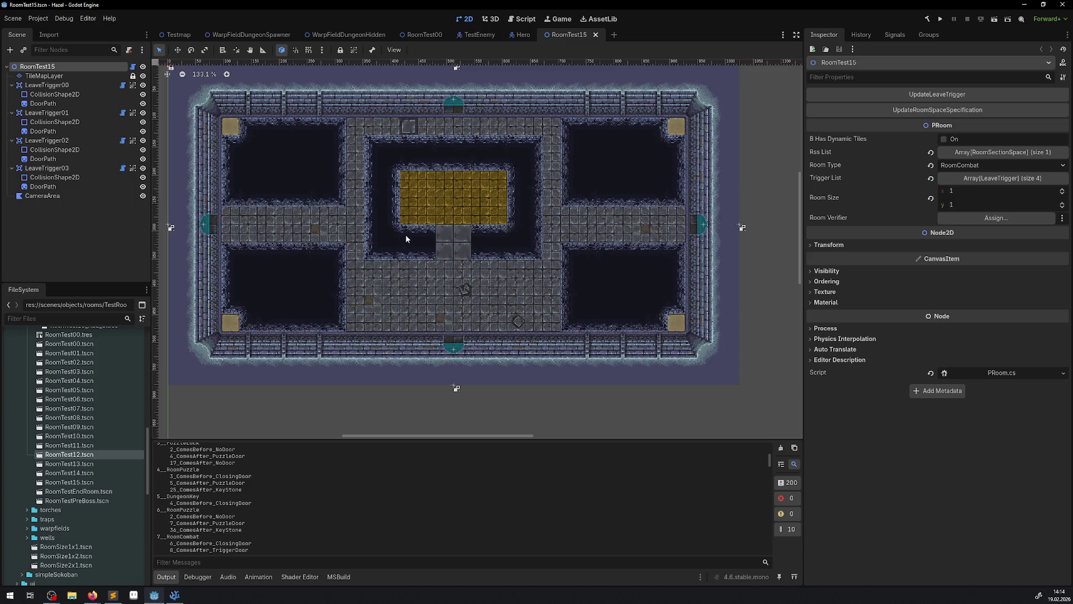
Step: Collapse the LeaveTrigger00-03 nodes and pick the RoomTest00 tile atlas for the floor tilemap
left_click(48, 77)
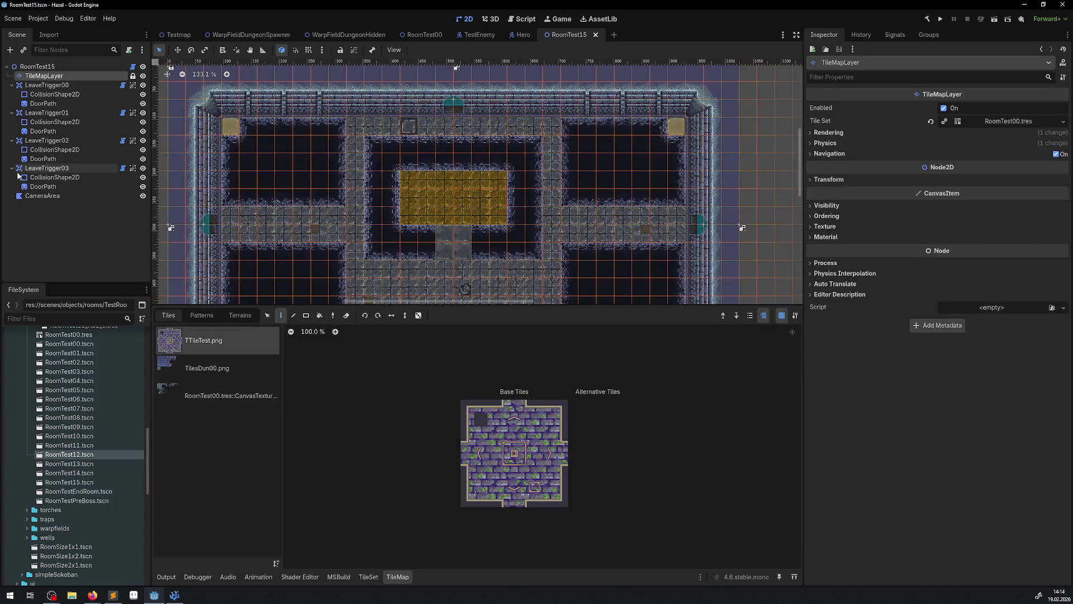
left_click(12, 168)
left_click(12, 141)
left_click(12, 113)
left_click(12, 85)
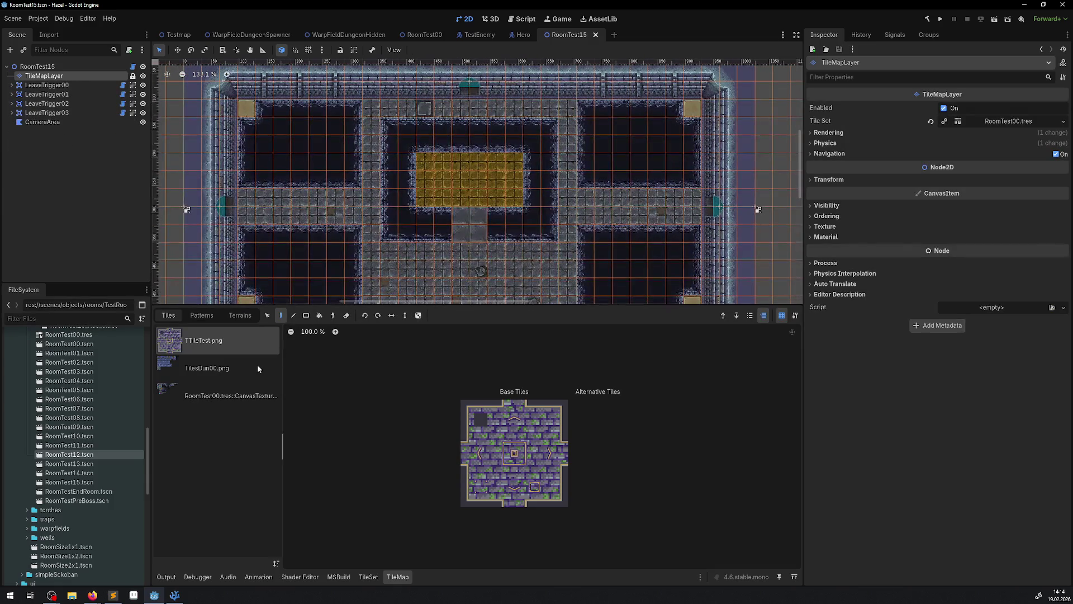
left_click(239, 387)
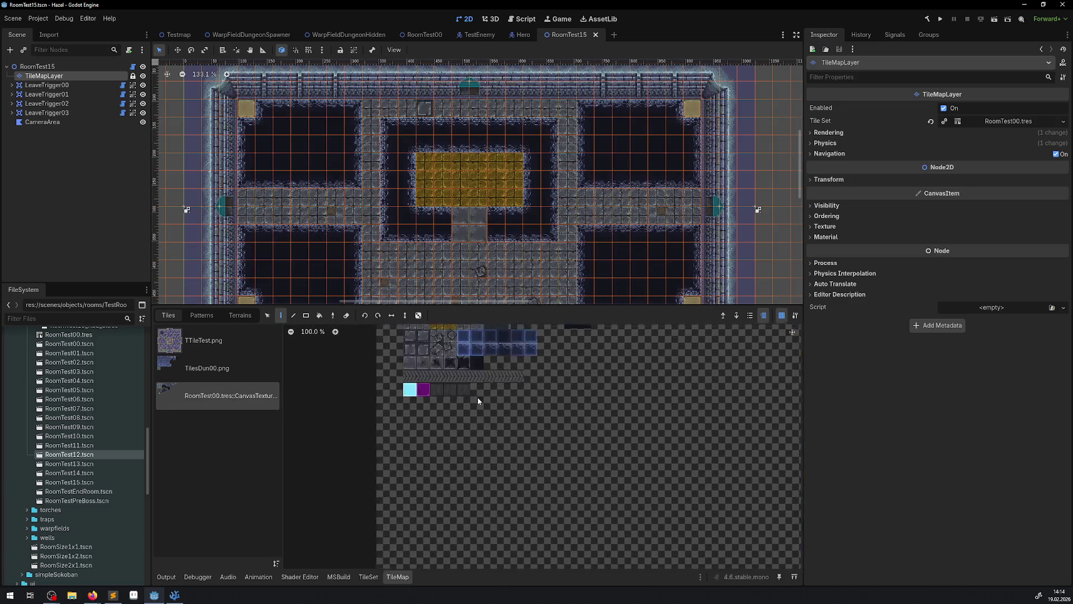
scroll(478, 397, "up", 5)
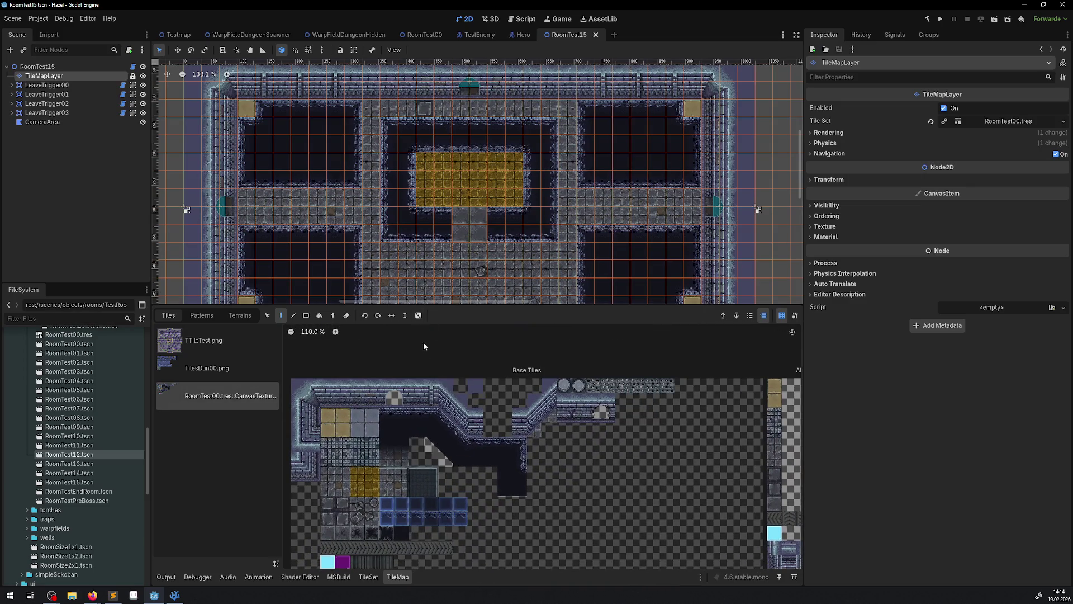
left_click_drag(408, 280, 364, 245)
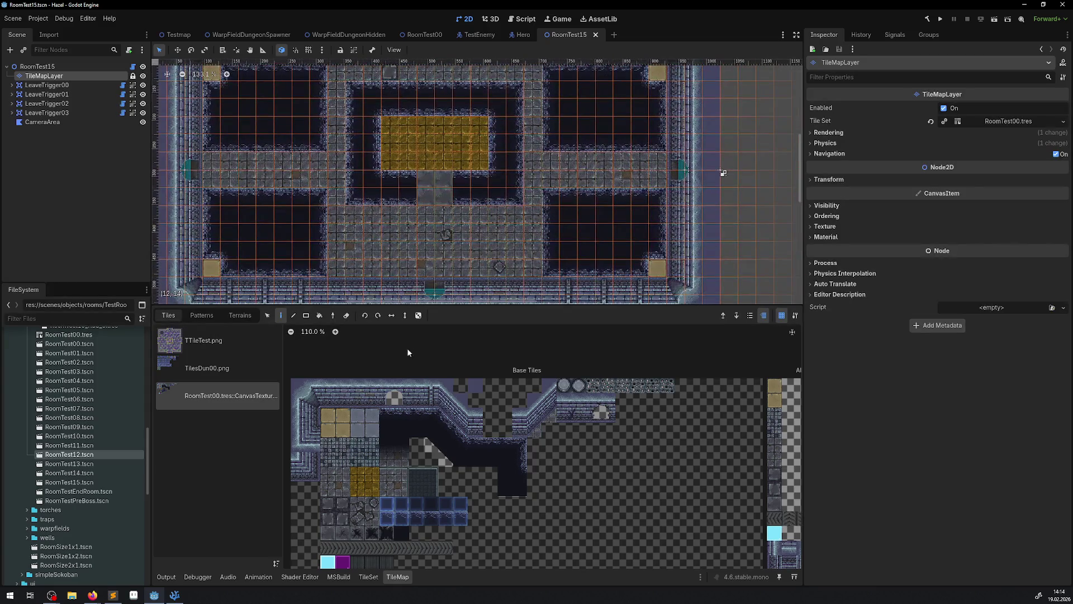
Step: Paint a 2x2 gold floor block along the horizontal corridor and a two-tile column
left_click(357, 414)
left_click(358, 479)
left_click_drag(358, 479, 372, 489)
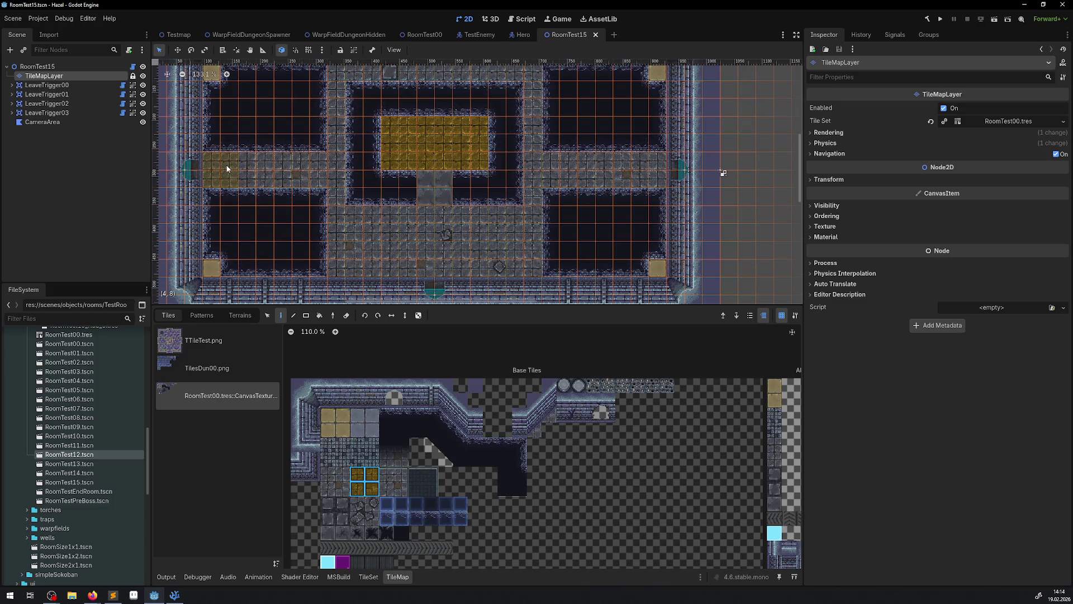
left_click_drag(223, 168, 651, 181)
scroll(444, 161, "up", 3)
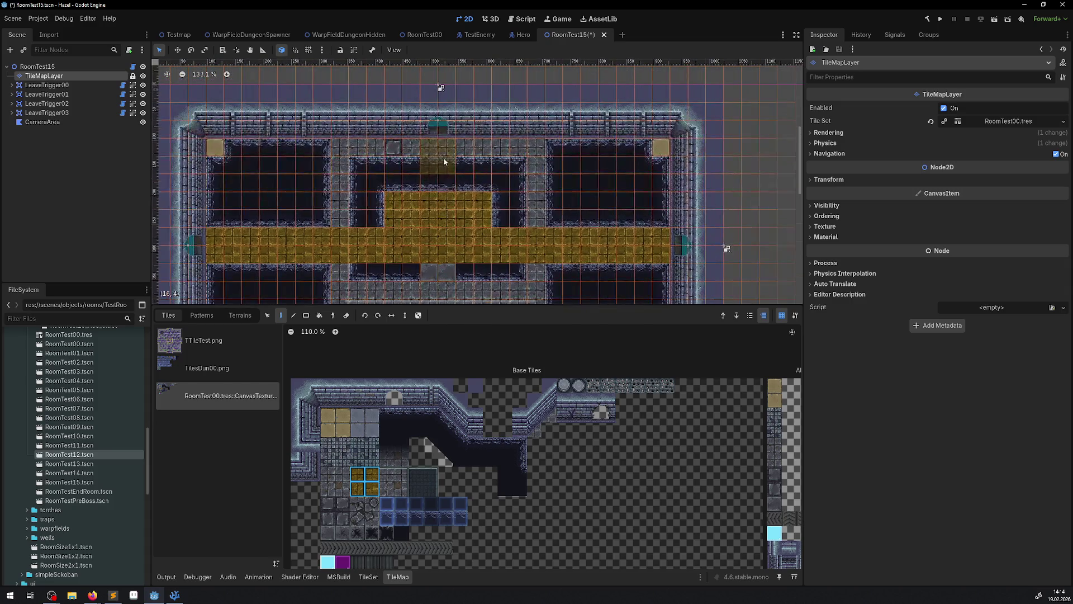
mouse_move(441, 180)
left_mouse_down()
mouse_move(441, 250)
mouse_move(438, 239)
mouse_move(287, 223)
left_mouse_up()
scroll(441, 250, "down", 4)
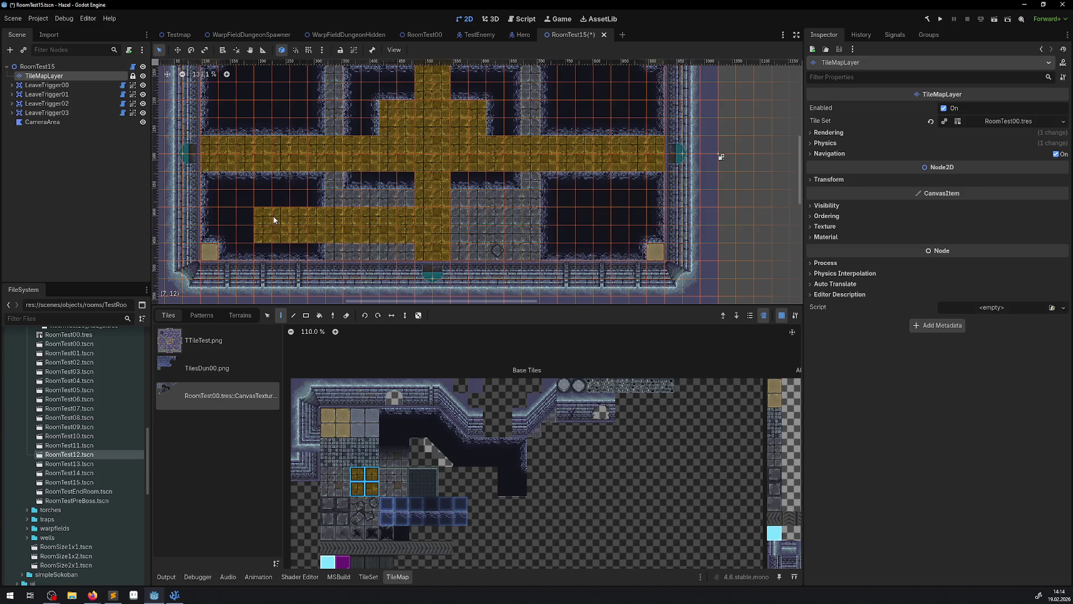
key("ctrl+z")
mouse_move(378, 223)
left_mouse_down()
mouse_move(416, 208)
mouse_move(273, 209)
mouse_move(257, 187)
mouse_move(439, 186)
left_mouse_up()
Step: Fill gold floor rectangles with the Rect tool, including a 22x3 block, then pick dark tiles
left_click(306, 315)
mouse_move(346, 205)
left_mouse_down()
mouse_move(635, 143)
mouse_move(612, 136)
left_mouse_up()
scroll(609, 150, "up", 2)
scroll(607, 171, "up", 3)
mouse_move(250, 201)
left_mouse_down()
mouse_move(525, 147)
mouse_move(616, 147)
mouse_move(619, 168)
mouse_move(613, 162)
left_mouse_up()
scroll(520, 140, "down", 6)
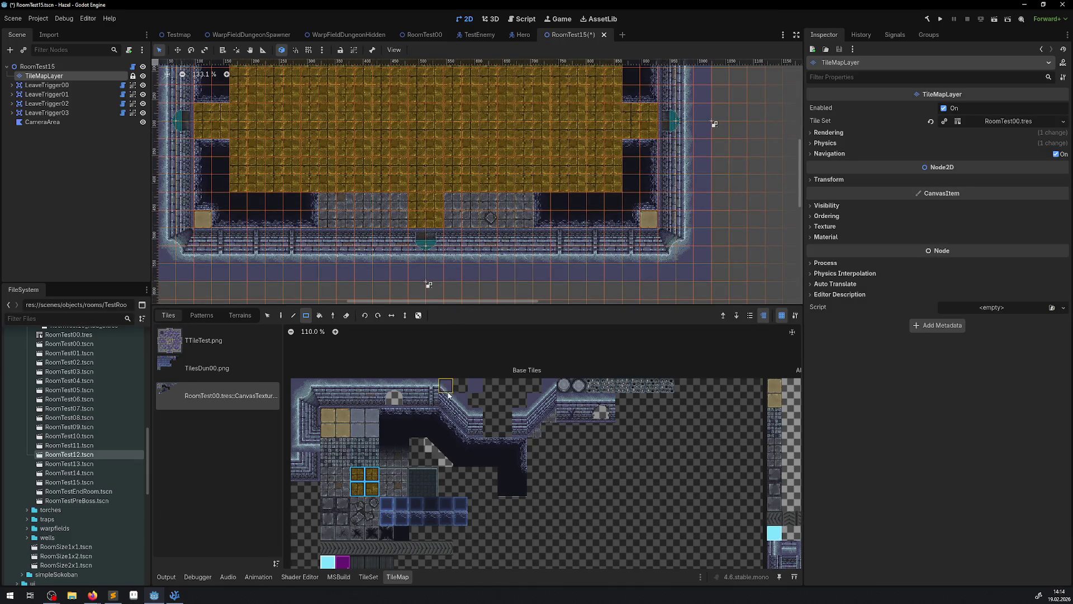
left_click_drag(387, 415, 418, 415)
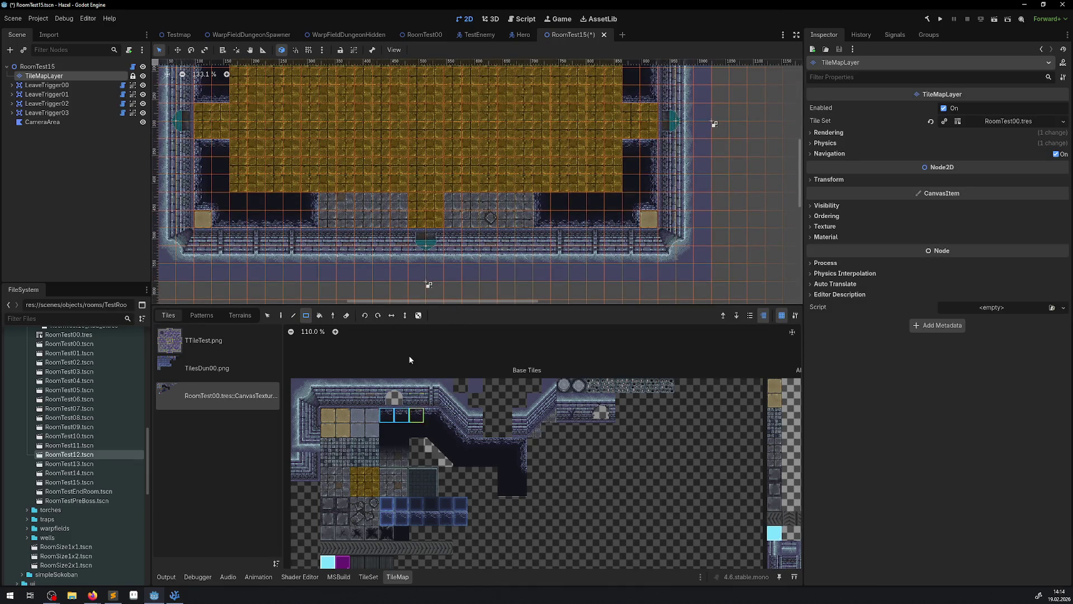
Step: Hide the grid and repaint the grey top-row floor tiles dark
scroll(361, 167, "up", 8)
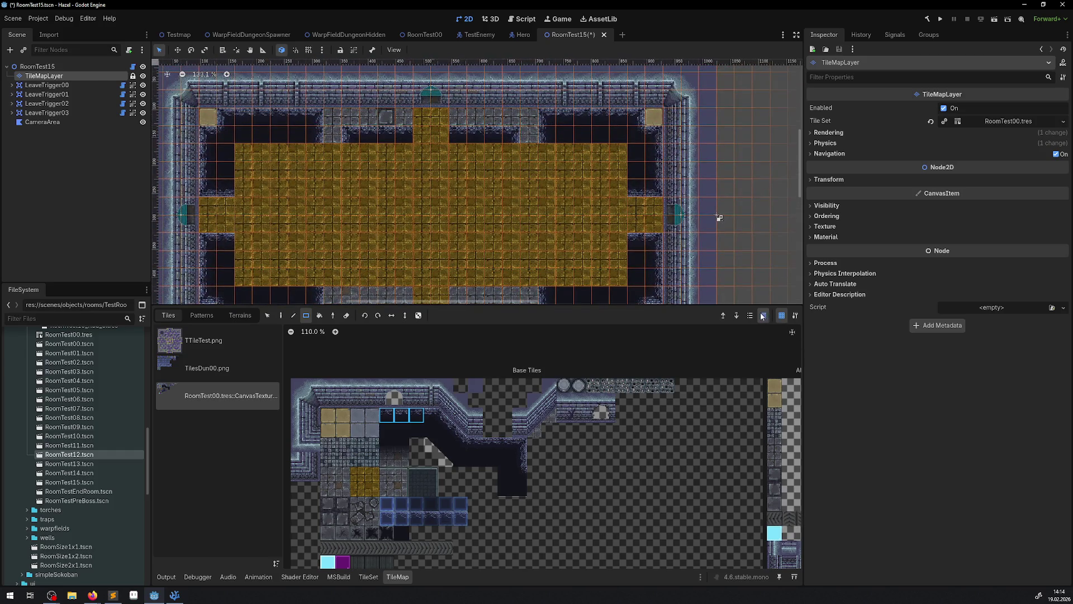
left_click(780, 315)
scroll(303, 137, "up", 4)
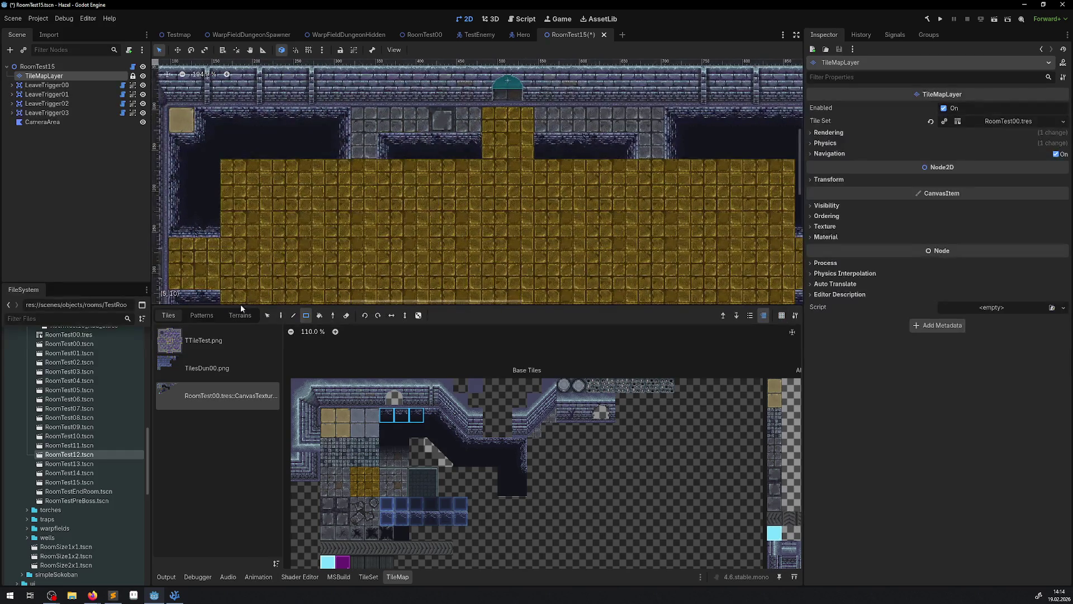
left_click(283, 315)
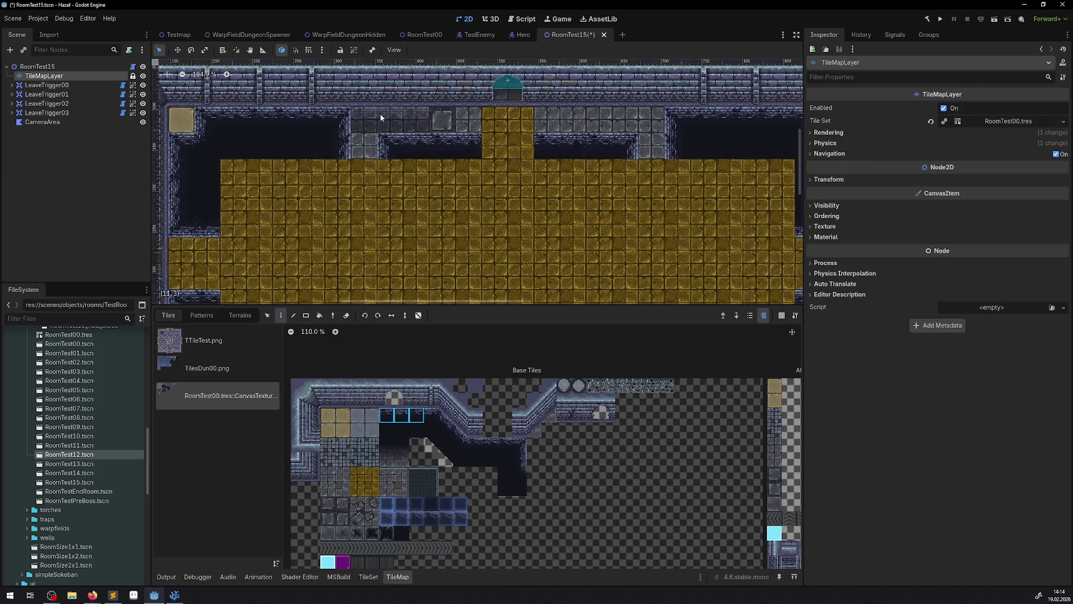
mouse_move(378, 124)
left_mouse_down()
mouse_move(424, 127)
mouse_move(367, 128)
mouse_move(642, 140)
left_mouse_up()
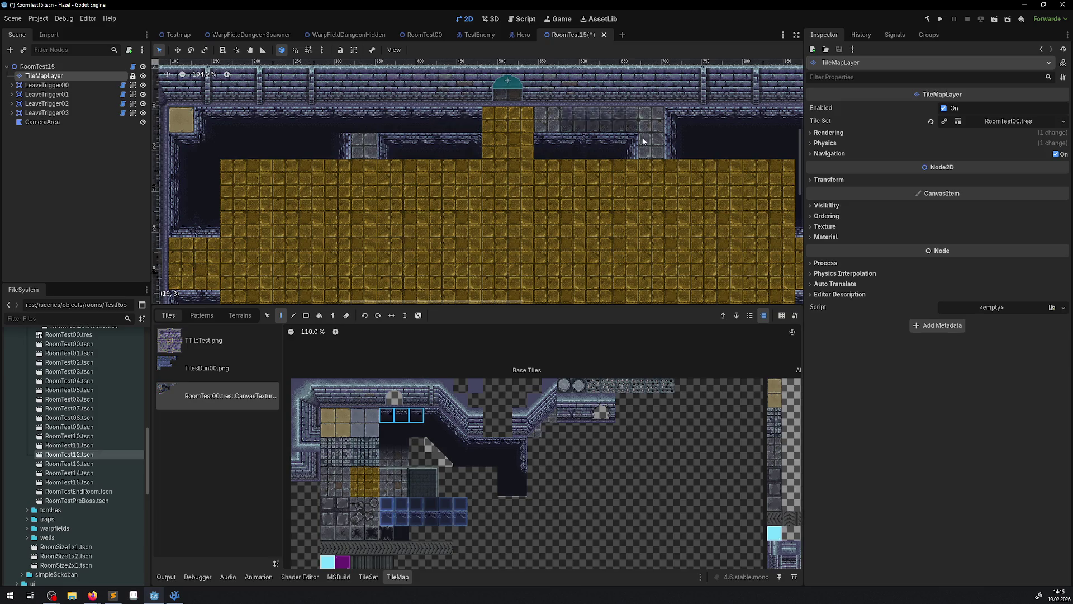
Step: Repaint the remaining grey floor rows beside the yellow column dark
scroll(642, 141, "right", 5)
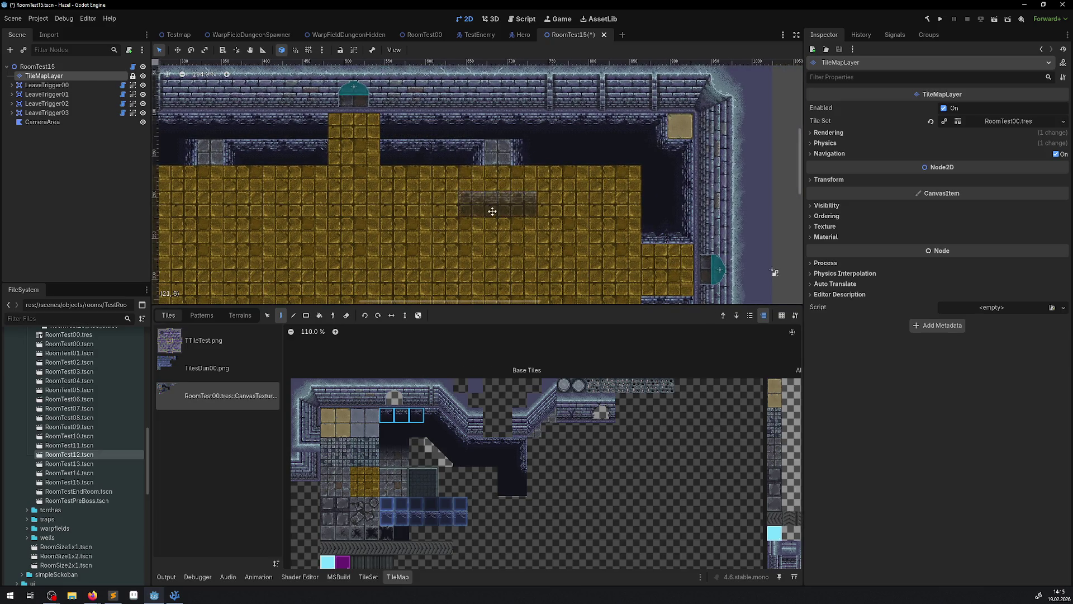
scroll(492, 211, "down", 3)
scroll(408, 211, "down", 3)
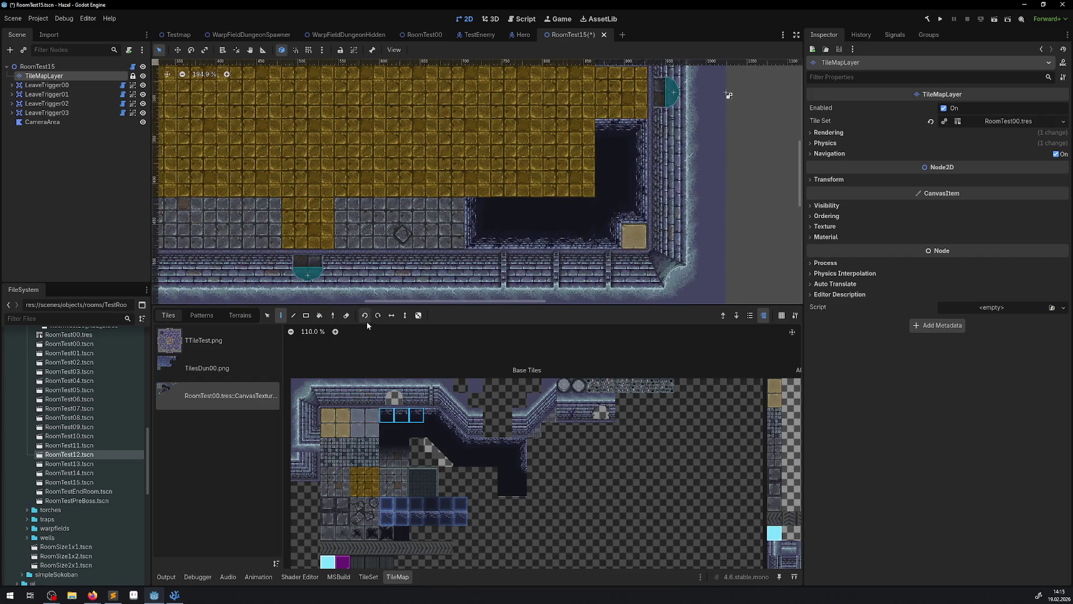
mouse_move(485, 238)
left_mouse_down()
mouse_move(441, 223)
mouse_move(249, 218)
left_mouse_up()
scroll(391, 218, "left", 3)
scroll(441, 229, "left", 4)
scroll(442, 229, "up", 2)
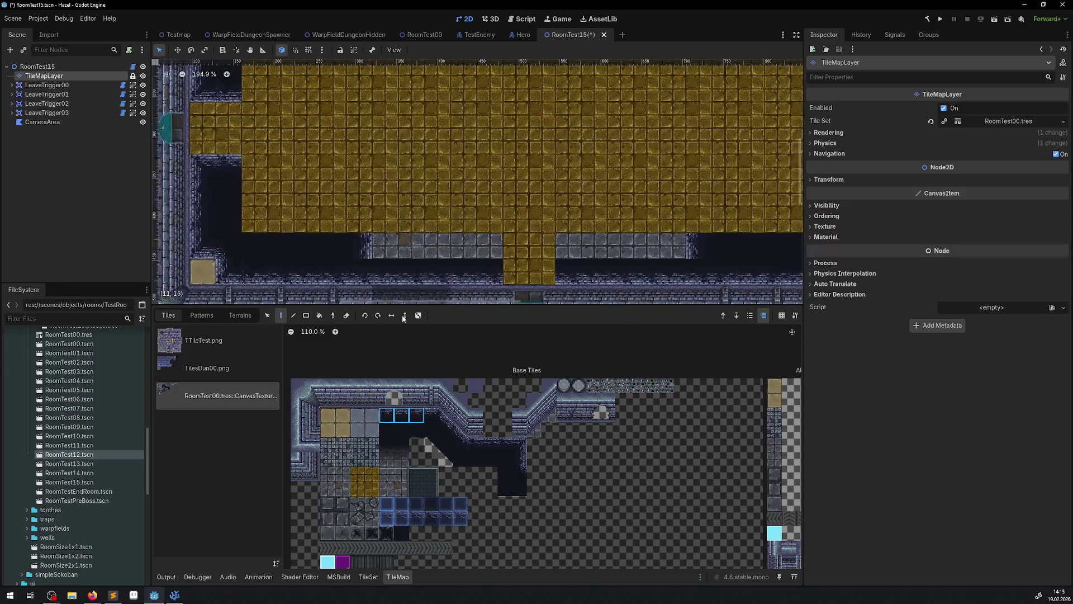
mouse_move(386, 257)
left_mouse_down()
mouse_move(462, 250)
mouse_move(270, 247)
mouse_move(659, 252)
left_mouse_up()
scroll(531, 240, "right", 5)
left_click_drag(404, 233, 522, 225)
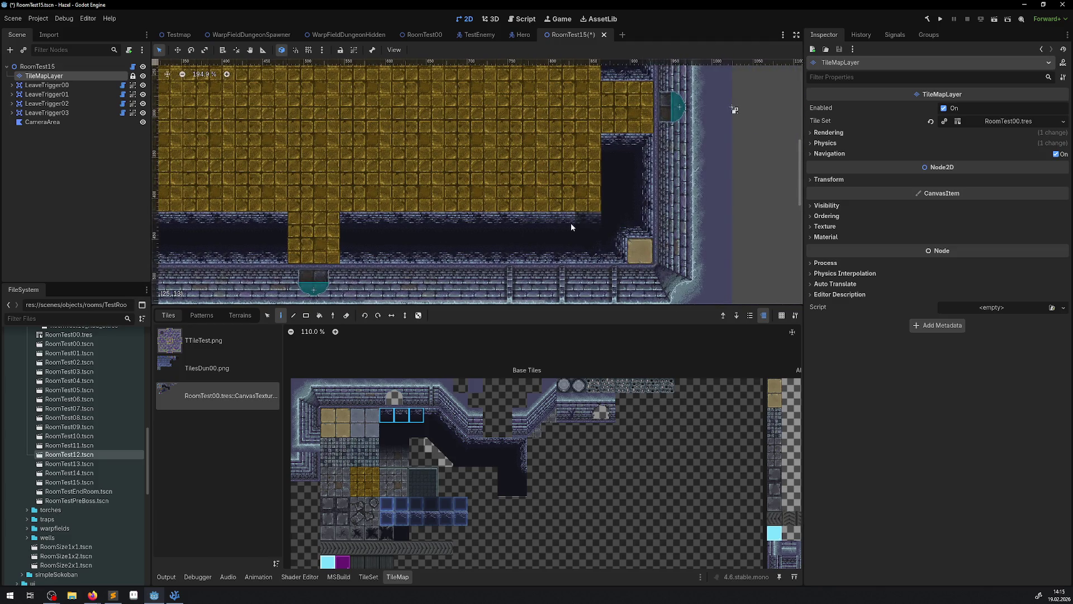
Step: Paint a brick wall row along the top and finish the yellow floor column
mouse_move(569, 166)
left_mouse_down()
mouse_move(537, 190)
mouse_move(512, 299)
left_mouse_up()
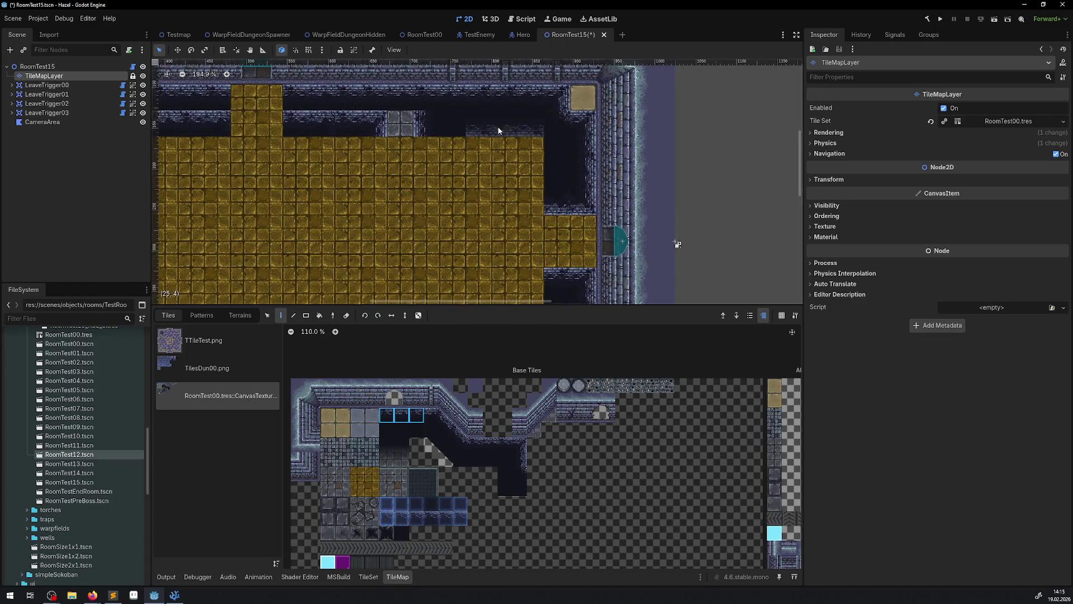
left_click_drag(542, 126, 413, 129)
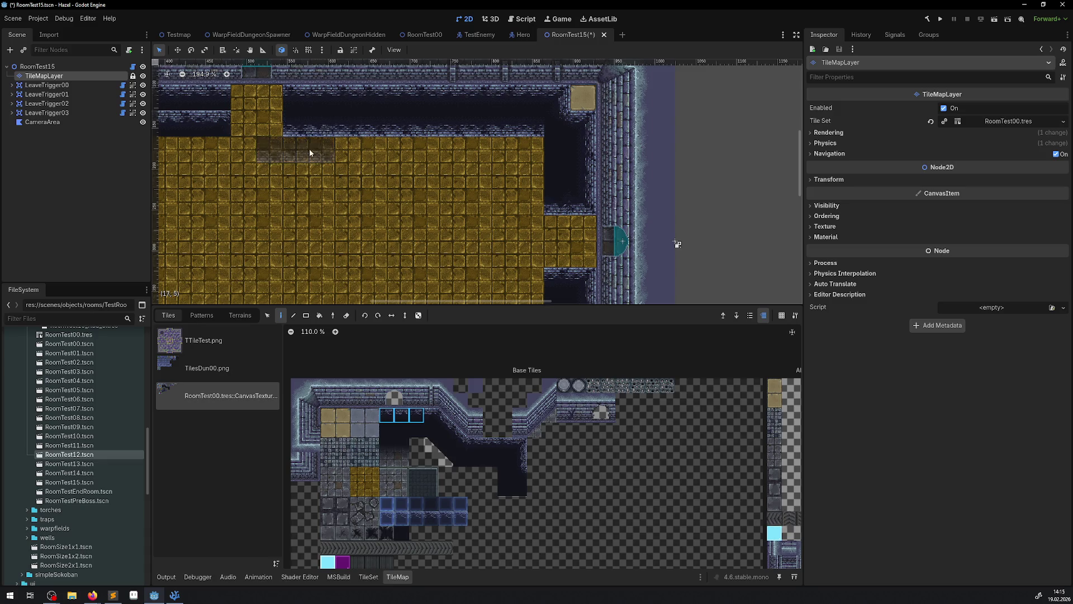
left_click_drag(263, 145, 584, 177)
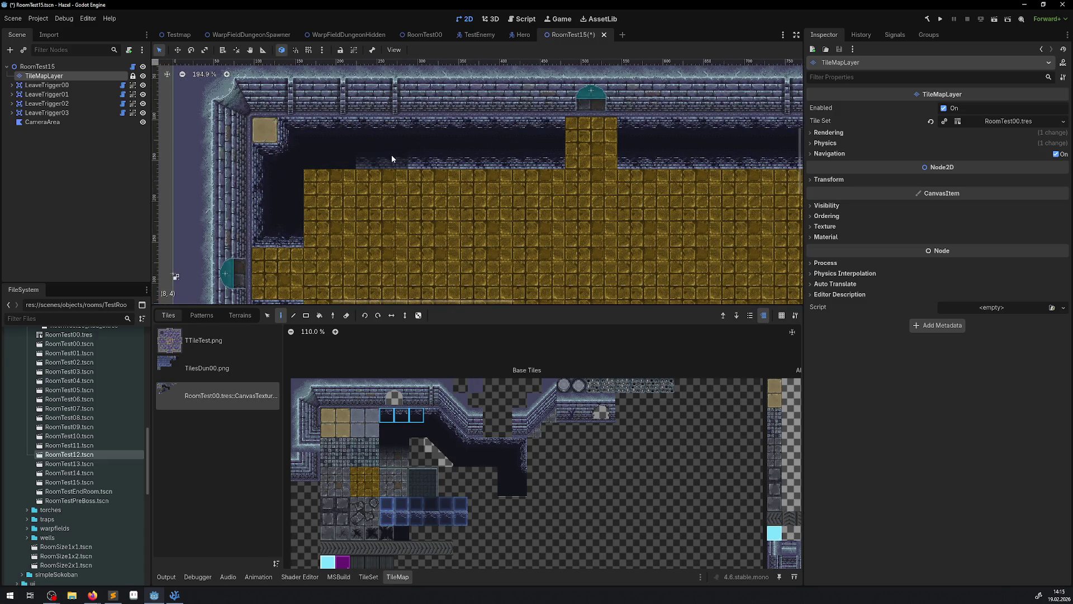
left_click(364, 316)
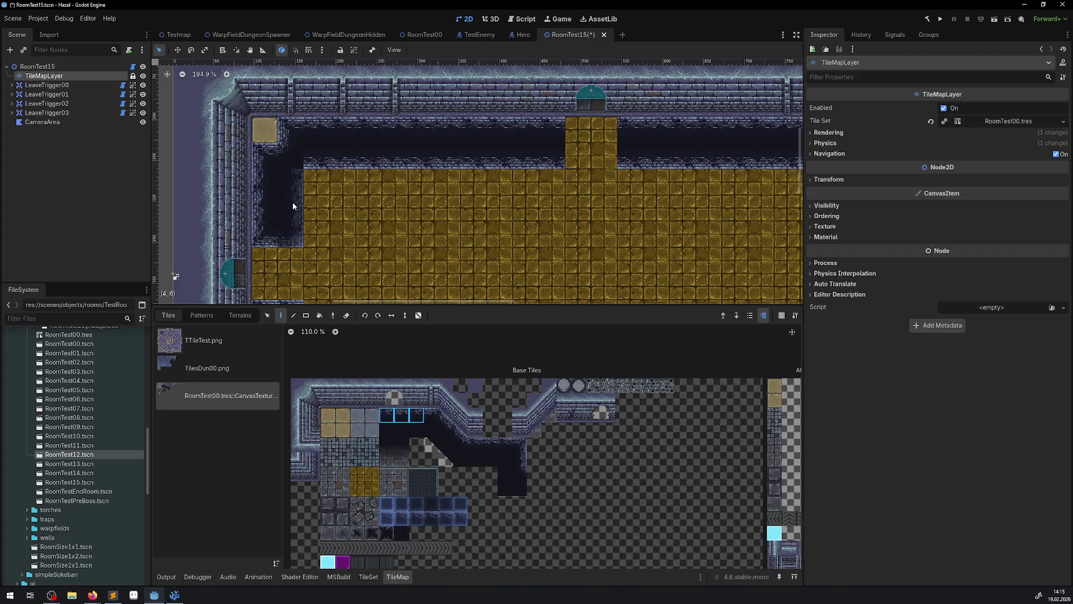
scroll(293, 201, "down", 5)
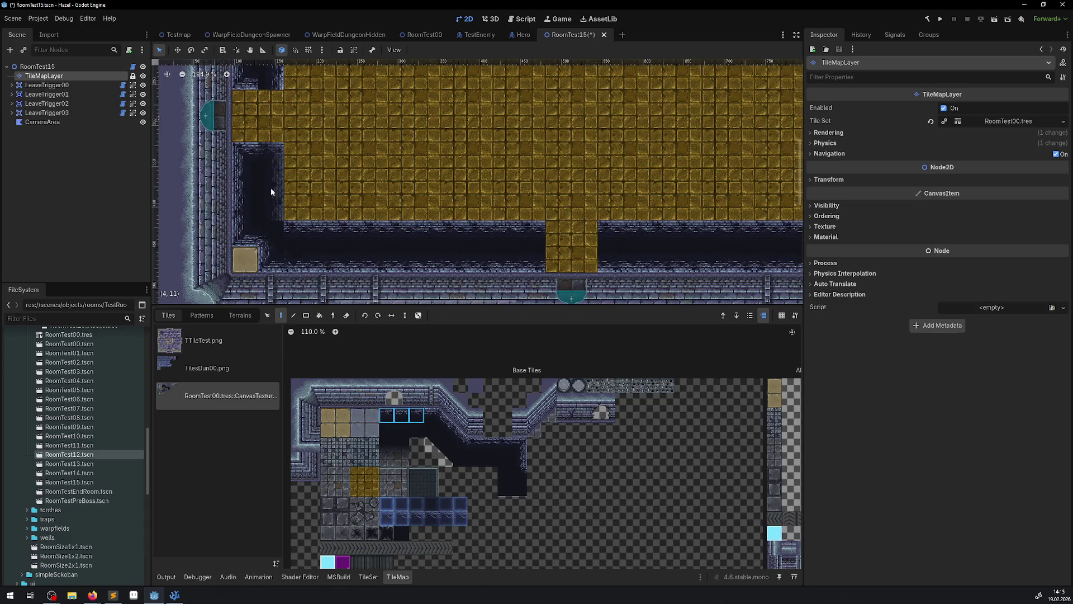
scroll(508, 152, "right", 10)
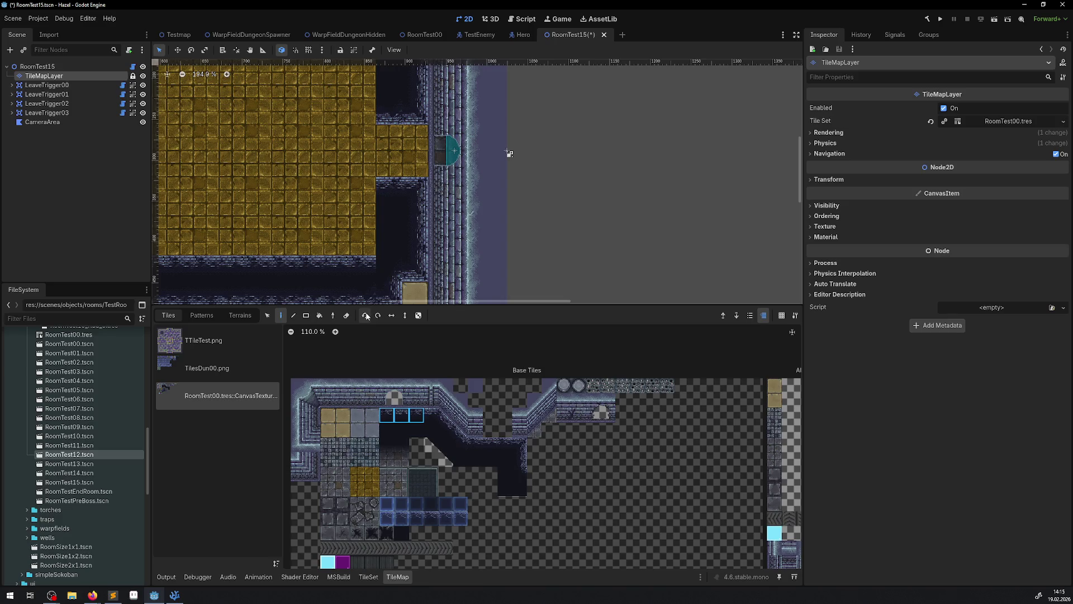
left_click_drag(395, 133, 371, 242)
left_click(371, 242)
left_click_drag(480, 268, 511, 228)
Step: Pick a different atlas tile and inspect each wall and doorway of the room
left_click(517, 447)
left_click_drag(385, 201, 446, 104)
left_click_drag(369, 158, 689, 148)
mouse_move(296, 194)
left_mouse_down()
mouse_move(423, 255)
mouse_move(428, 69)
left_mouse_up()
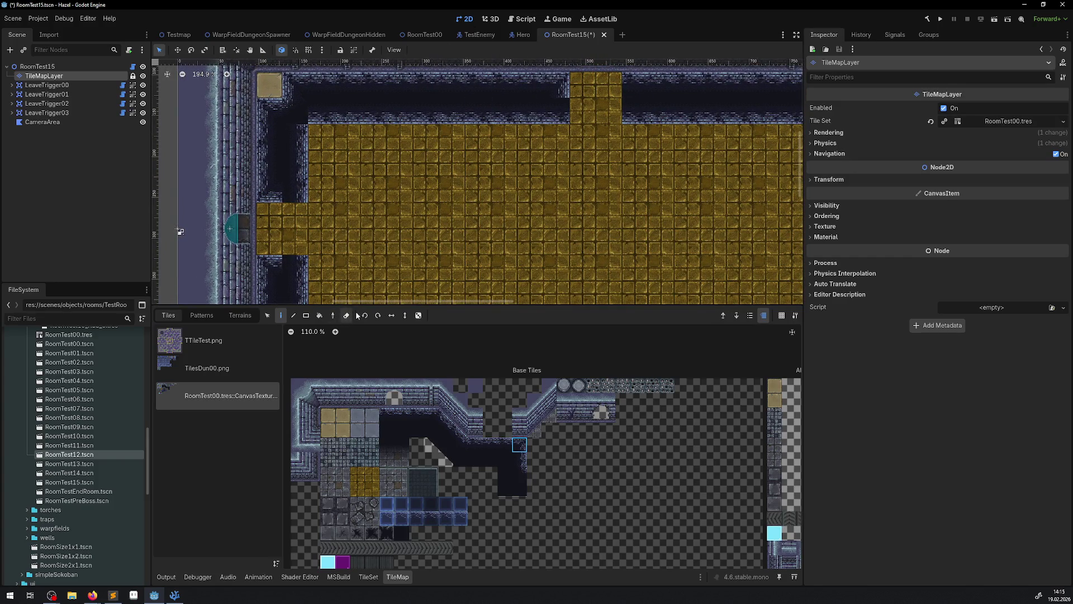
mouse_move(434, 189)
left_mouse_down()
mouse_move(433, 179)
mouse_move(407, 294)
left_mouse_up()
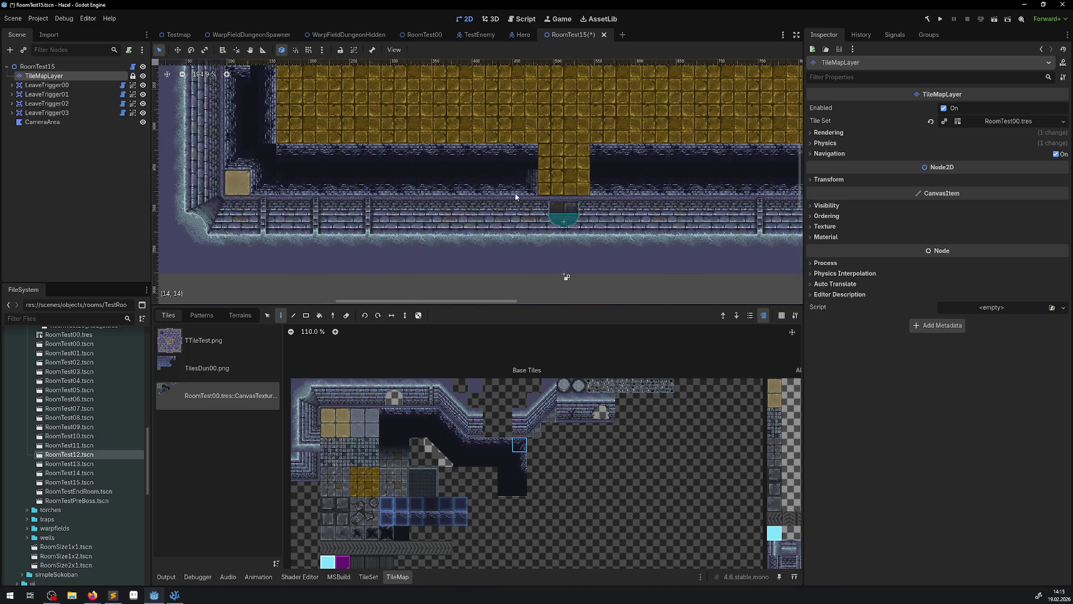
left_click_drag(575, 185, 340, 224)
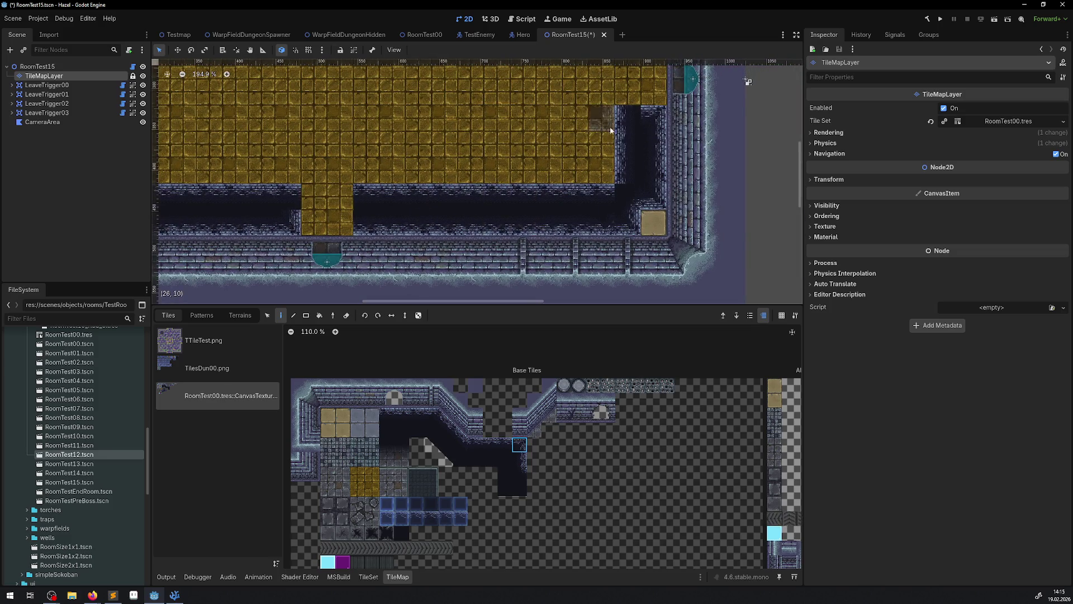
left_click_drag(748, 82, 653, 237)
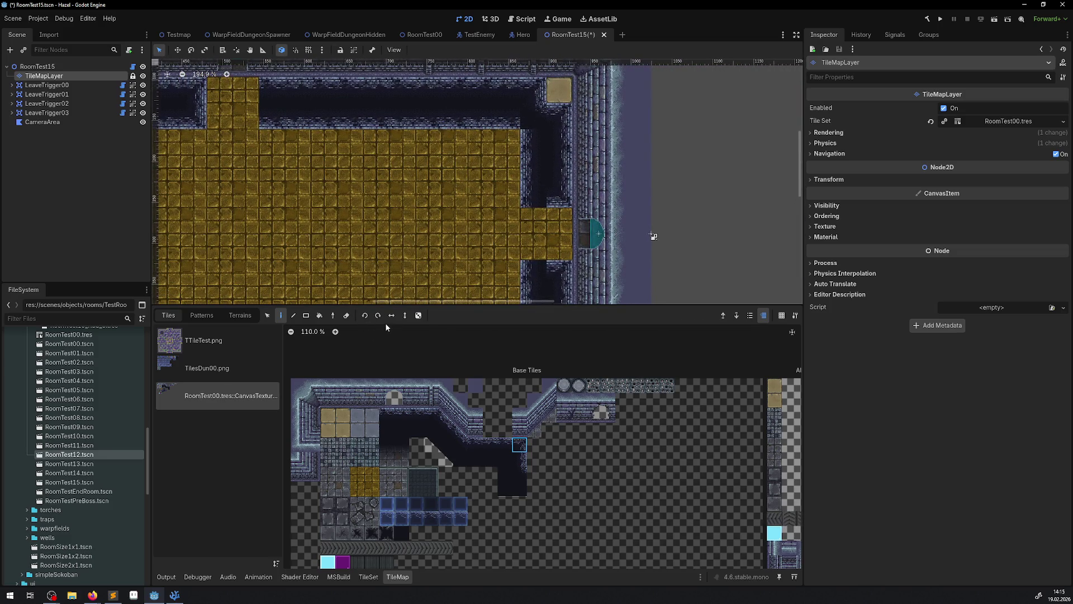
left_click_drag(532, 192, 667, 204)
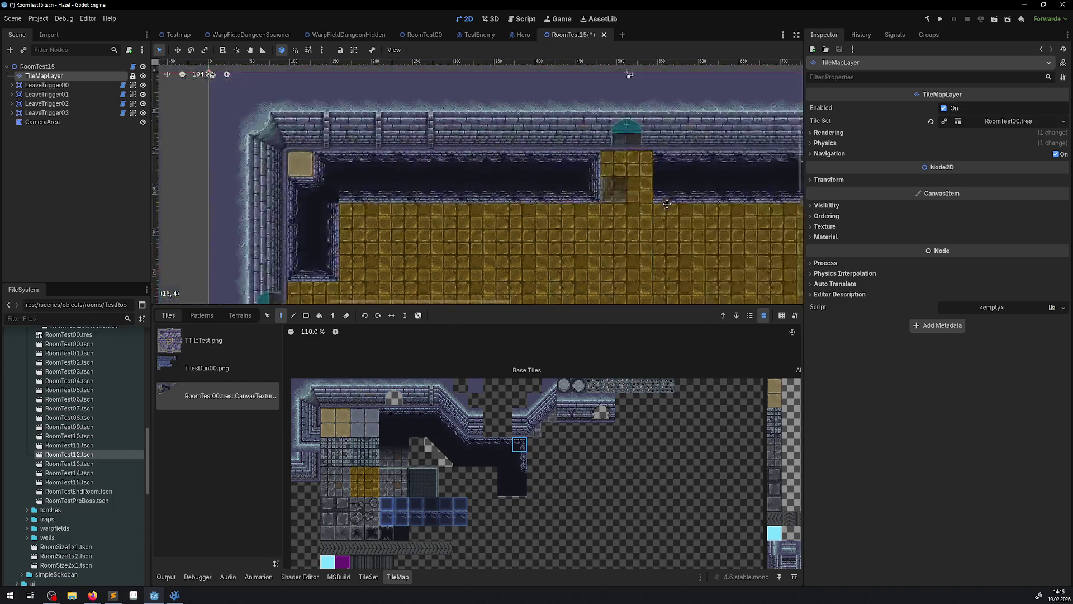
left_click_drag(437, 261, 411, 68)
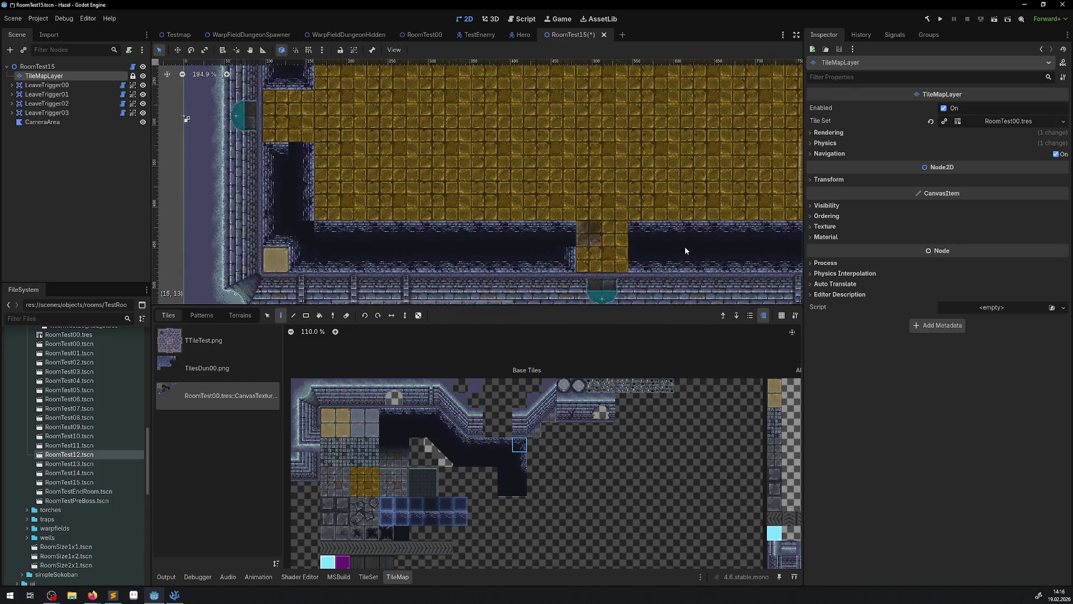
mouse_move(653, 223)
left_mouse_down()
mouse_move(334, 225)
mouse_move(350, 226)
left_mouse_up()
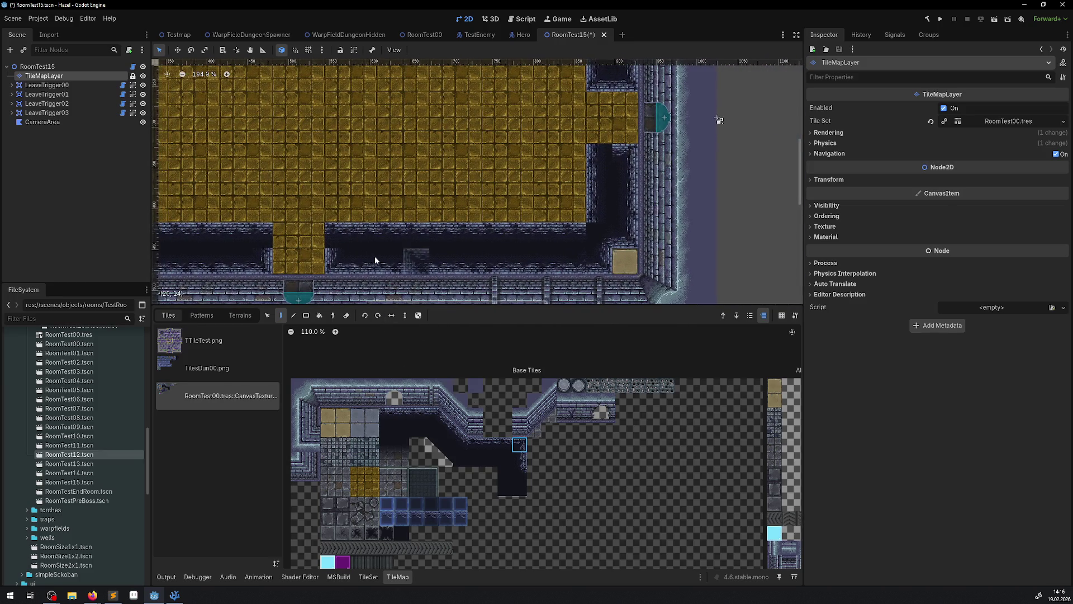
Step: Place a vertical wall tile at the corridor's end
left_click(328, 239)
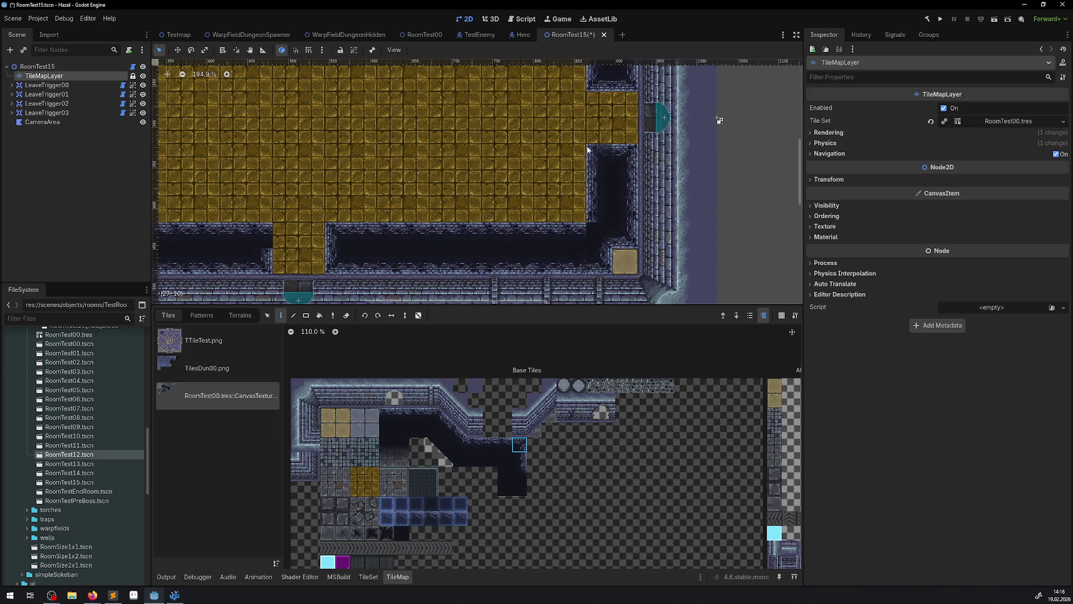
mouse_move(546, 132)
left_mouse_down()
mouse_move(555, 271)
mouse_move(781, 234)
mouse_move(177, 230)
left_mouse_up()
mouse_move(262, 246)
left_mouse_down()
mouse_move(235, 167)
mouse_move(435, 261)
left_mouse_up()
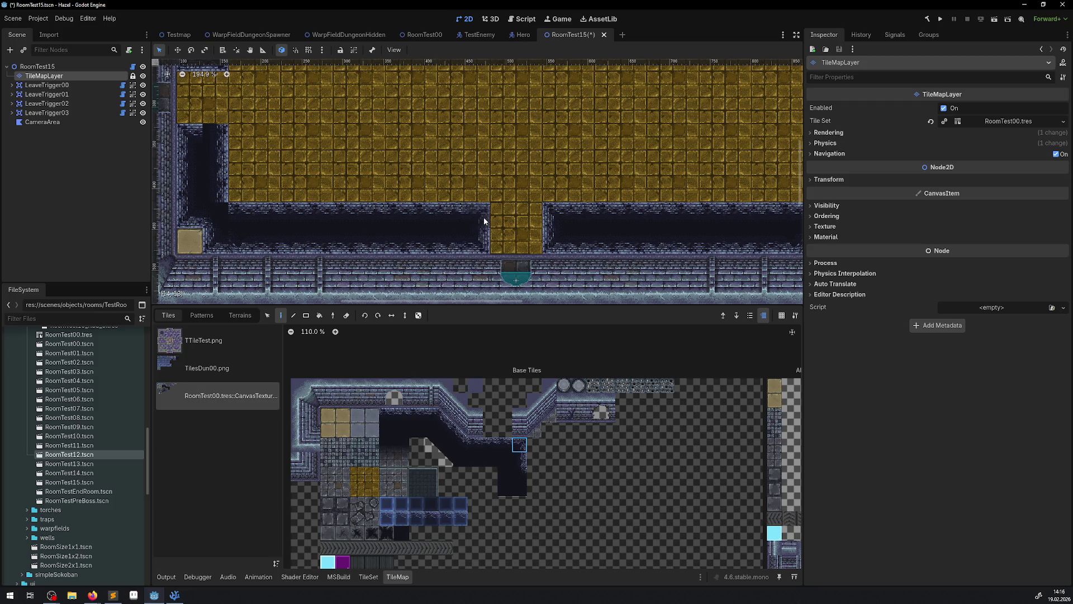
mouse_move(609, 162)
left_mouse_down()
mouse_move(475, 251)
mouse_move(448, 291)
mouse_move(430, 75)
mouse_move(659, 42)
left_mouse_up()
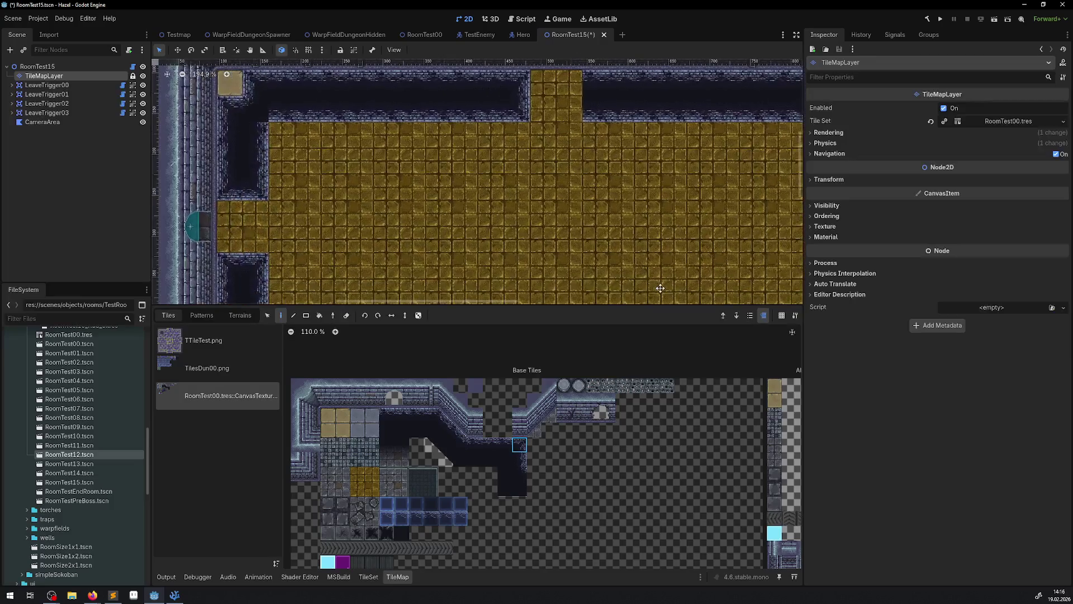
Step: Place another wall tile in the room, then reselect the 2x2 gold floor block
left_click(519, 474)
mouse_move(414, 261)
left_mouse_down()
mouse_move(369, 146)
mouse_move(716, 149)
mouse_move(782, 61)
mouse_move(763, 60)
left_mouse_up()
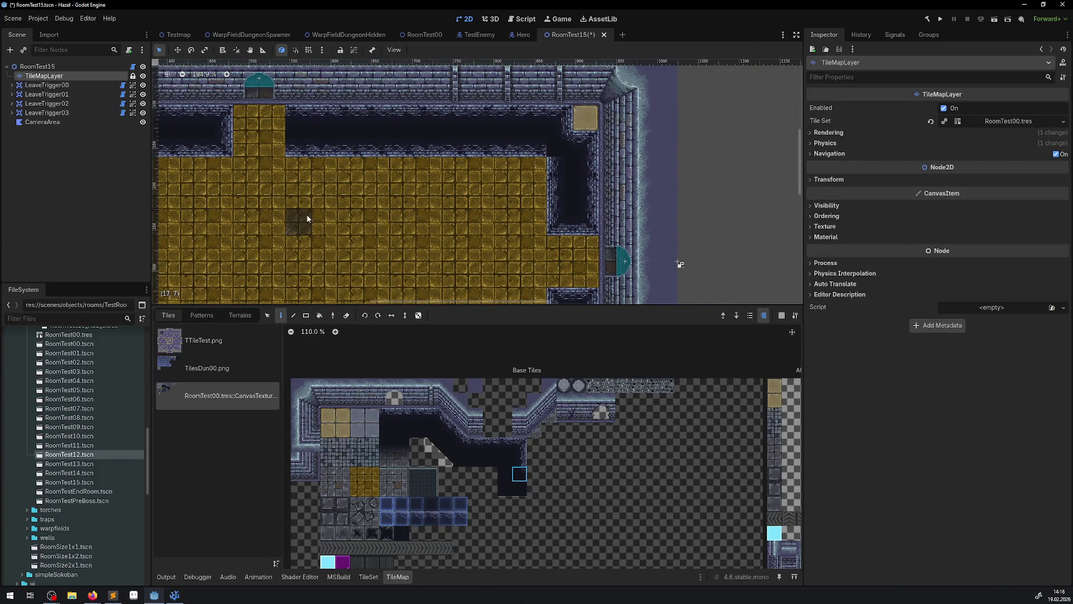
left_click(490, 444)
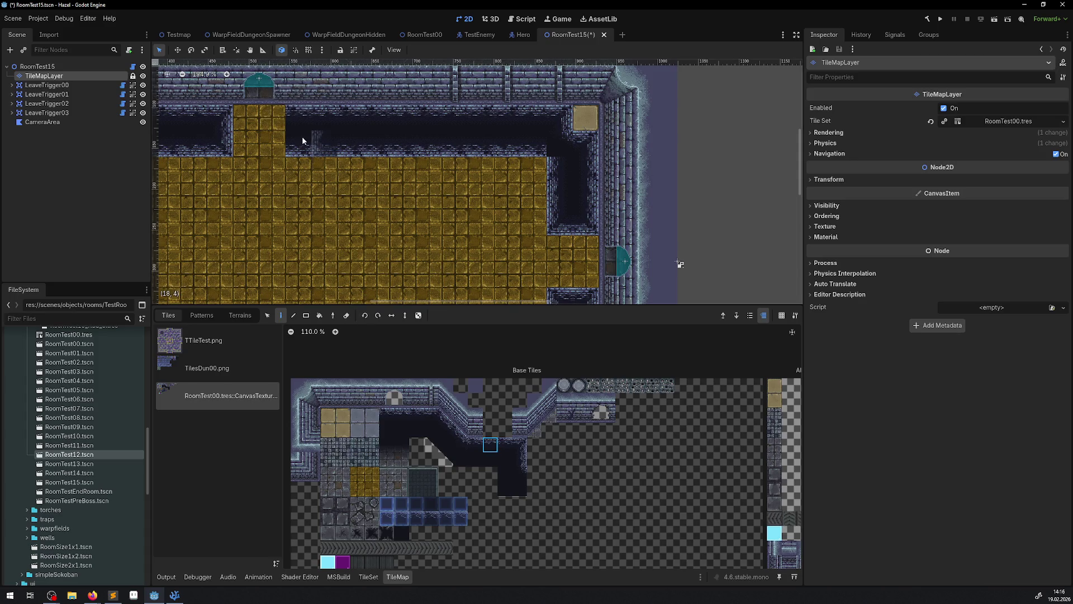
left_click(519, 444)
left_click(292, 113)
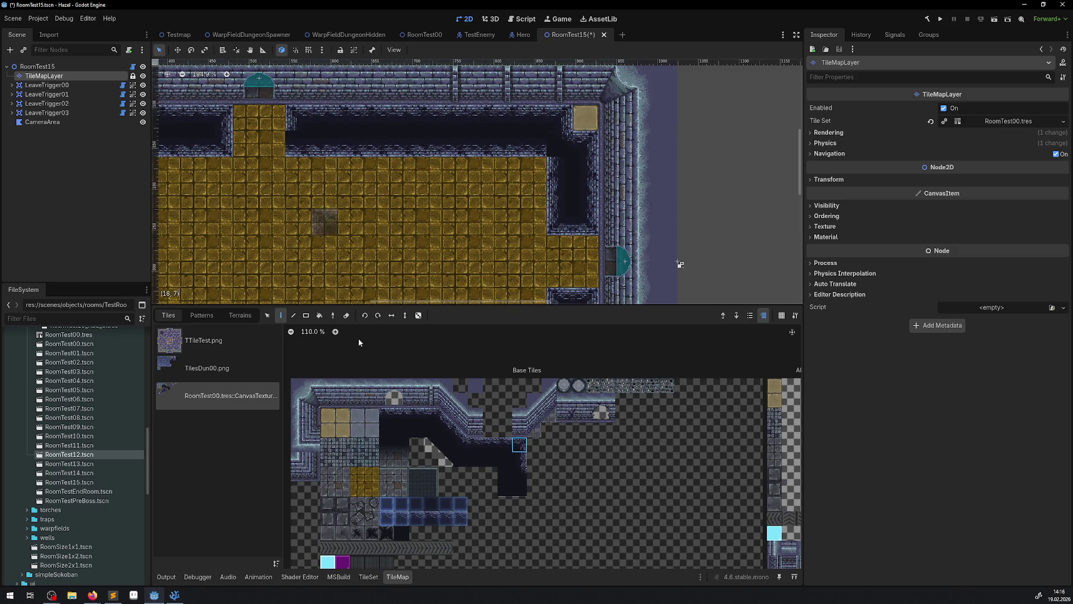
mouse_move(383, 247)
left_mouse_down()
mouse_move(633, 93)
mouse_move(718, 160)
mouse_move(554, 122)
mouse_move(559, 167)
left_mouse_up()
scroll(559, 167, "down", 3)
left_click_drag(491, 165, 467, 193)
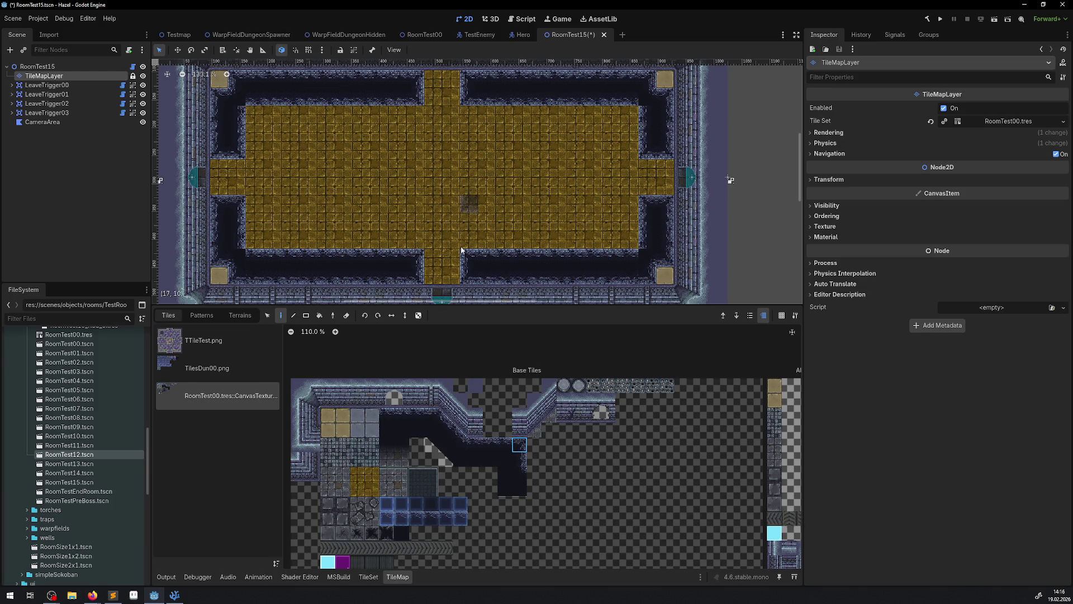
mouse_move(357, 473)
left_mouse_down()
mouse_move(357, 491)
mouse_move(372, 490)
left_mouse_up()
Step: Turn on random tile placement and refill the floor rectangle with varied gold tiles
left_click(418, 315)
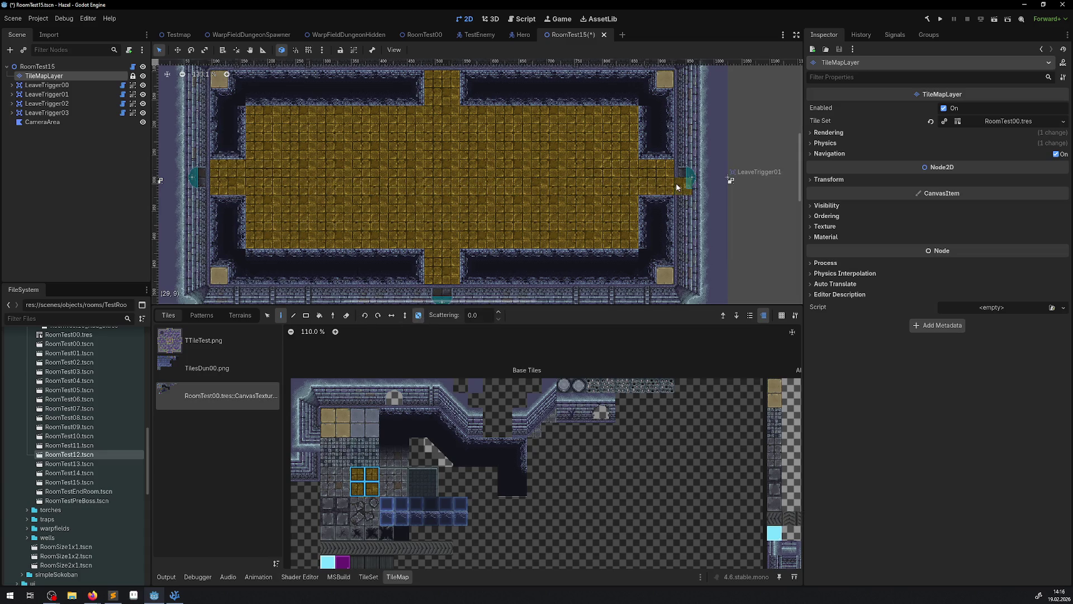
key("ctrl+z")
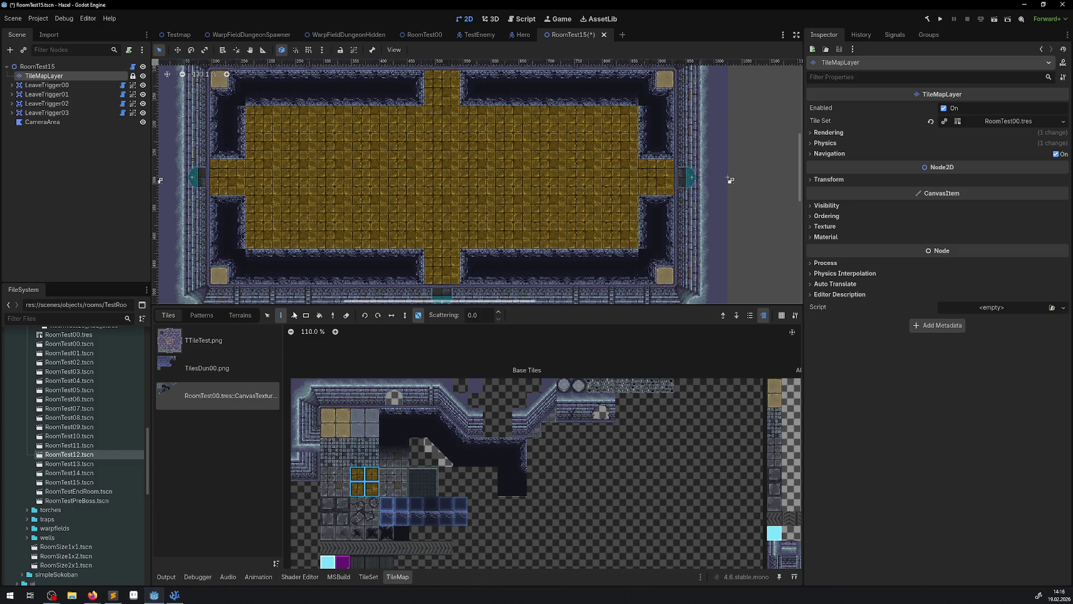
left_click(305, 315)
left_click_drag(259, 122, 629, 237)
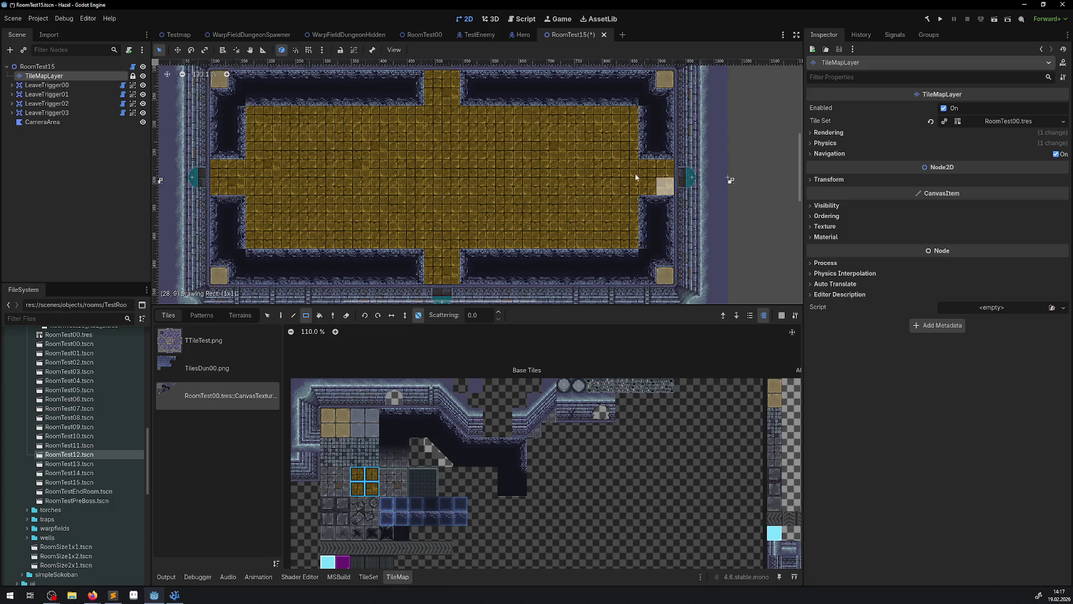
Step: Fill the doorway strips with gold floor tiles and enlarge the room view
left_click_drag(453, 97, 442, 142)
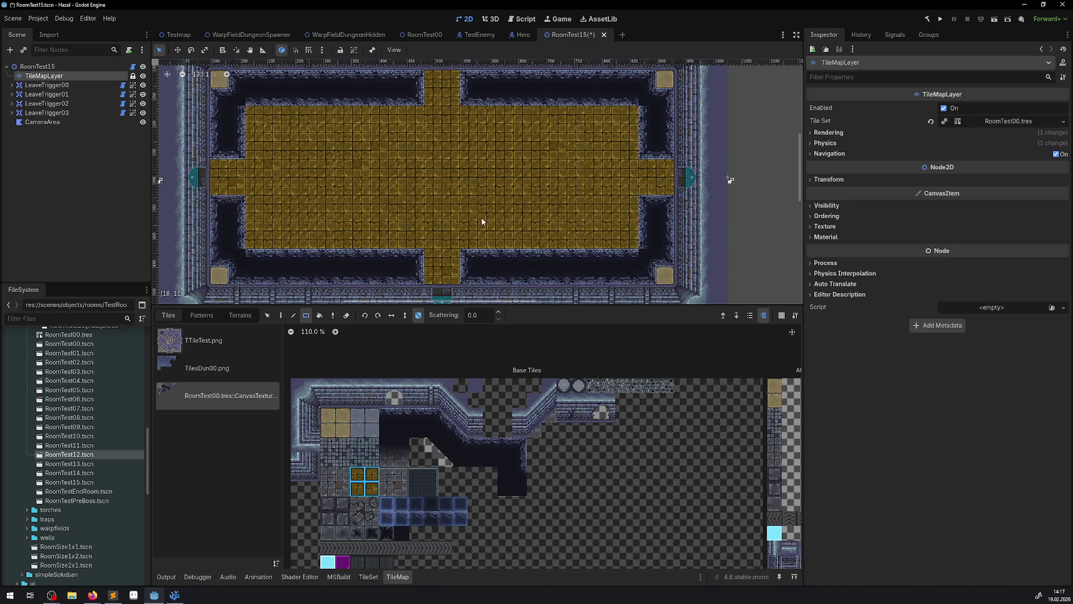
scroll(478, 220, "down", 1)
mouse_move(446, 234)
left_mouse_down()
mouse_move(426, 169)
mouse_move(433, 90)
left_mouse_up()
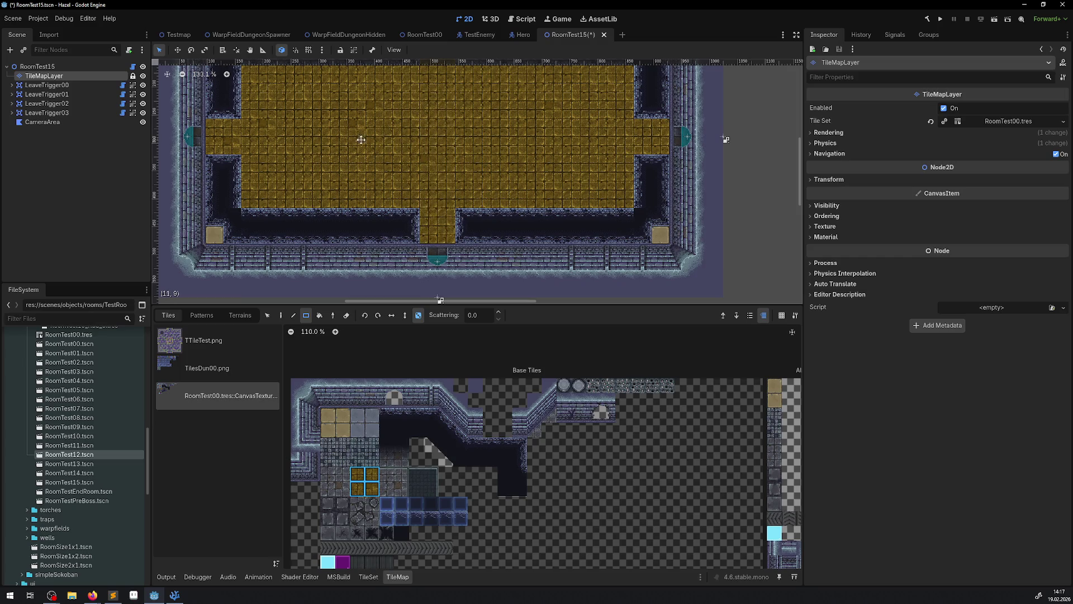
scroll(433, 111, "up", 1)
mouse_move(246, 146)
left_mouse_down()
mouse_move(439, 142)
mouse_move(649, 159)
left_mouse_up()
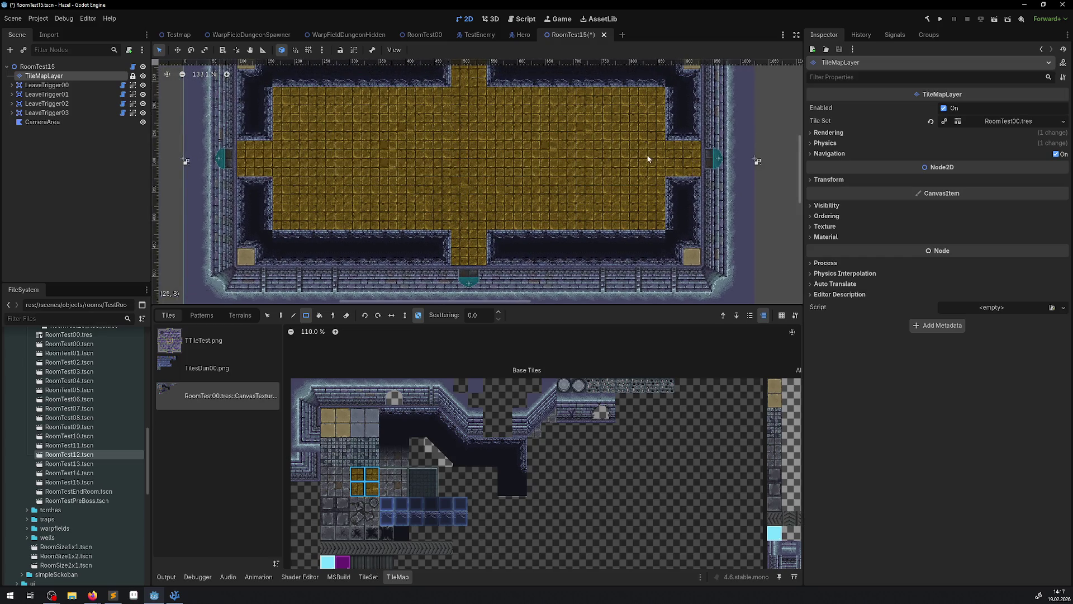
scroll(588, 158, "right", 3)
scroll(382, 199, "up", 1)
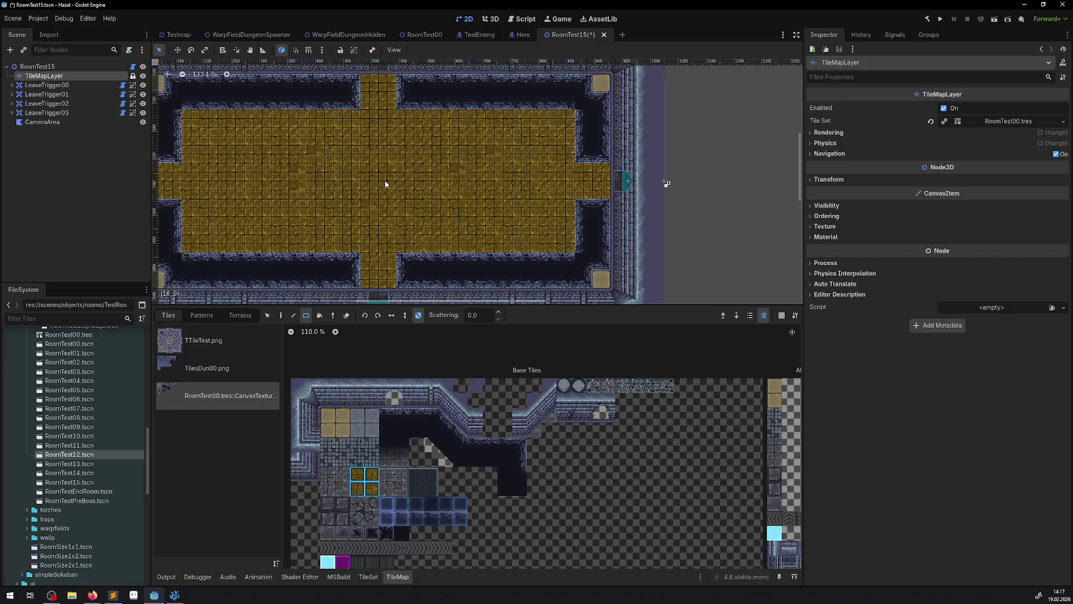
scroll(386, 184, "down", 2)
left_click_drag(387, 195, 392, 213)
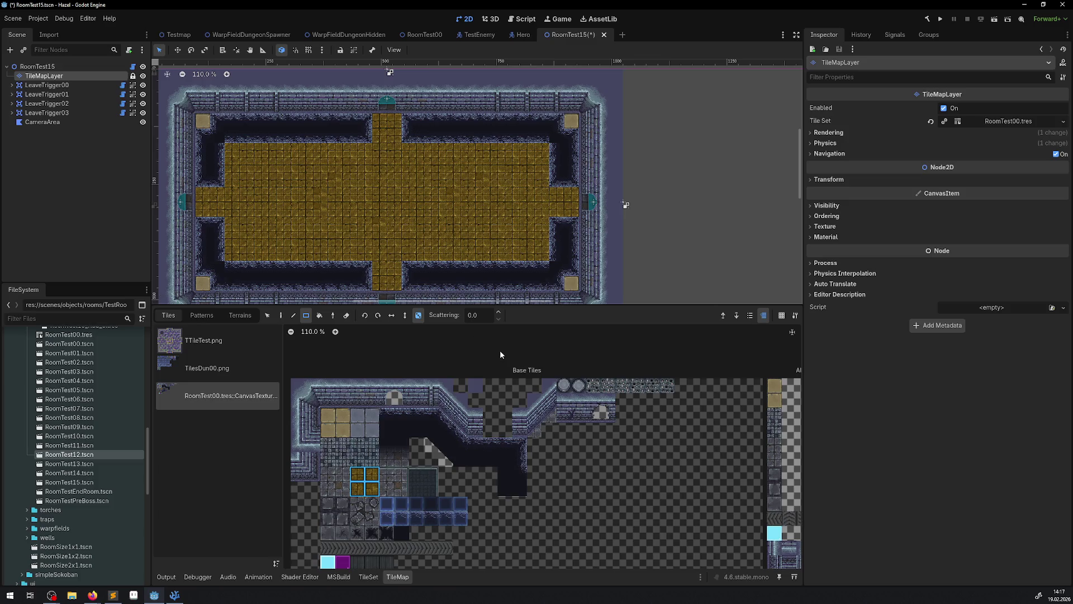
left_click_drag(390, 307, 390, 396)
scroll(424, 291, "up", 1)
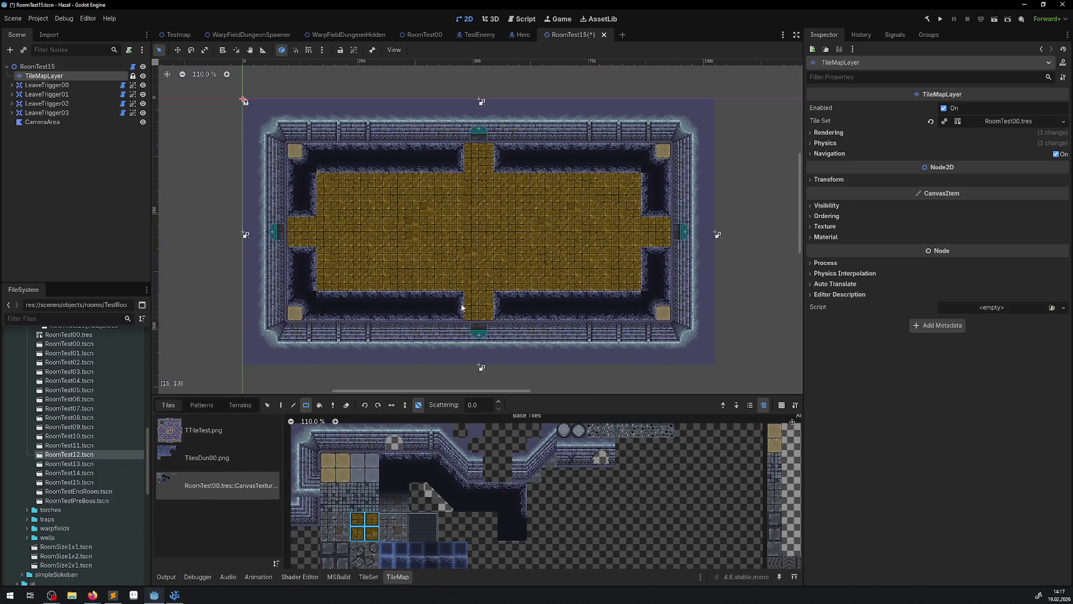
Step: Paint the lower-left inner corner cell with the plain dark floor tile, random placement off
scroll(462, 304, "up", 1)
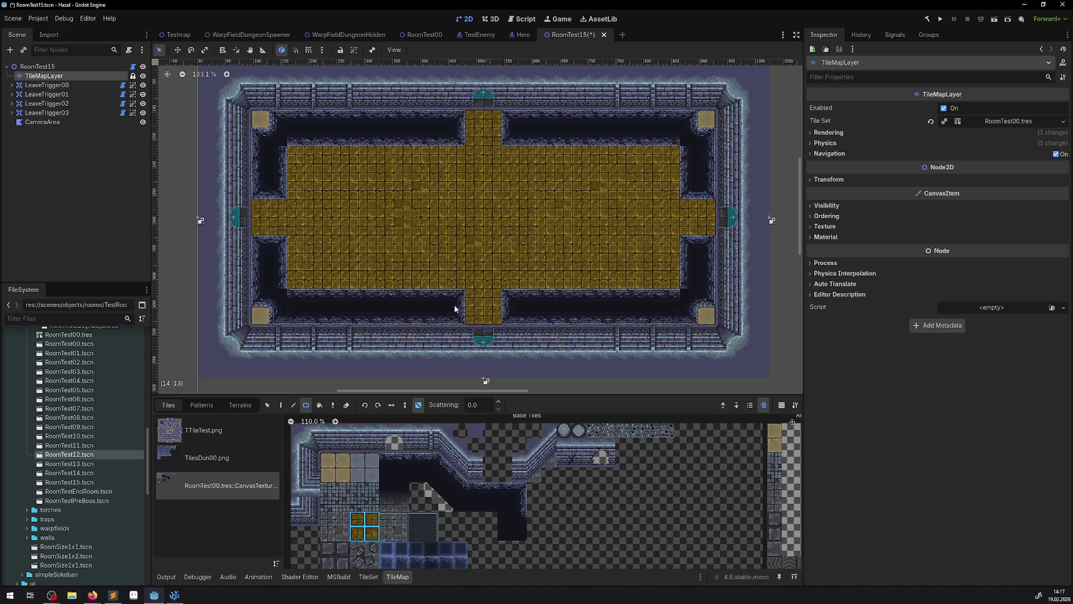
scroll(420, 294, "up", 6)
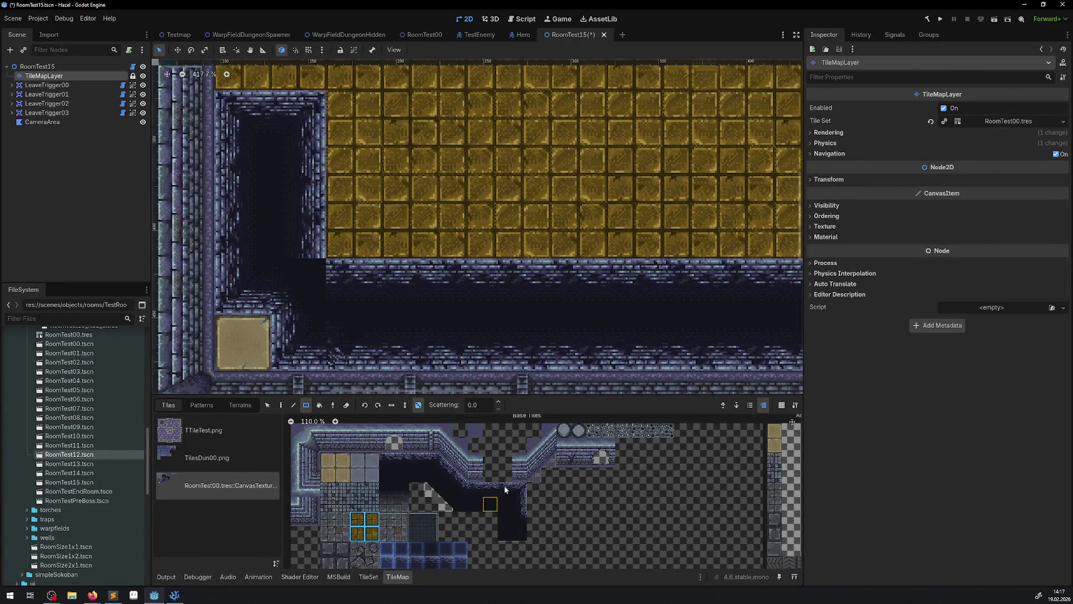
left_click(519, 518)
left_click(281, 404)
left_click(418, 404)
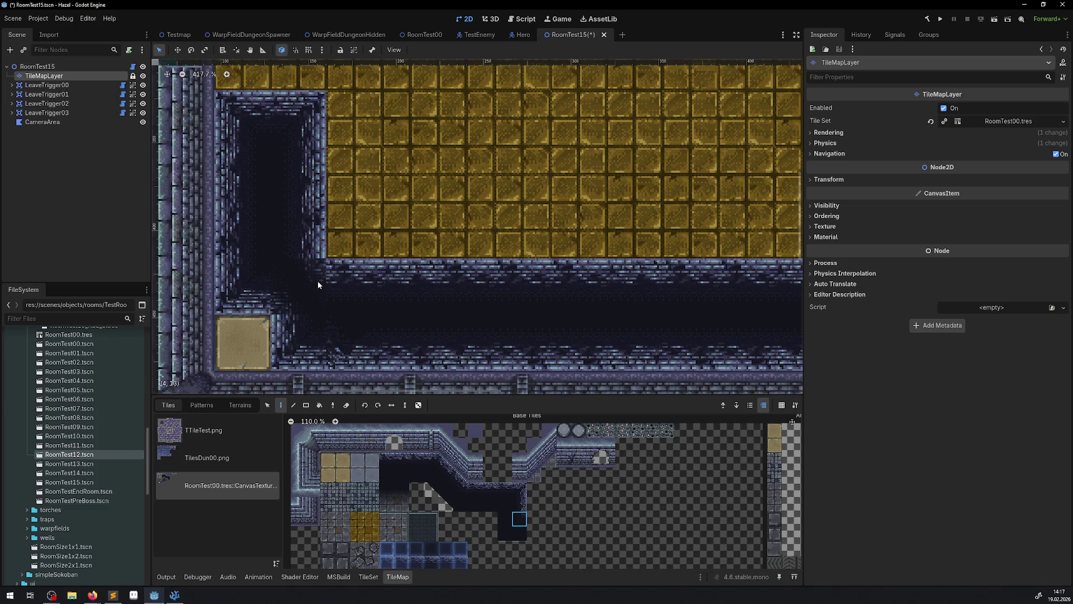
left_click(305, 286)
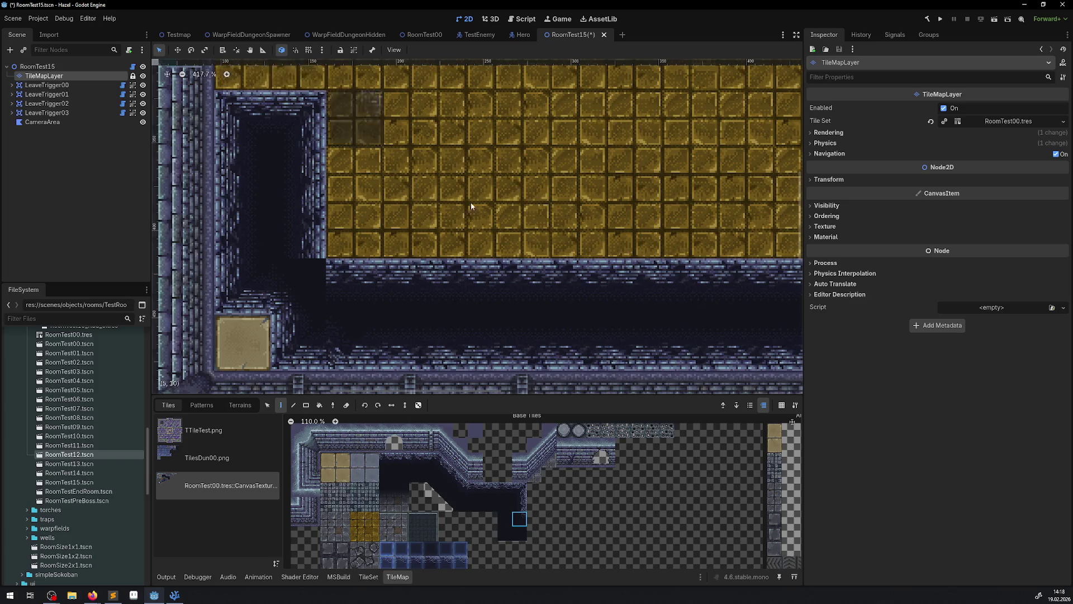
Step: Save RoomTest15 with its repainted floor
scroll(372, 244, "down", 6)
scroll(371, 244, "down", 5)
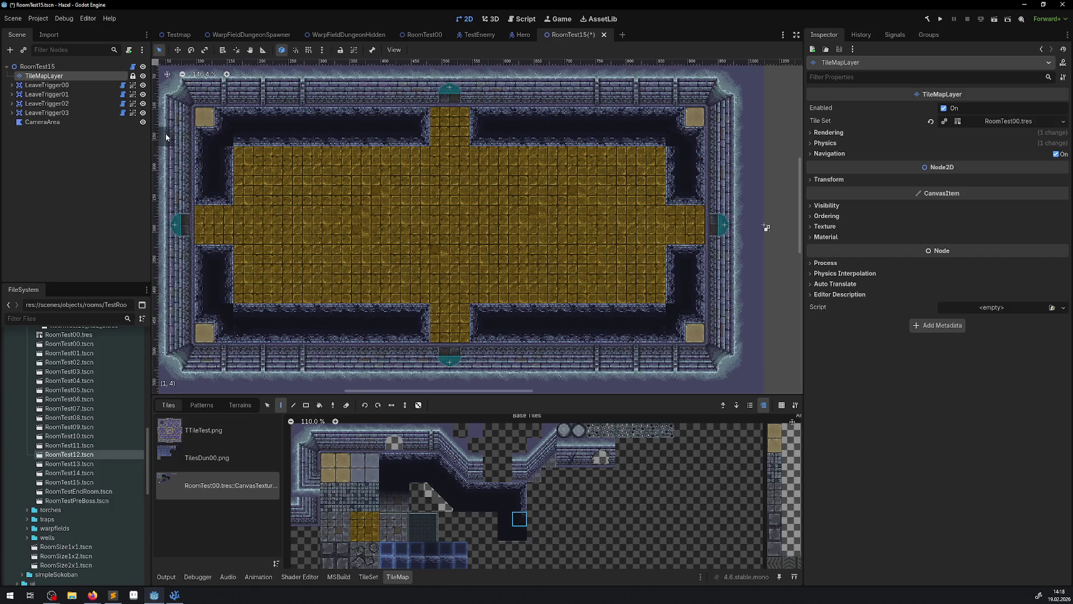
left_click_drag(455, 239, 414, 223)
key("ctrl+s")
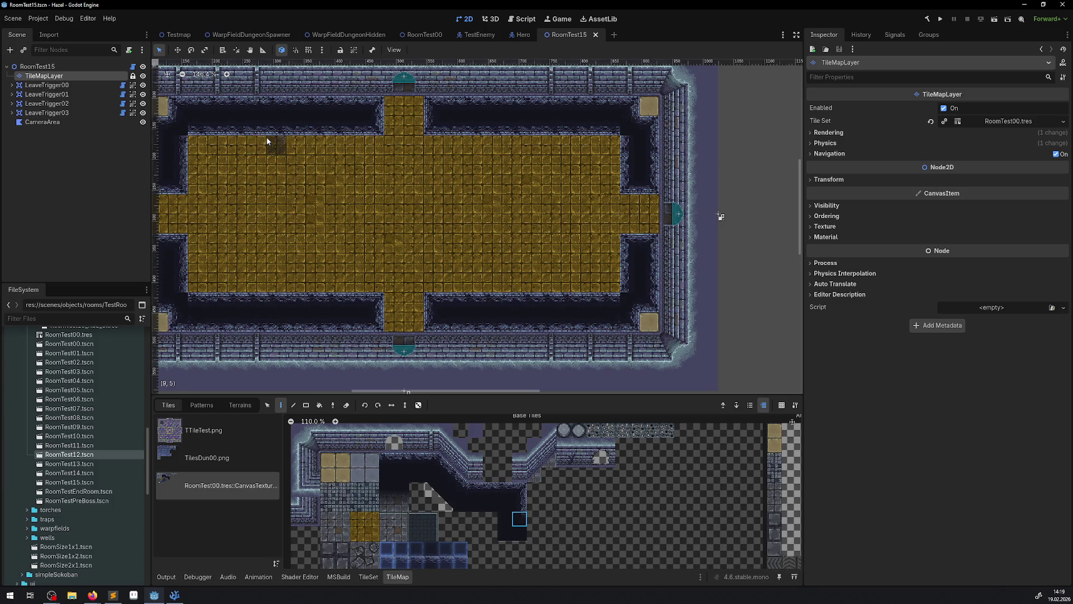
Step: Pan the room view right to review the saved gold cross floor
left_click_drag(330, 173, 378, 176)
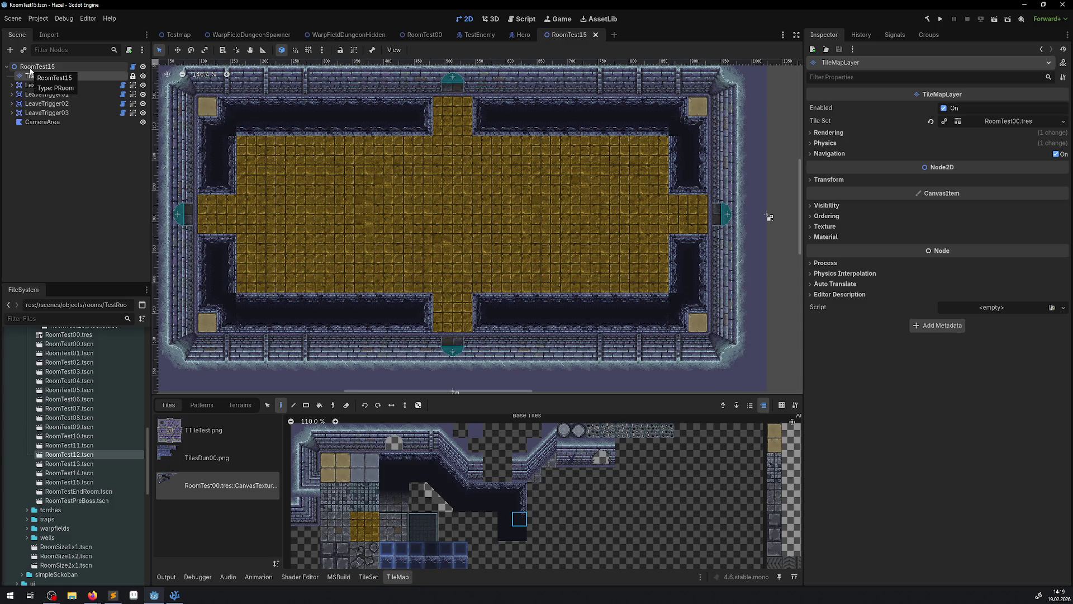
Step: Add a TriggerVerifier child node under the RoomTest15 root
left_click(31, 67)
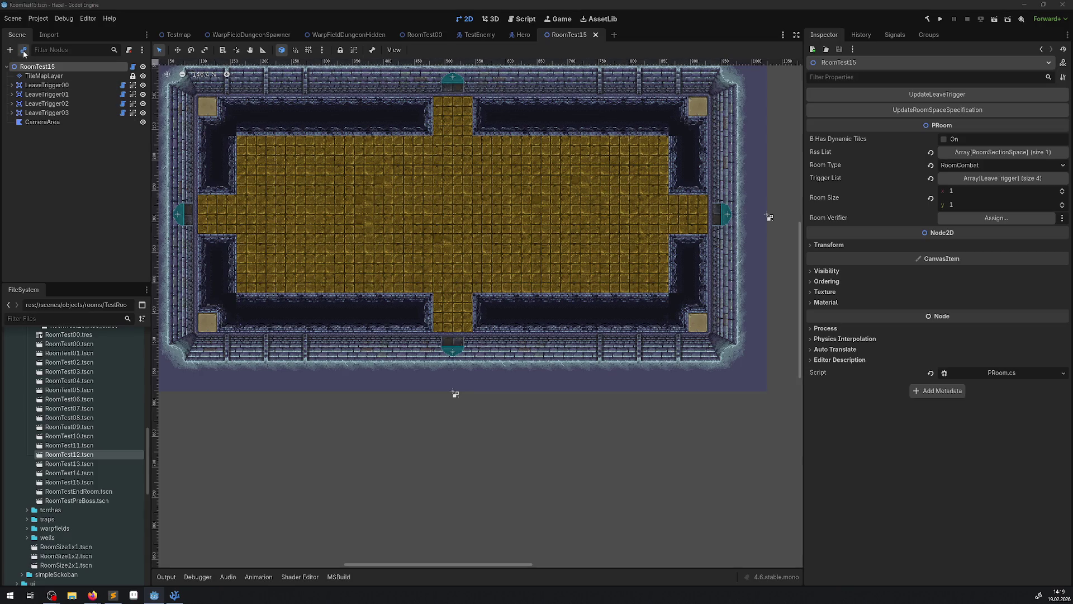
key("ctrl+shift+o")
left_click(693, 158)
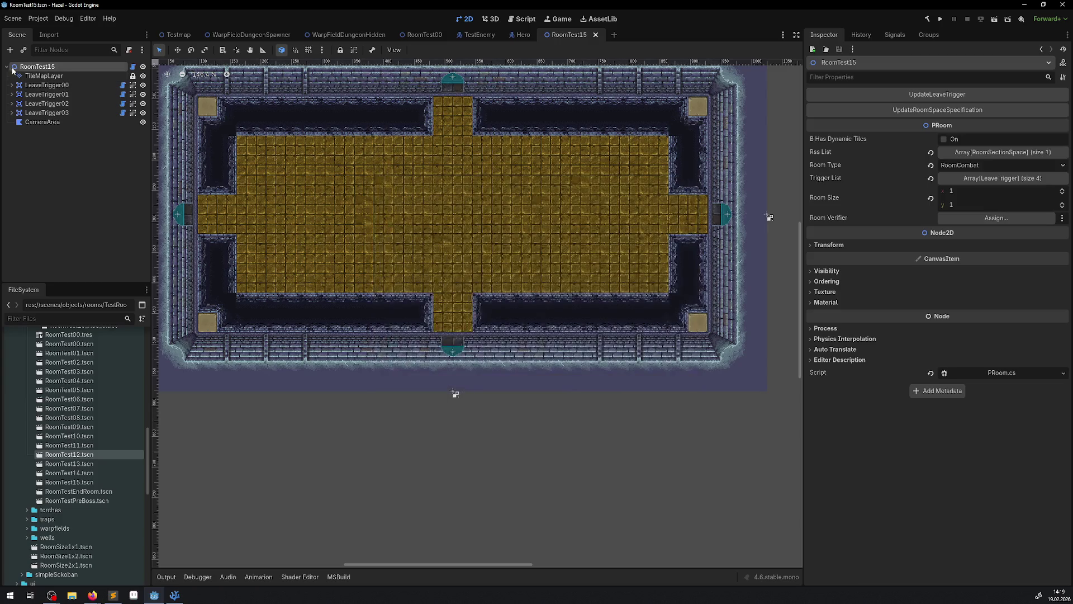
left_click(10, 51)
type("trigg")
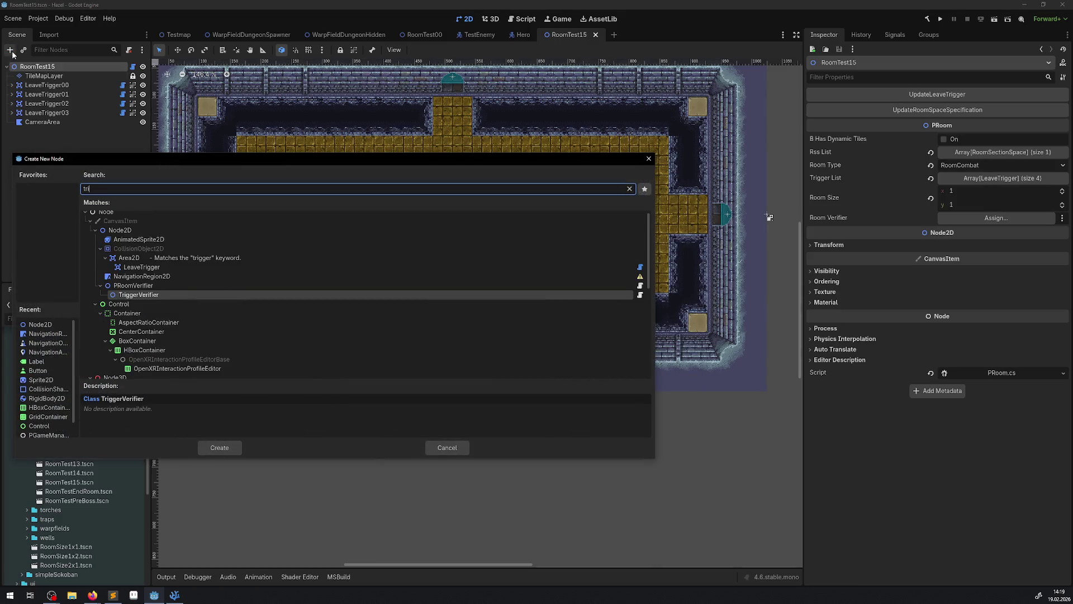
double_click(139, 281)
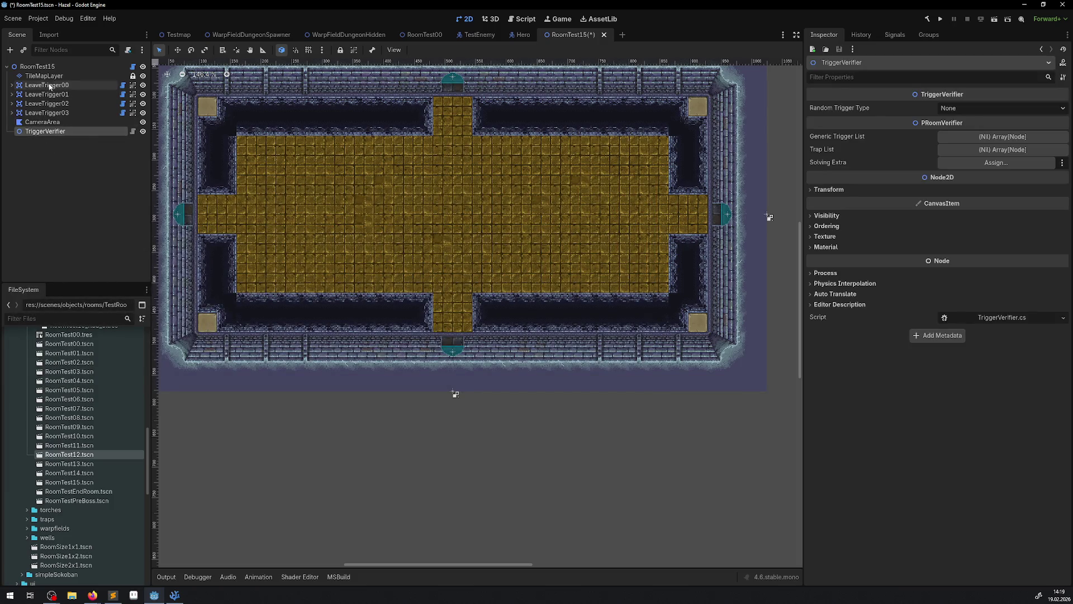
Step: Assign TriggerVerifier to RoomTest15's Room Verifier property
left_click(48, 69)
left_click_drag(49, 132, 1006, 220)
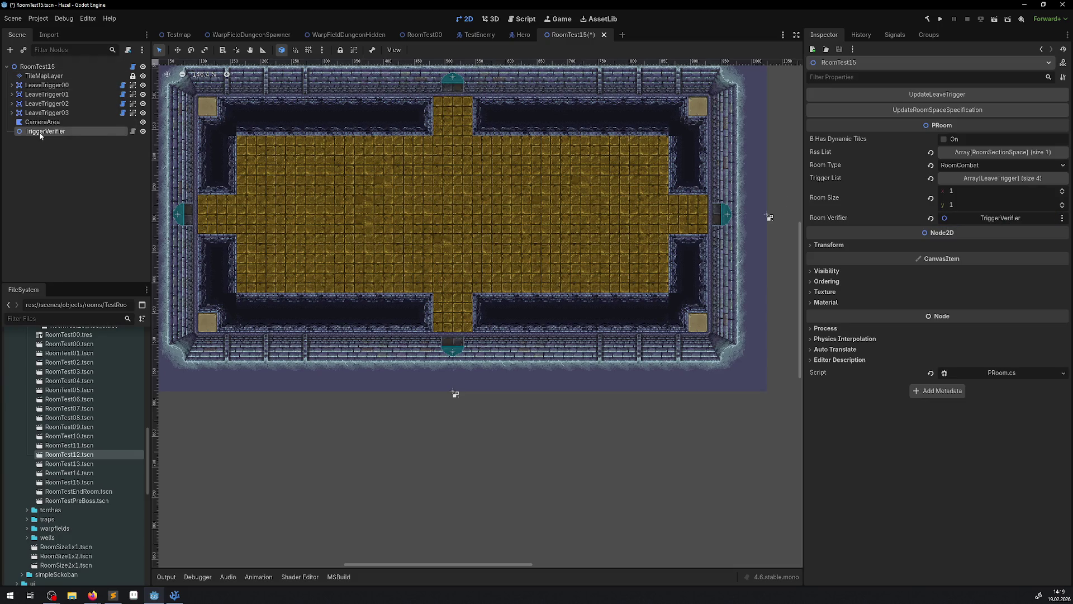
left_click(41, 122)
left_click(42, 131)
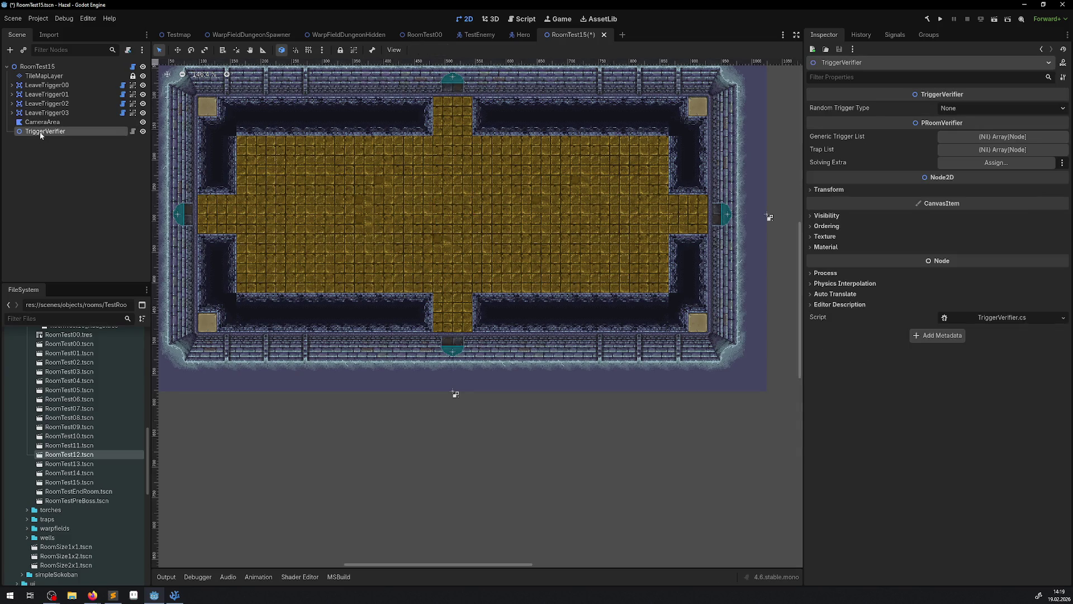
Step: Set TriggerVerifier's Random Trigger Type to Enemies and save the scene
left_click(954, 109)
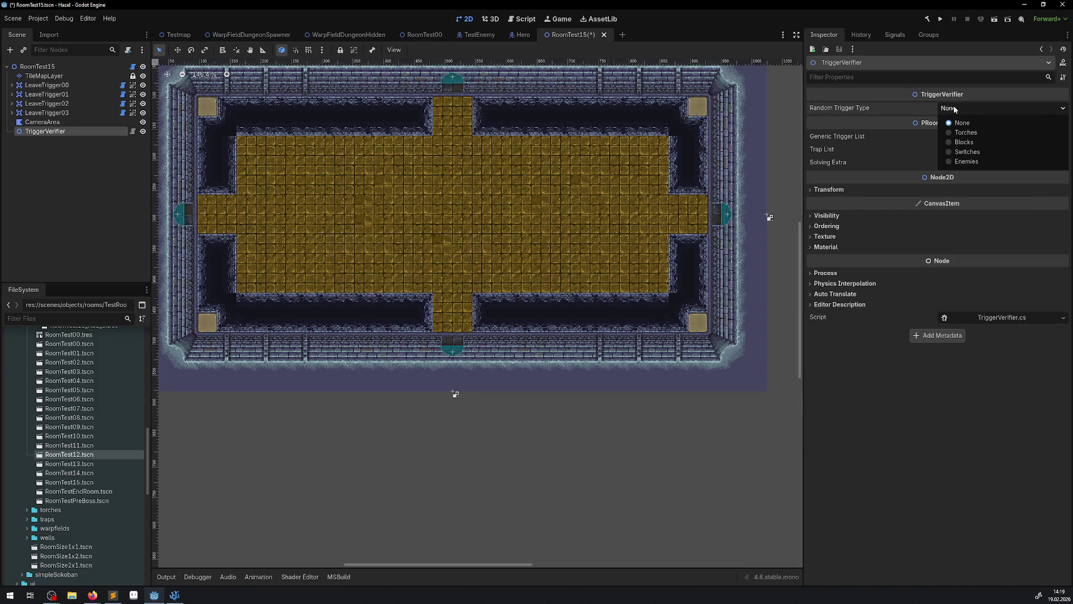
left_click(970, 166)
scroll(538, 252, "up", 1)
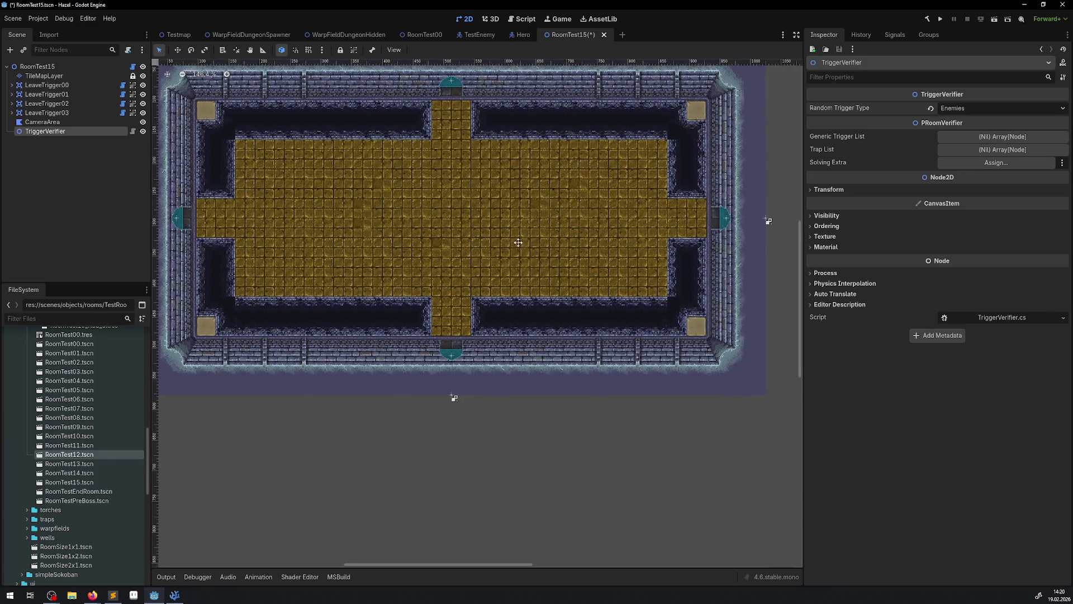
key("ctrl+s")
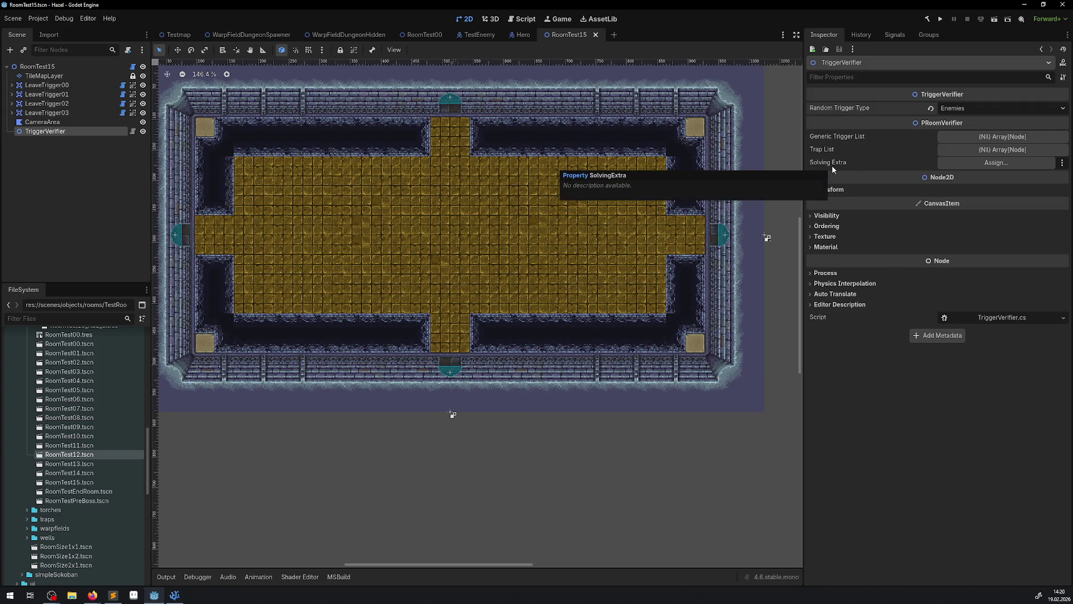
scroll(346, 255, "up", 2)
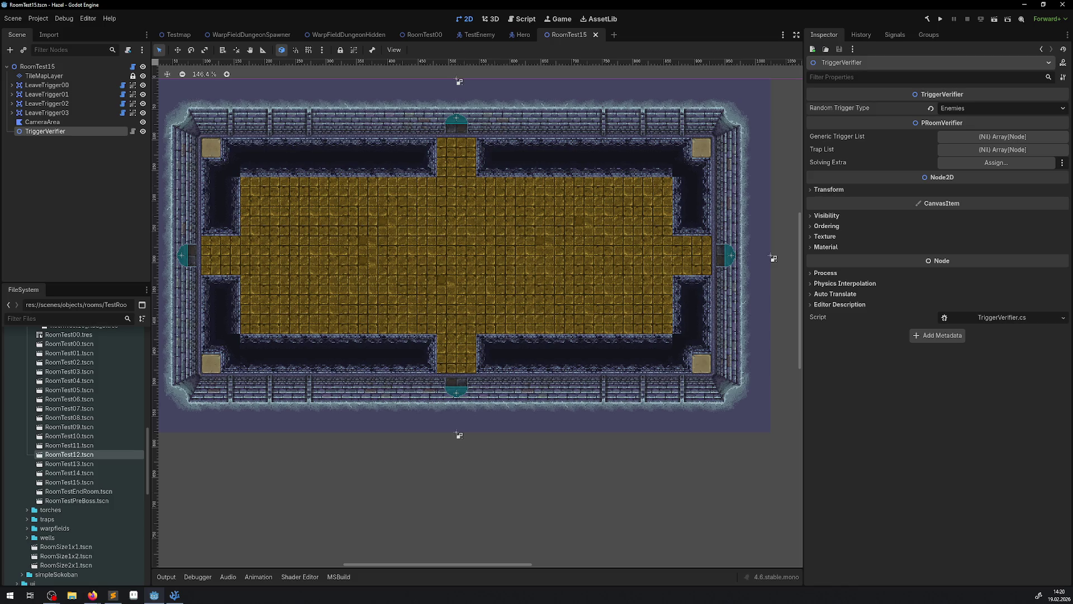
scroll(479, 313, "up", 3)
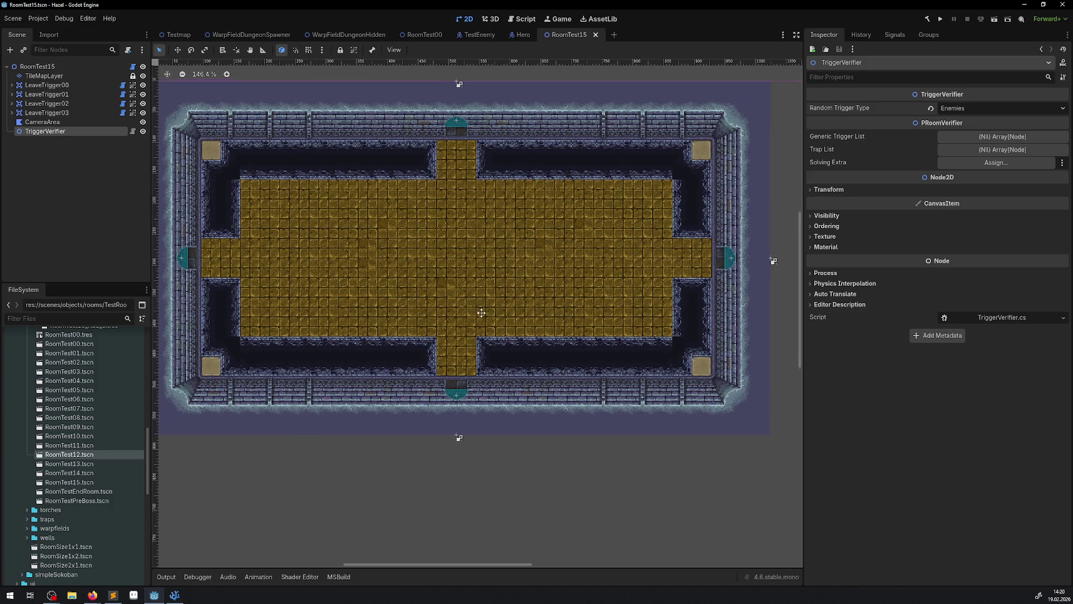
scroll(483, 338, "up", 1)
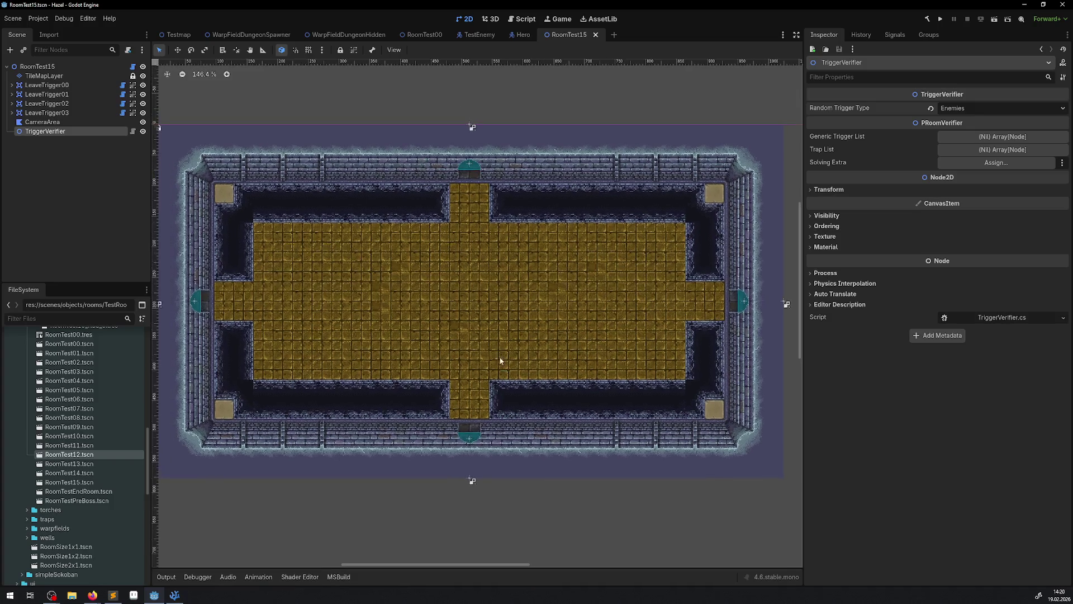